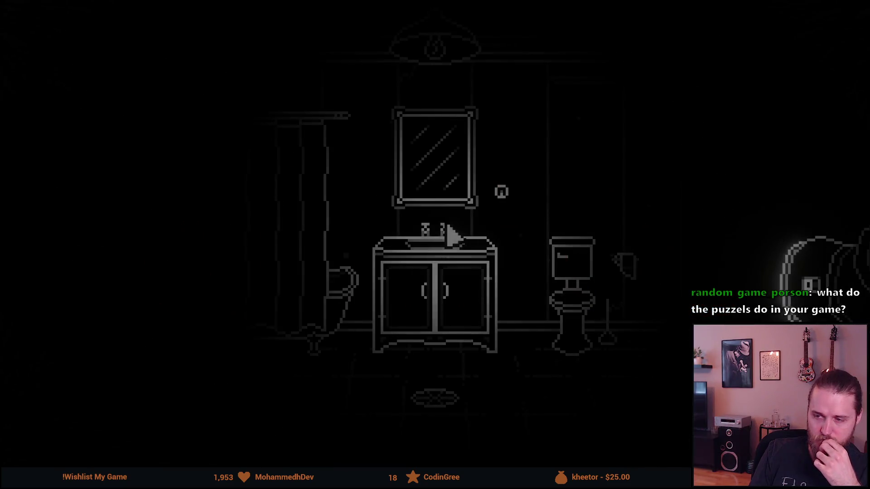
Exit full-screen playback and stop the trailer.
key("Escape")
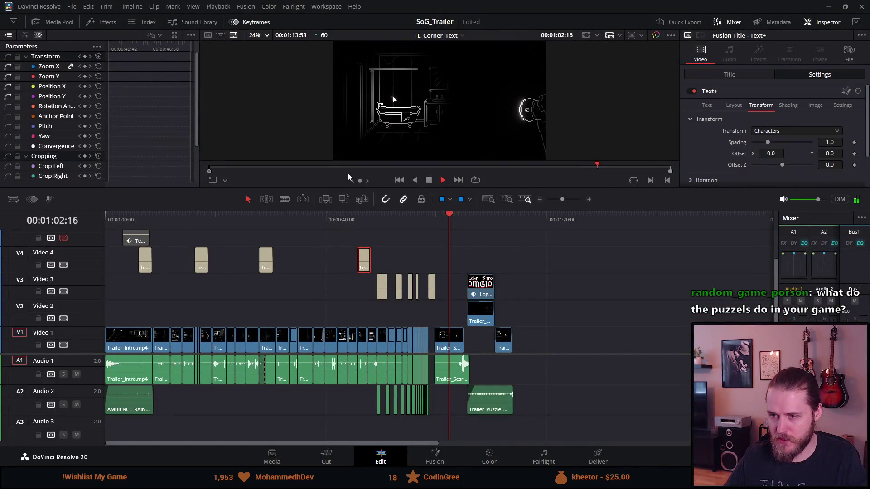
left_click(428, 181)
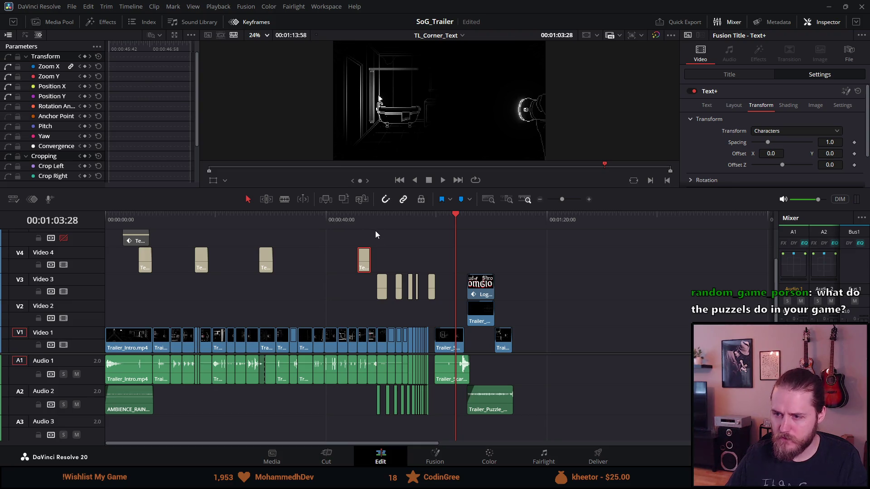
scroll(455, 293, "up", 5)
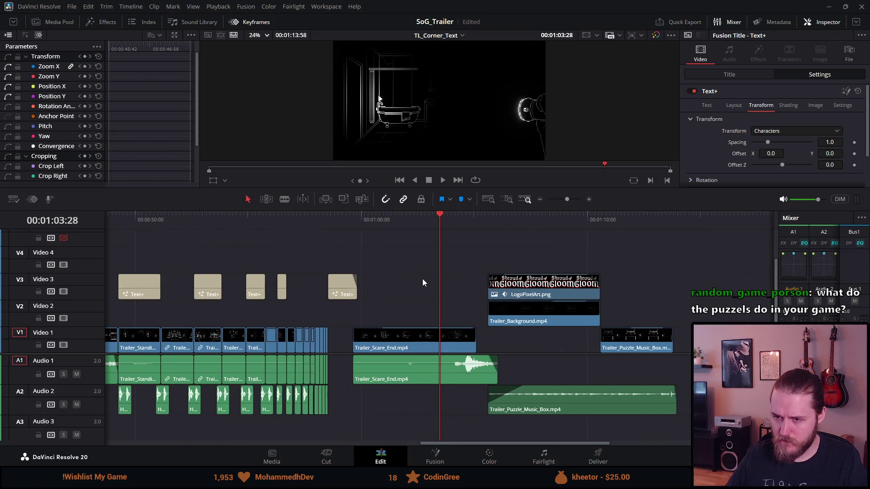
Scrub through 56–58 s, stepping from the NOT title across the following room shots.
left_click(322, 221)
key("Right")
key("Right")
key("Right")
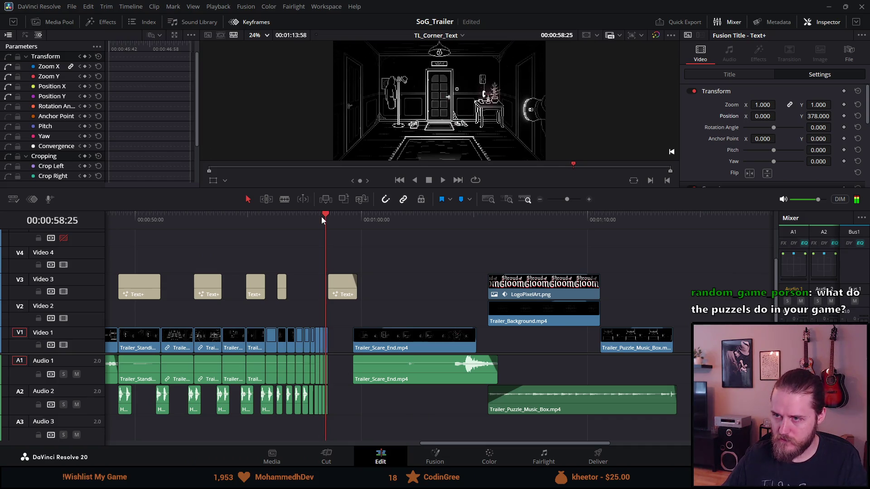
key("Right")
key("Right")
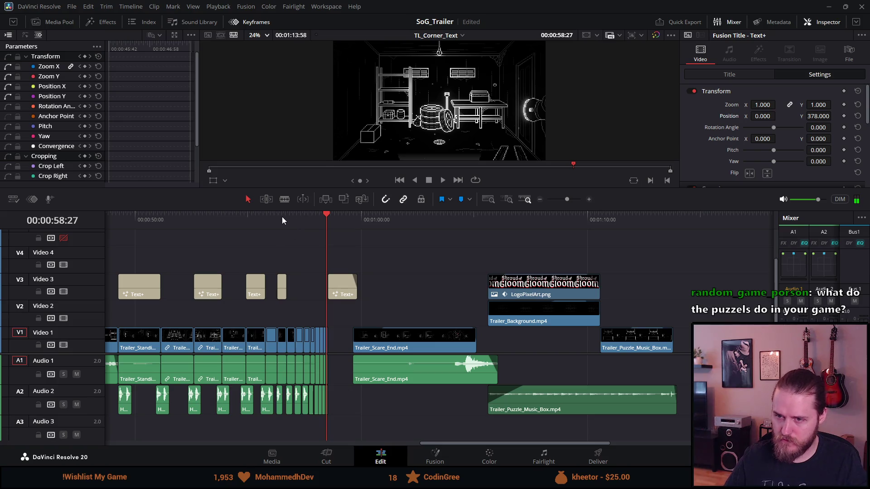
left_click(282, 220)
left_click_drag(293, 219, 295, 217)
left_click(297, 216)
left_click(305, 216)
left_click(310, 214)
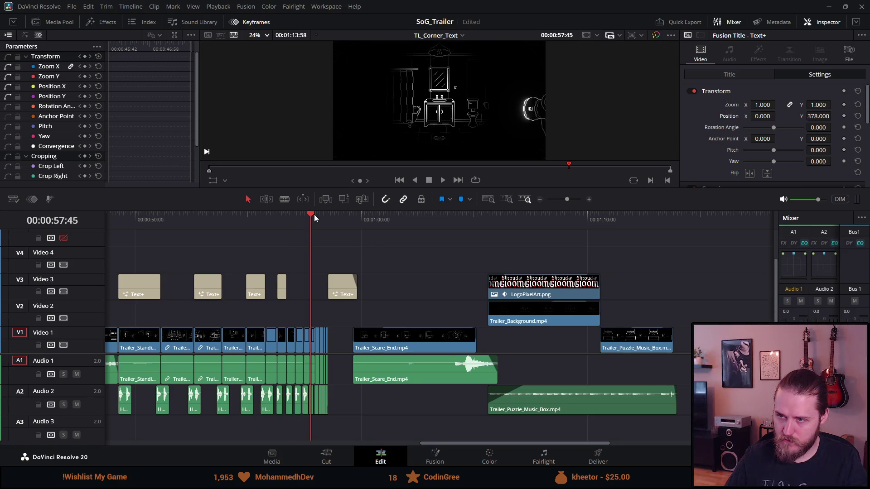
Revisit the piano room, NOT title and door drawing shots, then select clips on Video 1 and Audio 1.
left_click(320, 214)
left_click(275, 216)
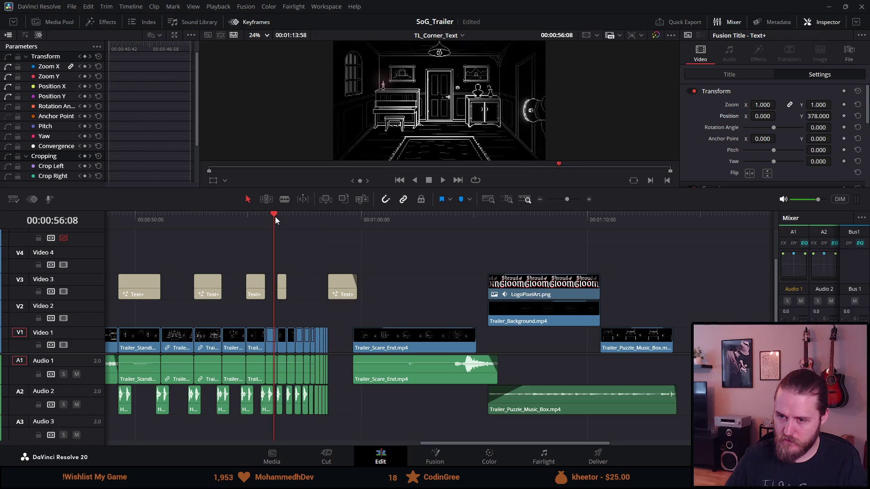
left_click(283, 214)
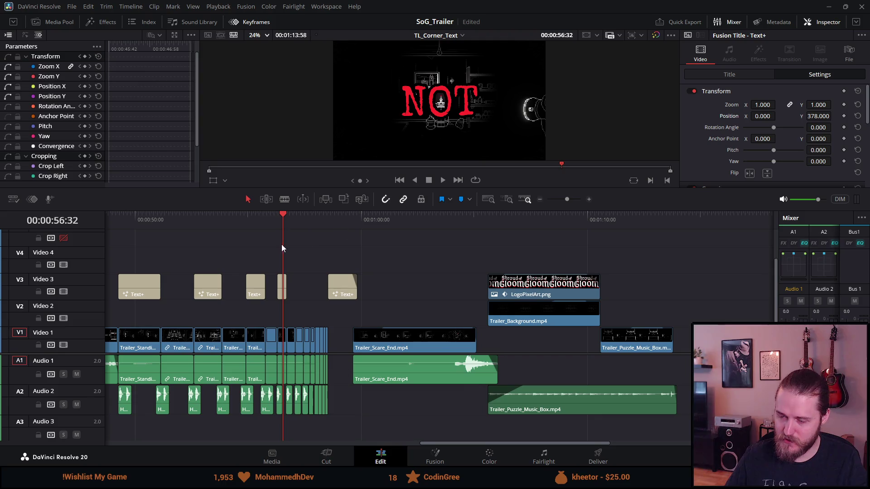
left_click(295, 218)
left_click(302, 216)
left_click(313, 218)
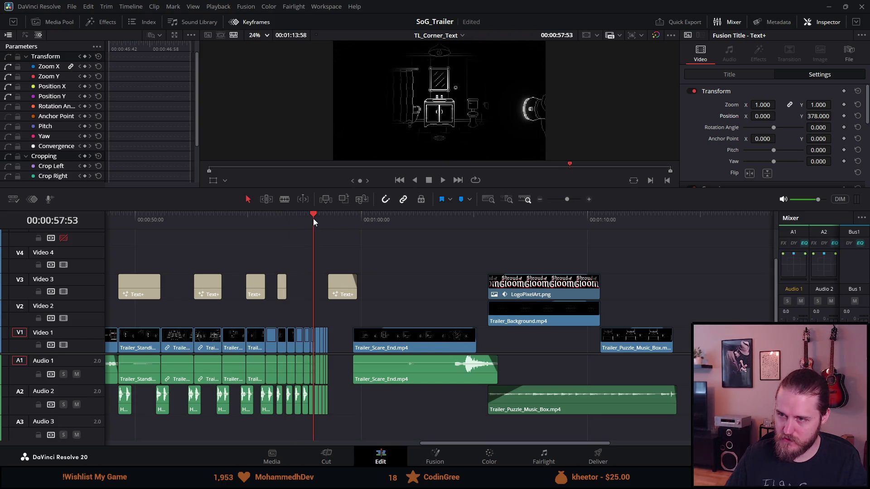
left_click(305, 218)
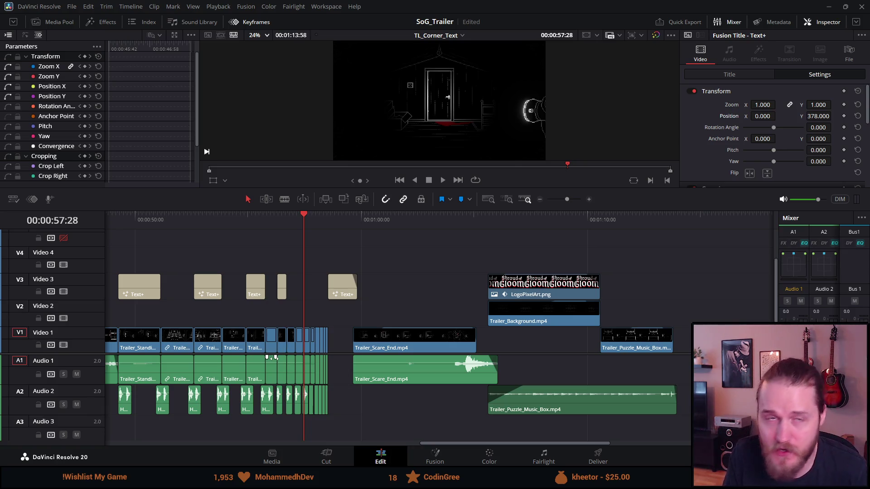
scroll(271, 364, "down", 5)
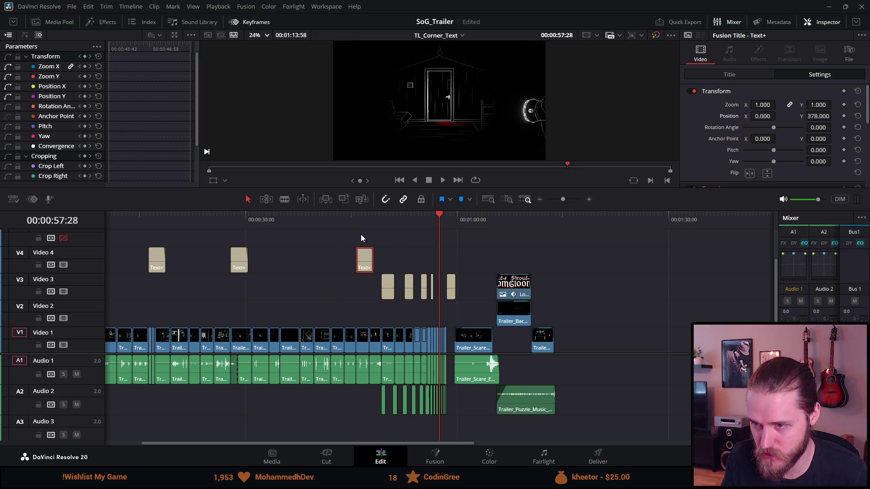
mouse_move(365, 237)
left_mouse_down()
mouse_move(361, 343)
mouse_move(613, 342)
left_mouse_up()
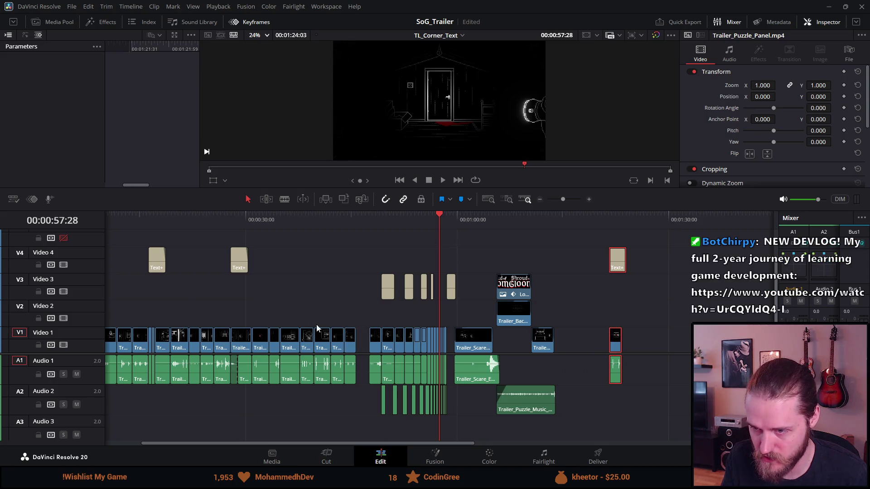
Shift a group of clips slightly later and move the end title and its shot into the sequence.
left_click_drag(305, 317, 349, 398)
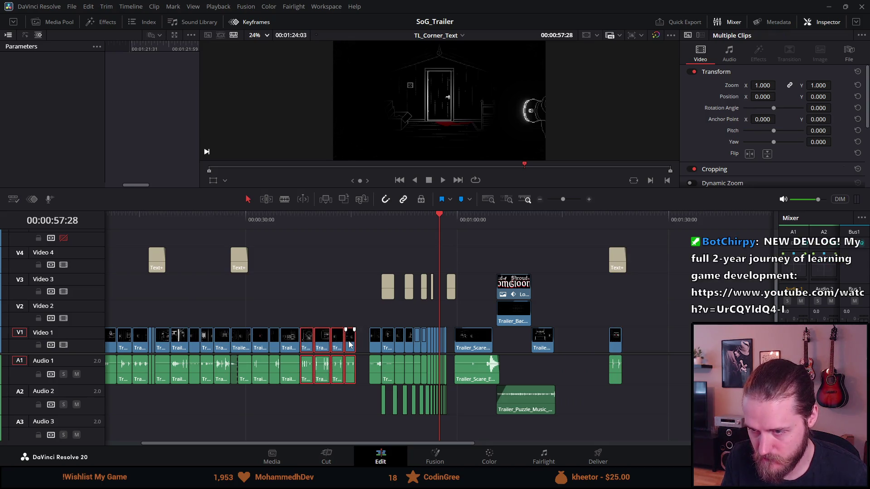
left_click_drag(349, 344, 362, 347)
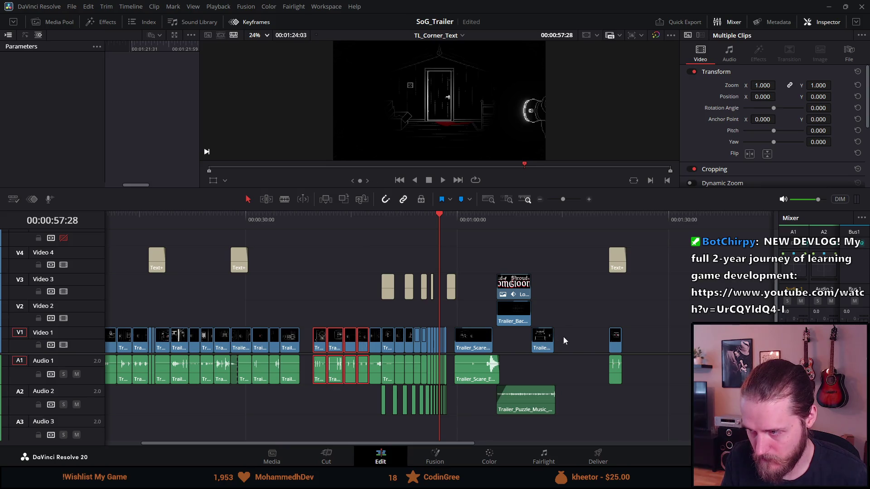
mouse_move(602, 222)
left_mouse_down()
mouse_move(627, 362)
mouse_move(521, 324)
mouse_move(338, 311)
mouse_move(303, 335)
left_mouse_up()
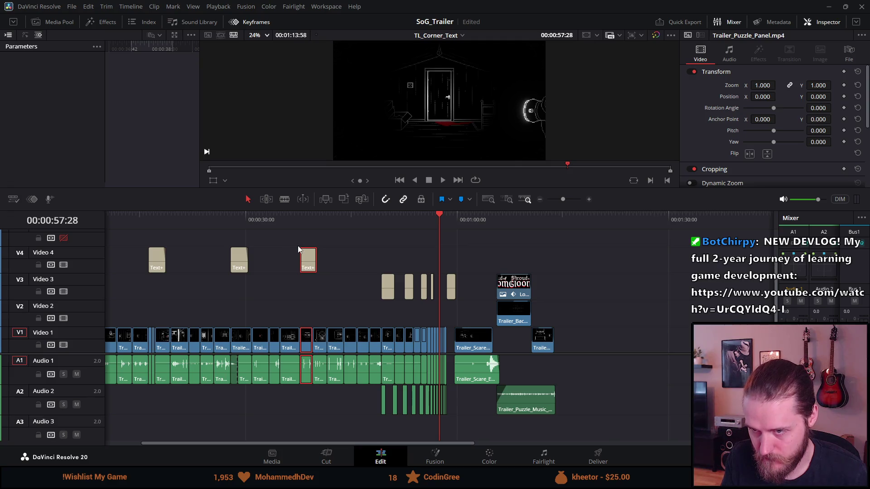
left_click(295, 221)
key("space")
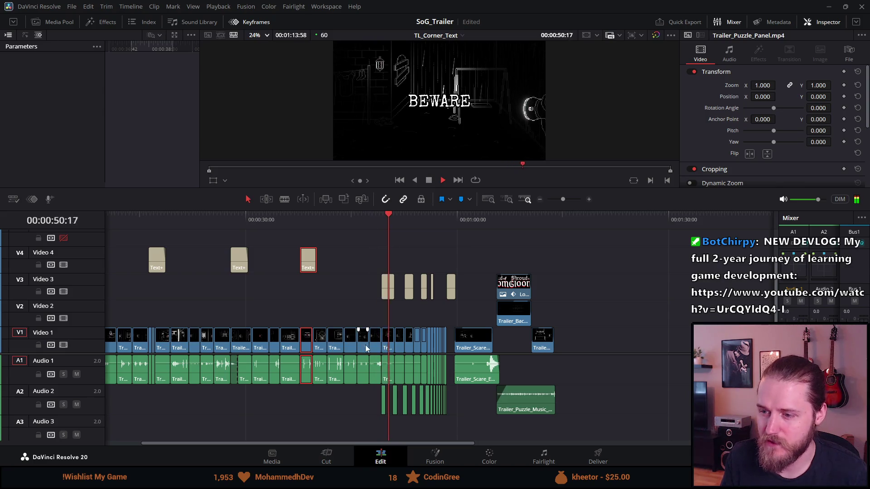
Delete the short shot, leaving a gap, and replay from about 38 seconds.
left_click(380, 342)
key("BackSpace")
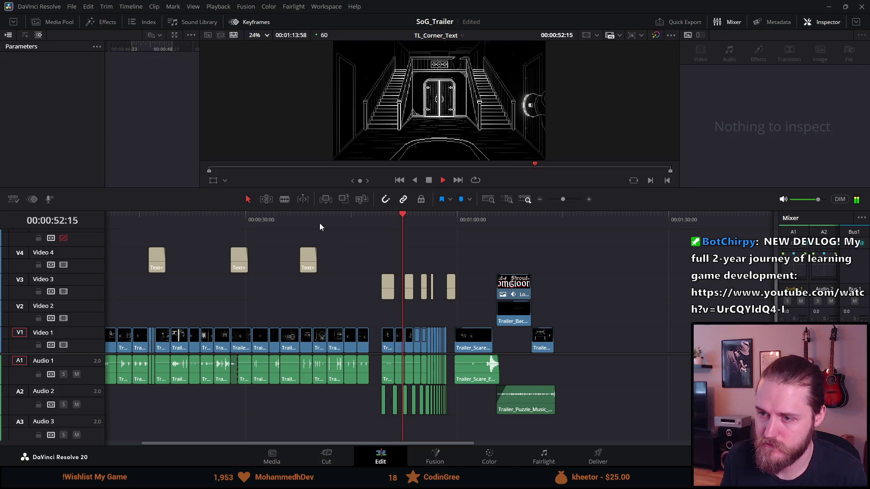
left_click(319, 221)
left_click(309, 219)
key("space")
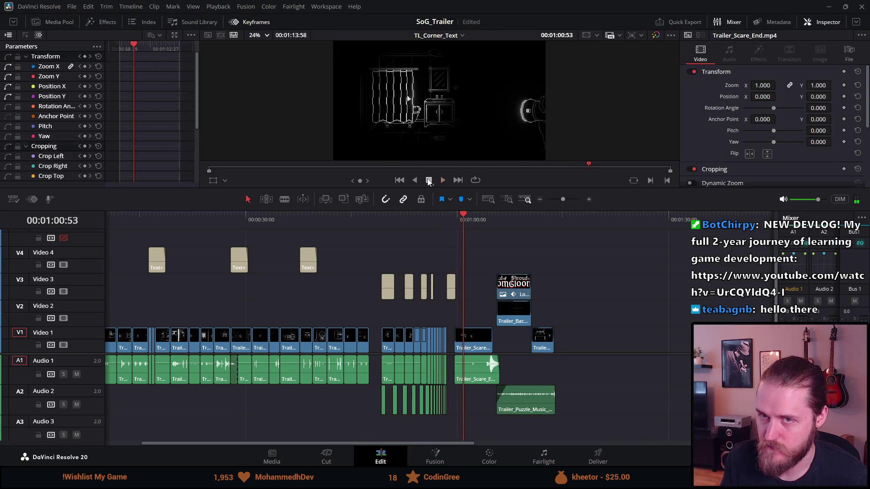
Add a Trailer_Standing clip from the Media Pool to Video 1 and shorten its end.
left_click(60, 19)
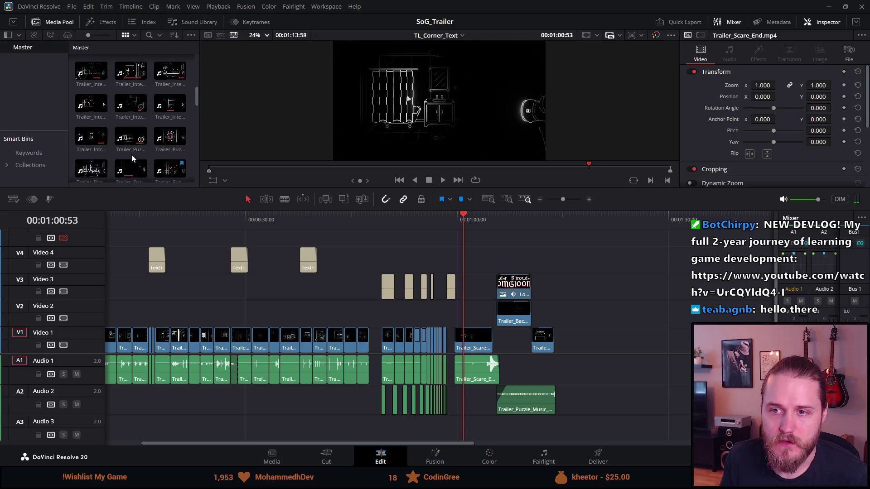
scroll(115, 154, "down", 5)
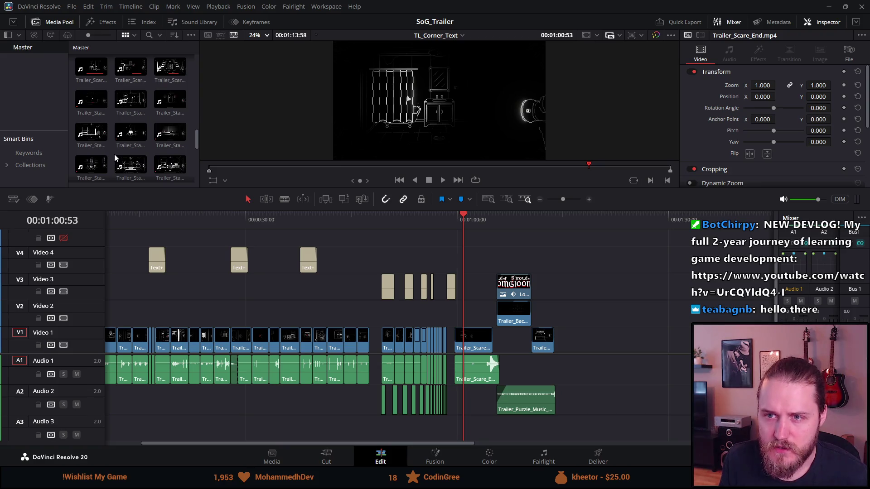
mouse_move(170, 100)
left_mouse_down()
mouse_move(421, 294)
mouse_move(649, 374)
mouse_move(610, 379)
left_mouse_up()
mouse_move(678, 347)
left_mouse_down()
mouse_move(478, 344)
mouse_move(593, 345)
left_mouse_up()
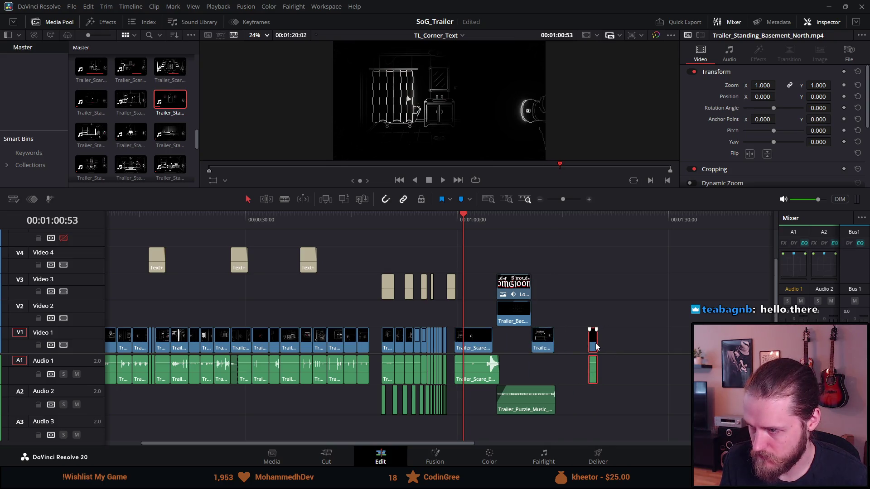
Place the short basement clip just before Trailer_Scare_End and adjust the cut into it.
scroll(594, 343, "up", 3)
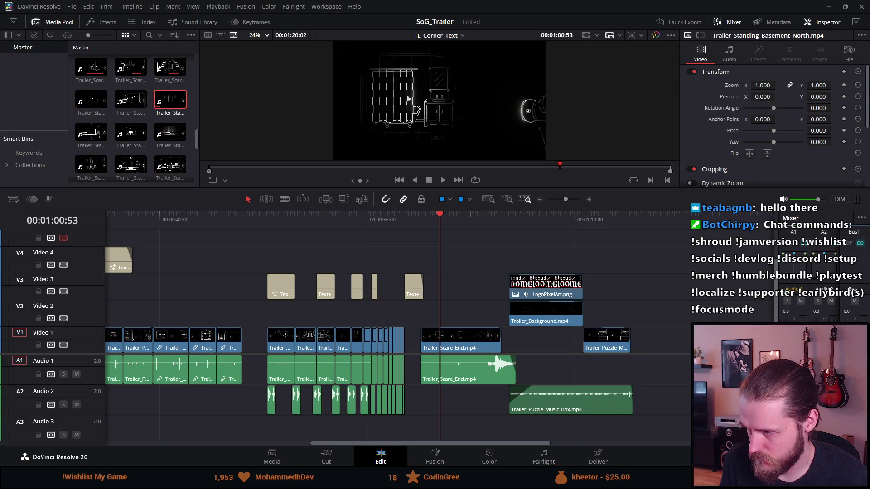
mouse_move(697, 344)
left_mouse_down()
mouse_move(394, 344)
mouse_move(413, 345)
left_mouse_up()
scroll(344, 326, "up", 6)
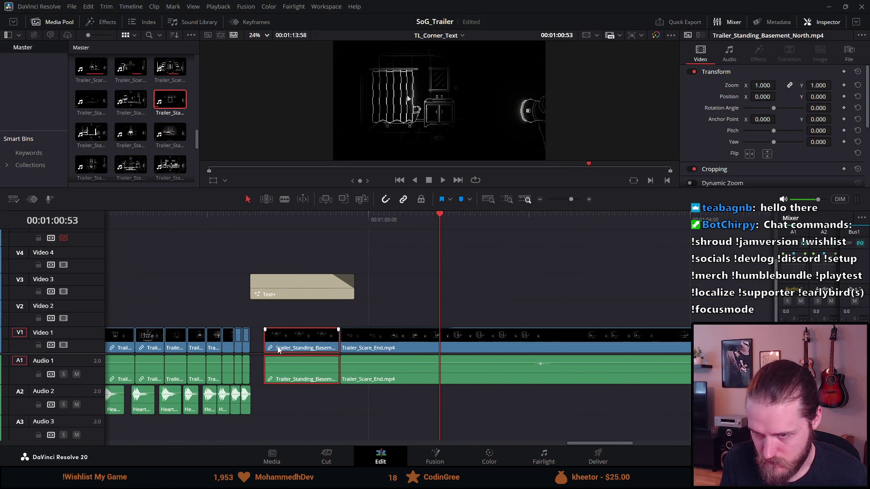
mouse_move(265, 345)
left_mouse_down()
mouse_move(254, 345)
mouse_move(339, 345)
left_mouse_up()
Play back the new cut from the attic shot and the NOT title section.
left_click(243, 224)
key("space")
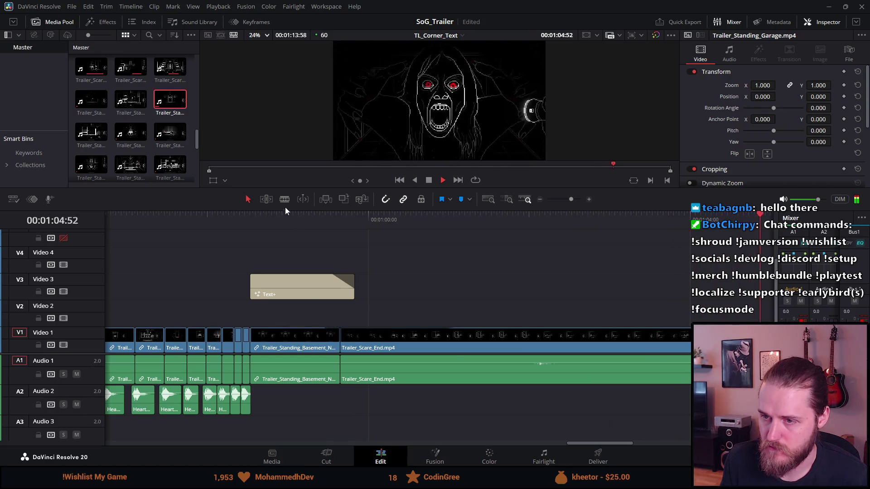
left_click(259, 217)
scroll(260, 219, "down", 5)
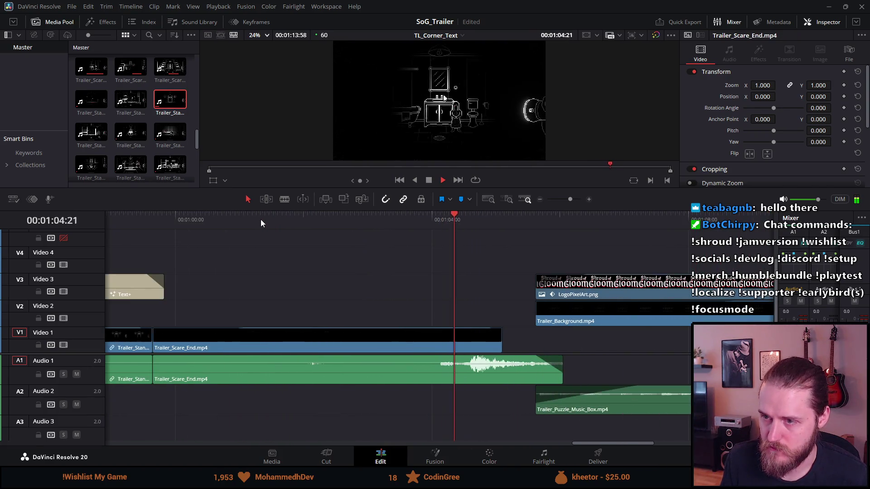
left_click(350, 218)
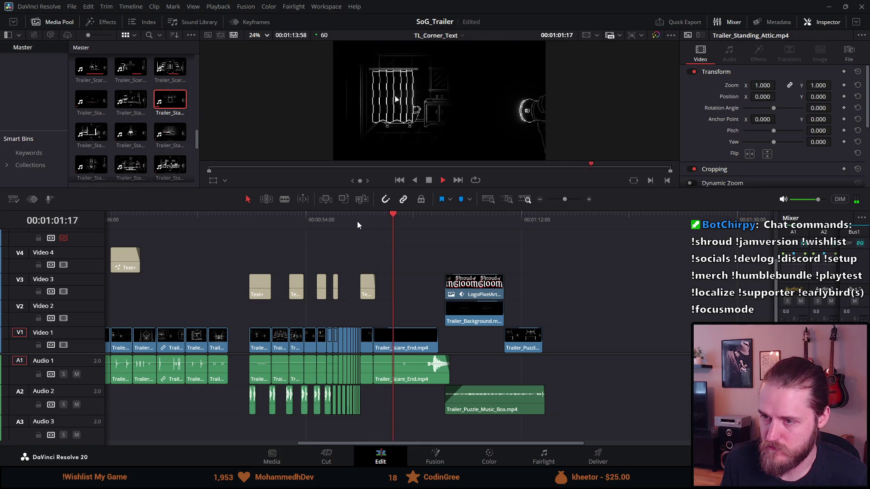
left_click(352, 219)
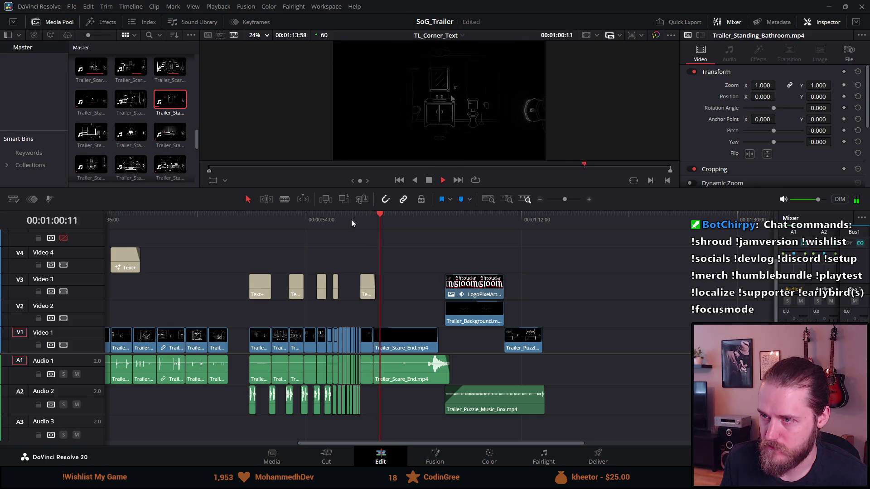
left_click(335, 219)
key("space")
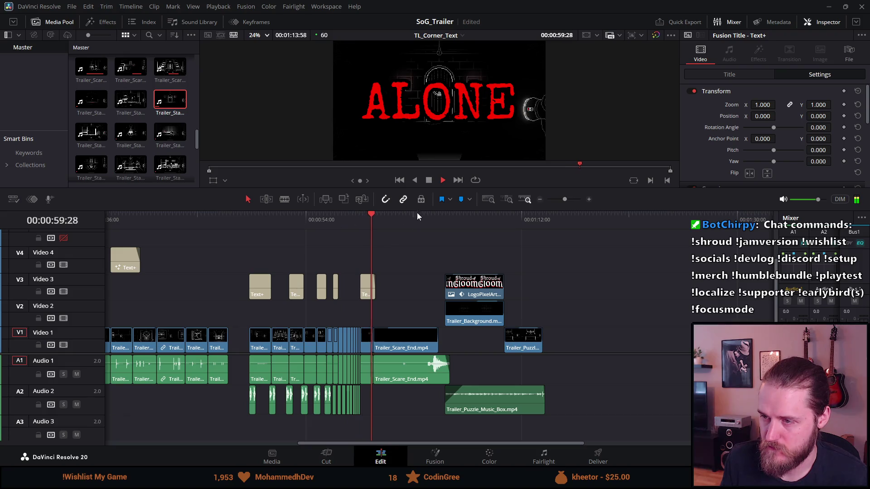
Delete the Trailer_Standing_Basement_North clip from the sequence.
left_click(366, 346)
key("BackSpace")
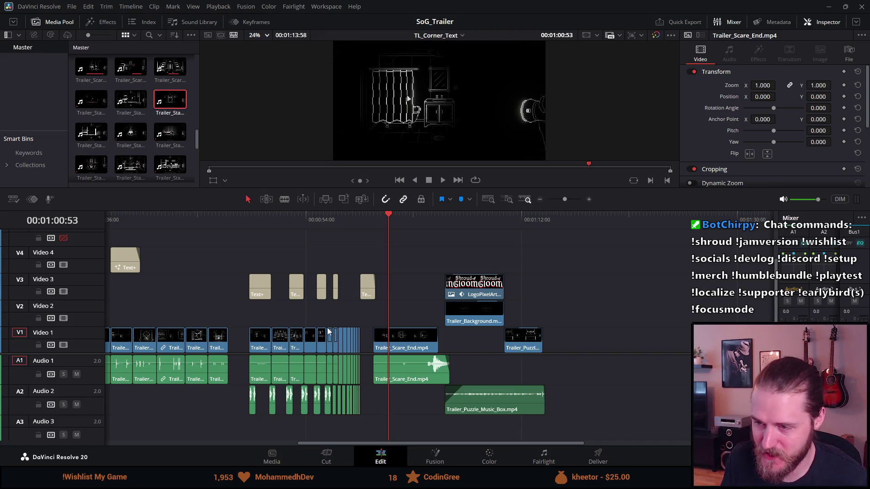
scroll(314, 325, "down", 5)
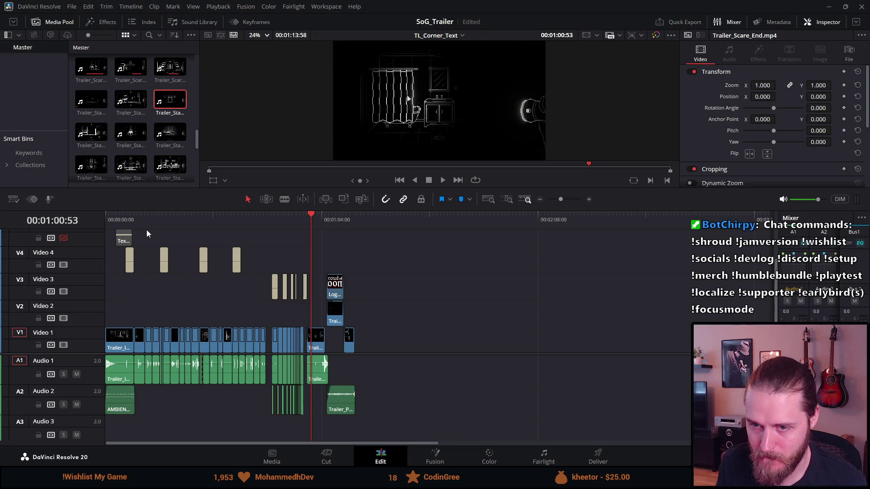
left_click(126, 216)
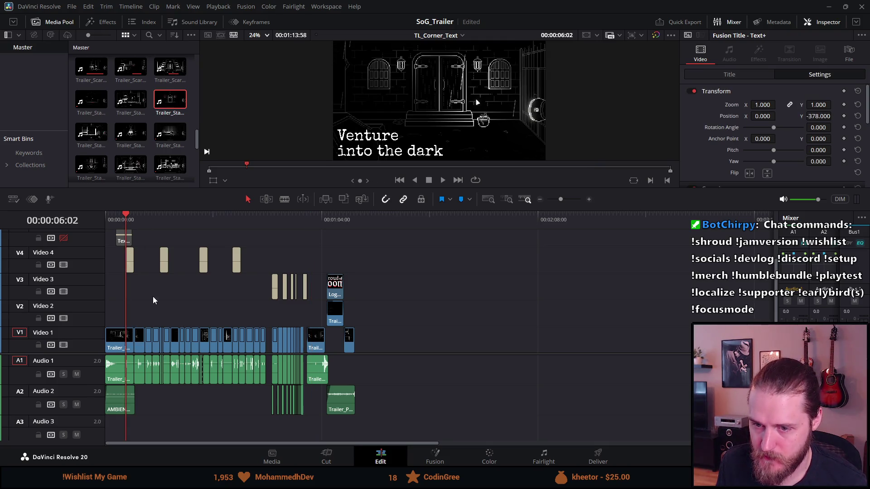
scroll(153, 299, "up", 2)
key("space")
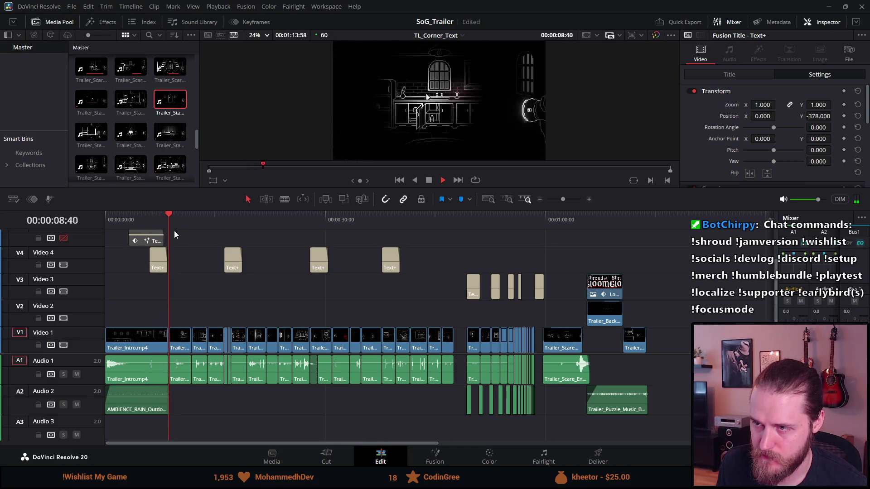
left_click(117, 214)
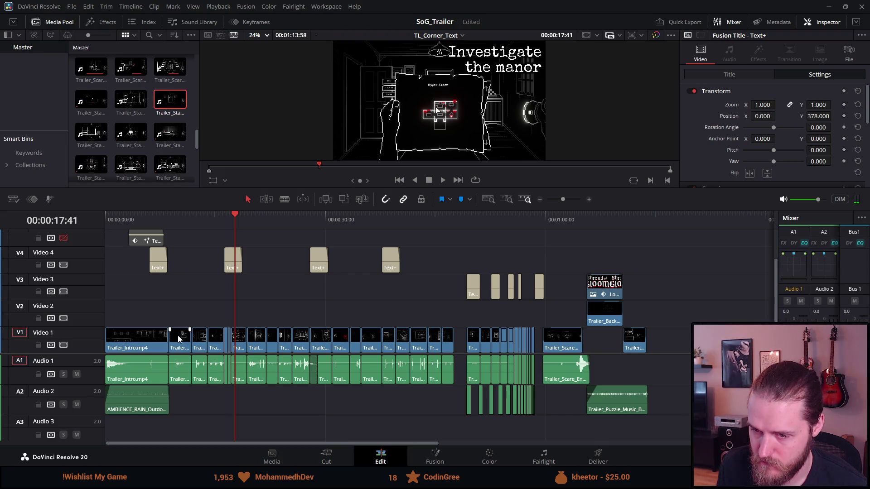
key("space")
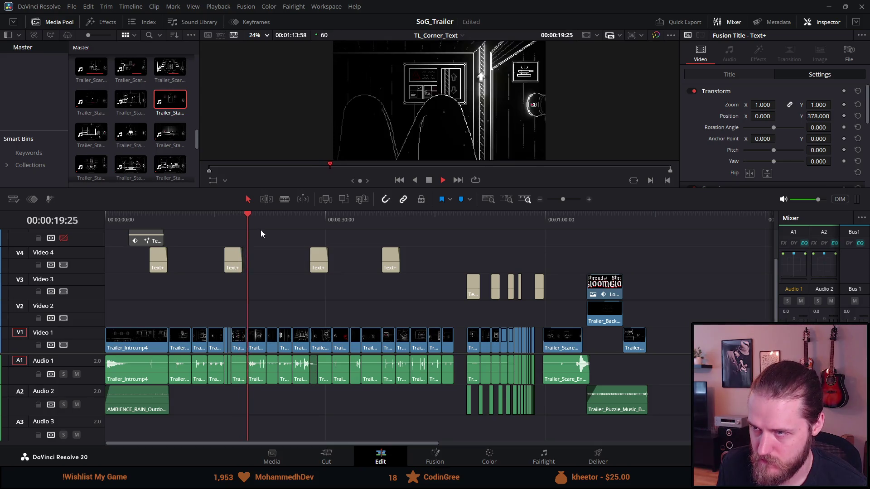
scroll(225, 240, "up", 2)
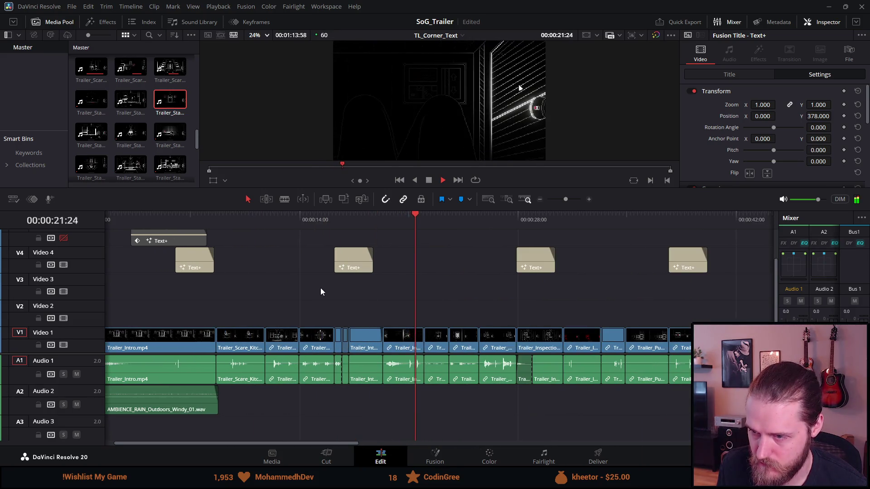
scroll(322, 292, "down", 2)
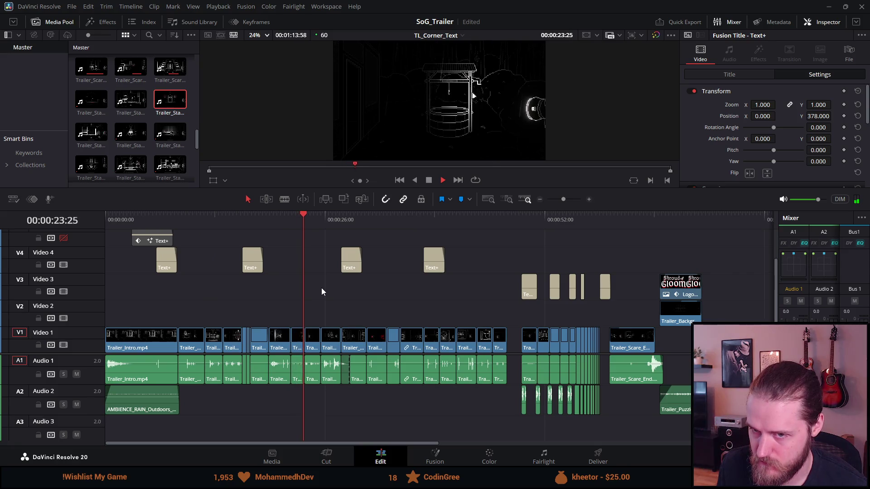
left_click(278, 224)
left_click(262, 216)
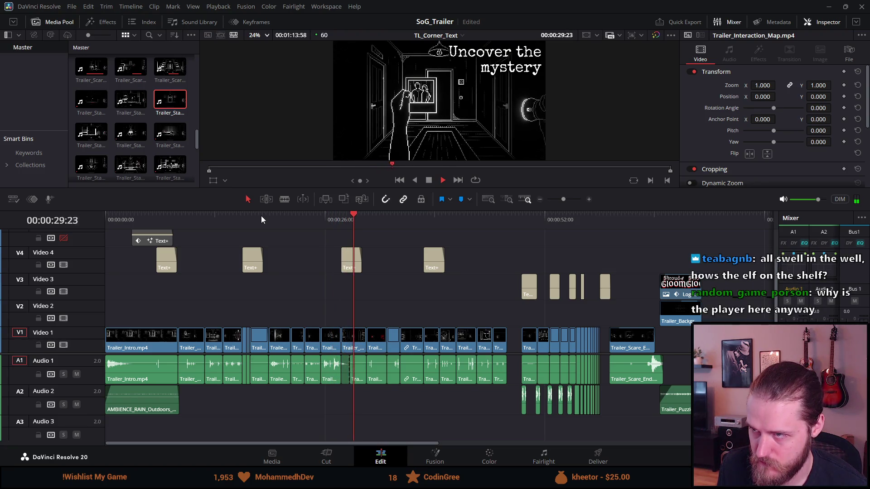
scroll(311, 243, "down", 2)
scroll(311, 243, "up", 4)
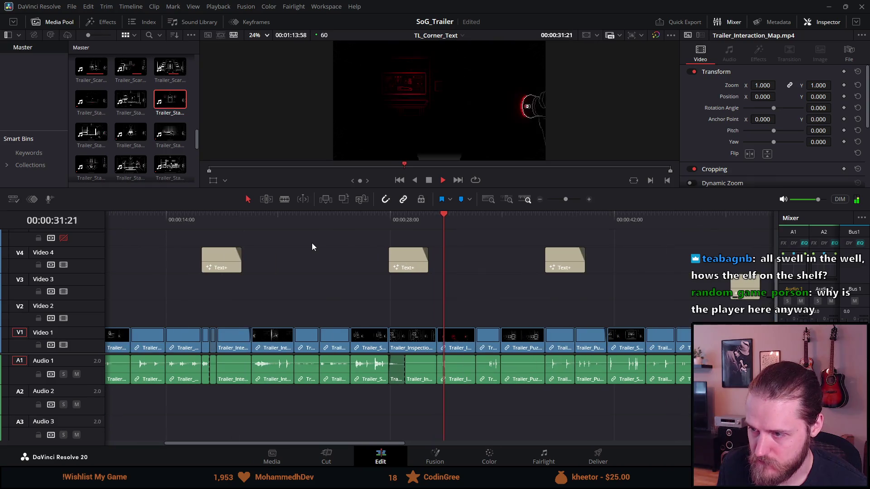
scroll(379, 225, "up", 2)
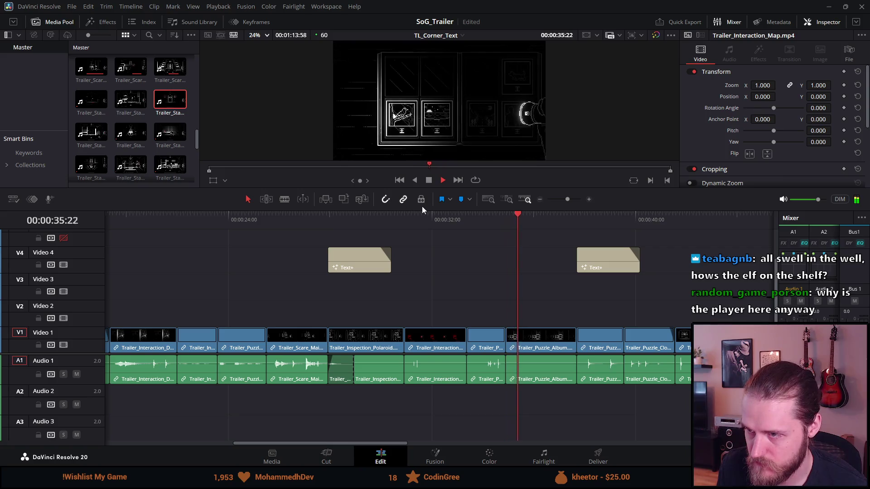
left_click(428, 183)
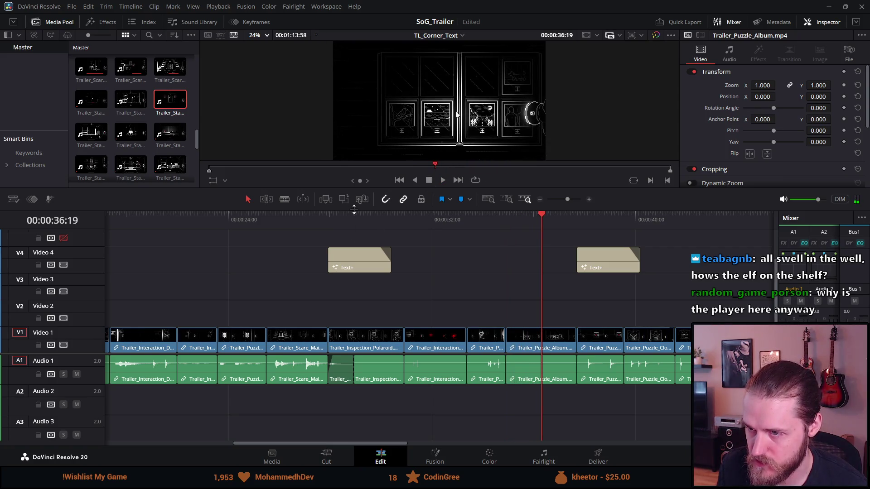
left_click(354, 215)
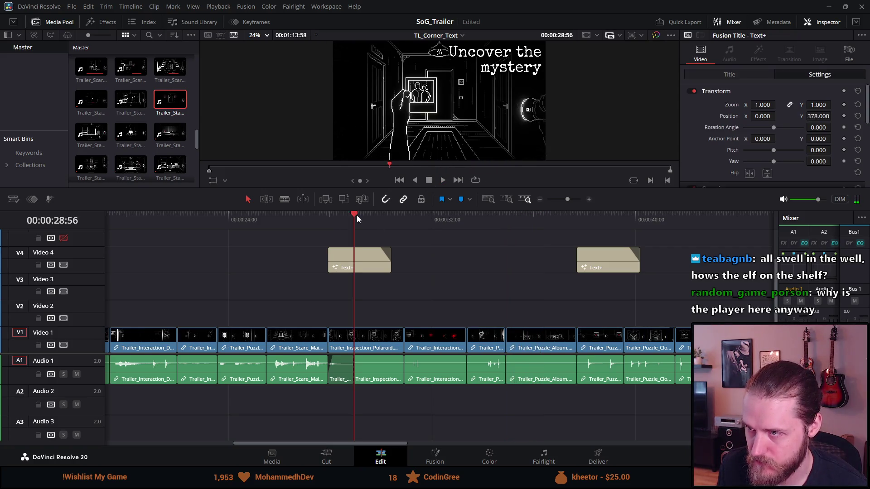
Review the Uncover the mystery title around 28–31 seconds.
left_click(402, 220)
key("space")
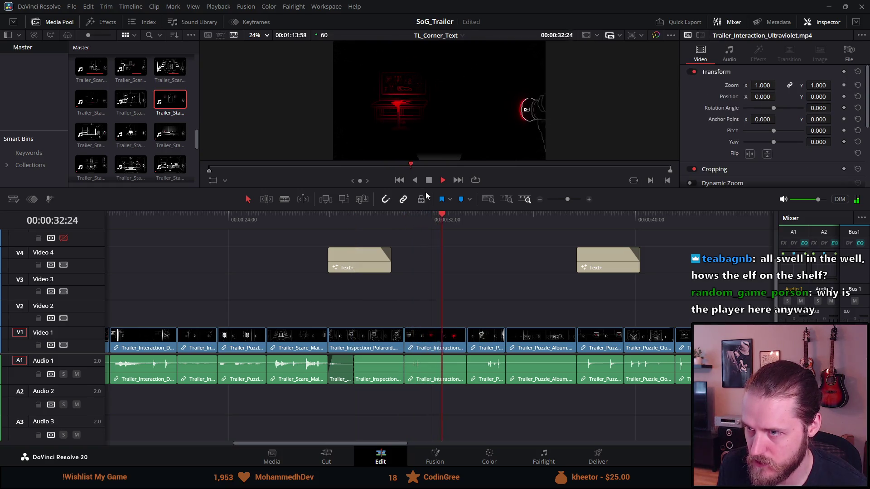
left_click(427, 184)
left_click(356, 216)
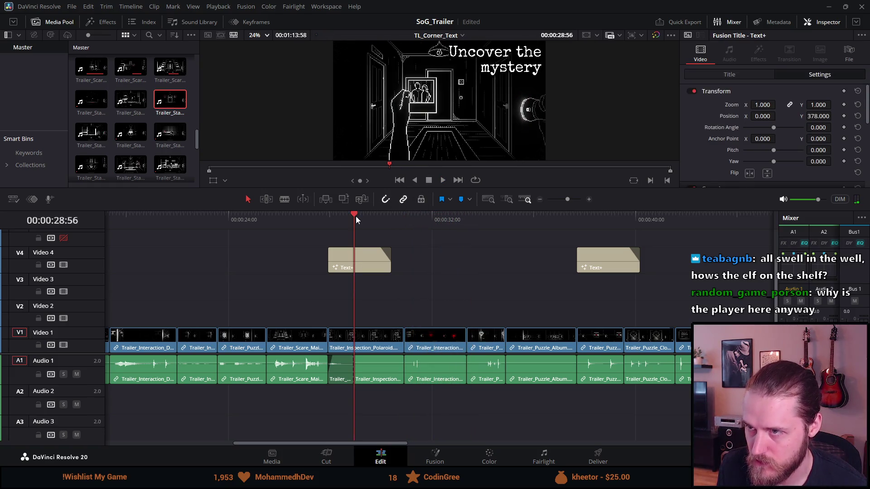
left_click(420, 218)
key("space")
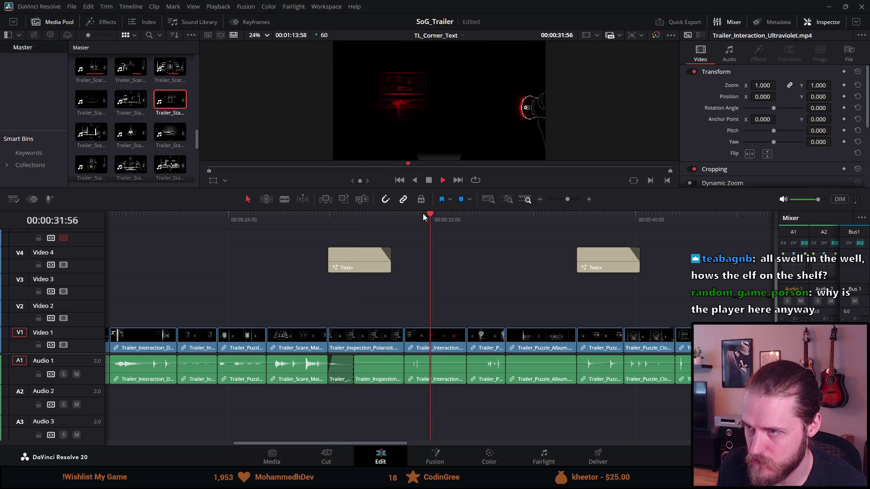
Drag the Uncover the mystery title right to the Trailer_Interaction_Ultraviolet clip and replay it.
left_click(427, 181)
left_click_drag(363, 271, 441, 270)
left_click(401, 216)
key("space")
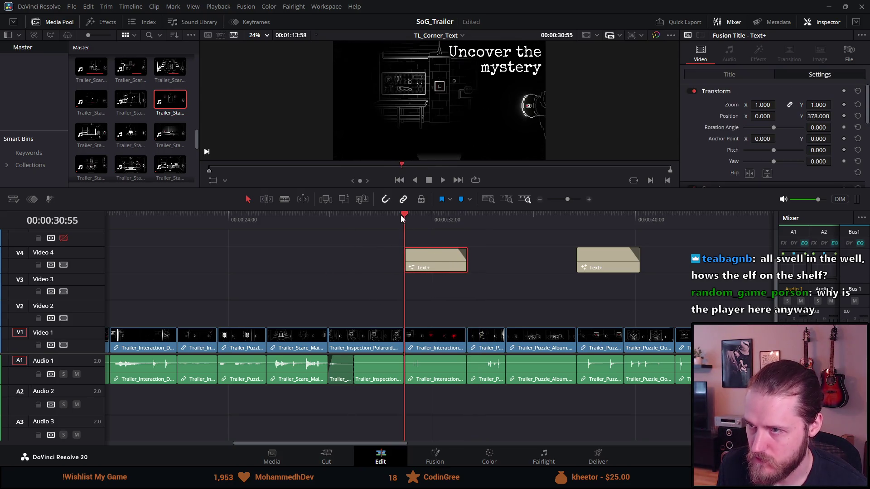
left_click(428, 182)
scroll(356, 318, "down", 5)
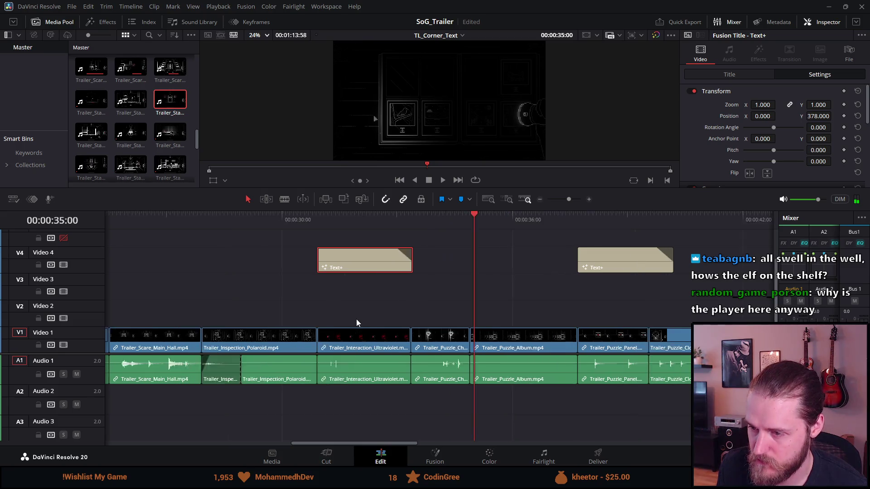
Select every clip from about 33:58 onward and push them right to open a gap.
scroll(356, 319, "down", 2)
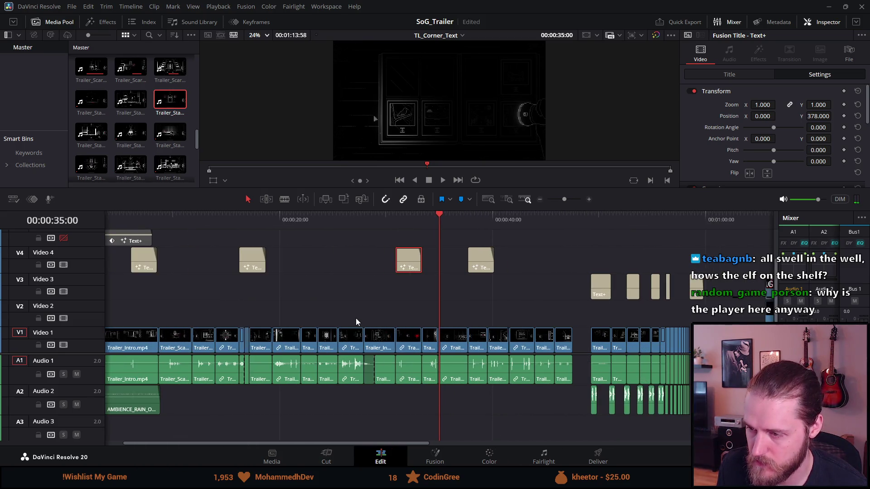
left_click(429, 224)
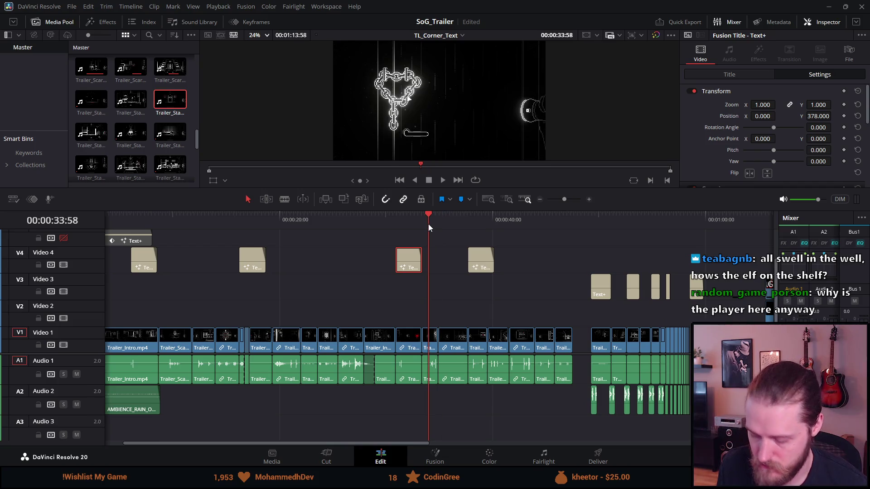
key("y")
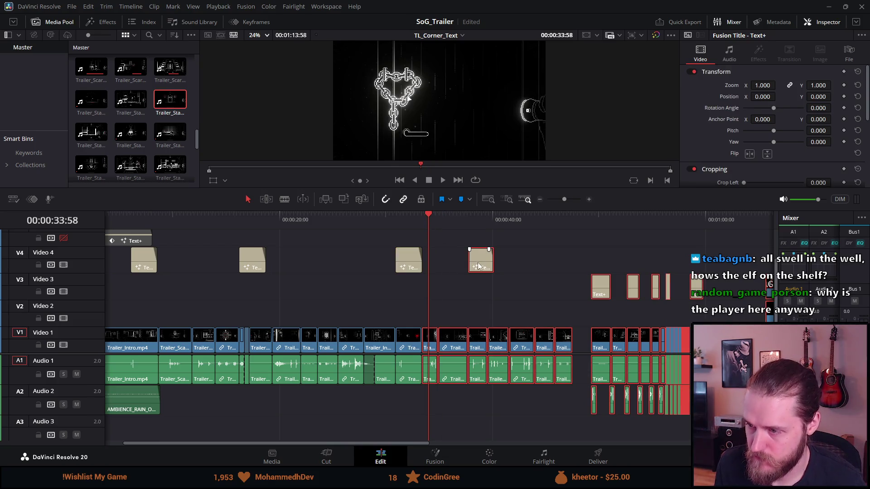
left_click_drag(455, 346, 564, 346)
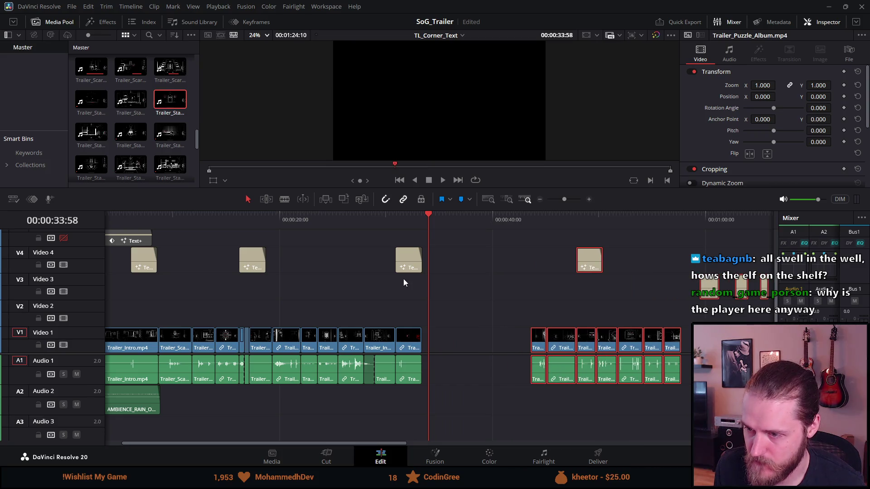
Move the Polaroid clip after the ultraviolet clip.
left_click(344, 224)
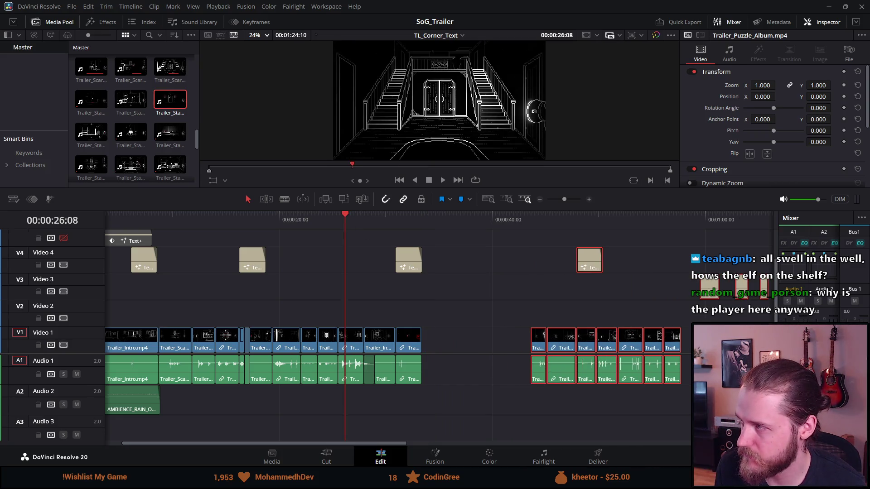
left_click(373, 219)
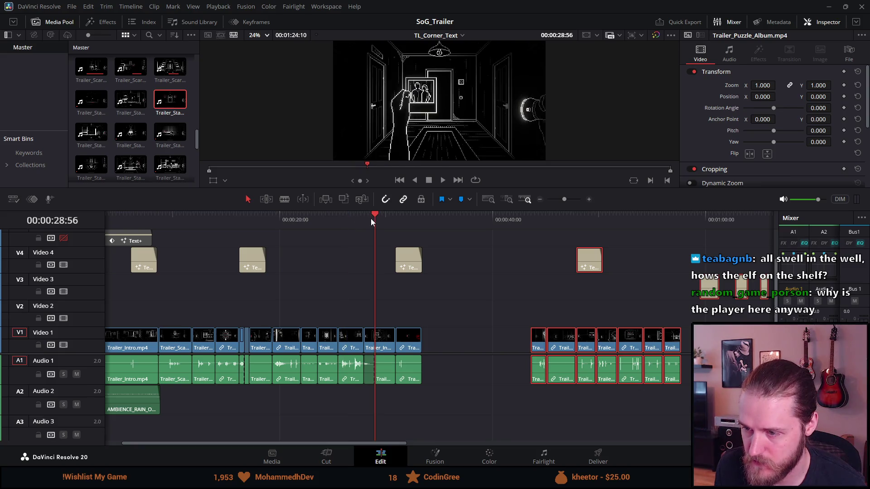
mouse_move(377, 345)
left_mouse_down()
mouse_move(388, 382)
mouse_move(444, 376)
left_mouse_up()
left_click(384, 382)
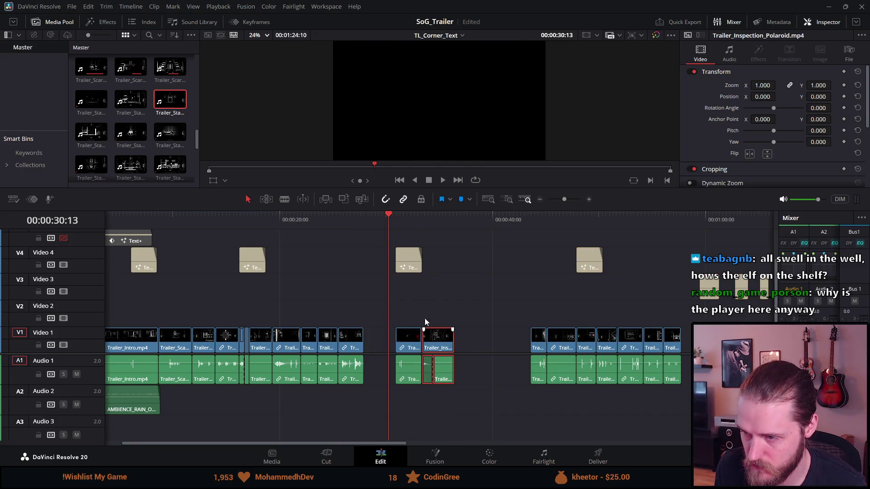
Select the title with its clips and play the reordered section from 27:55.
mouse_move(403, 245)
left_mouse_down()
mouse_move(438, 369)
mouse_move(405, 346)
left_mouse_up()
left_click(367, 220)
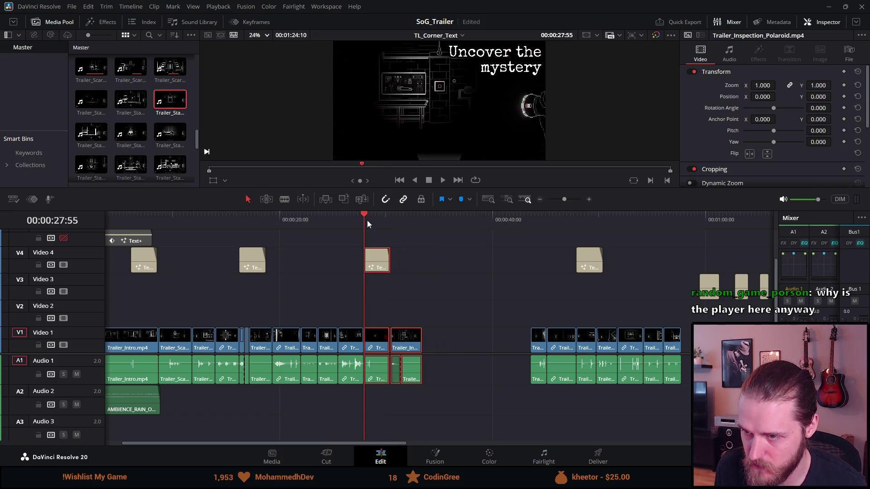
scroll(388, 260, "up", 3)
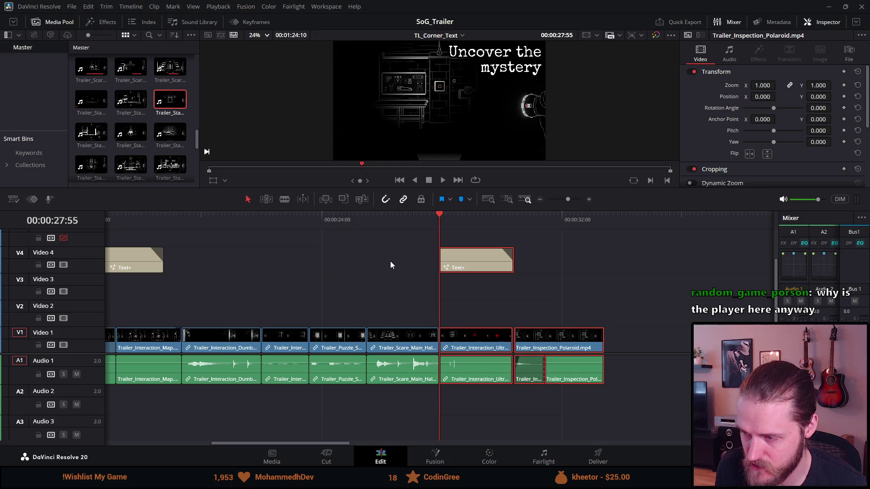
key("space")
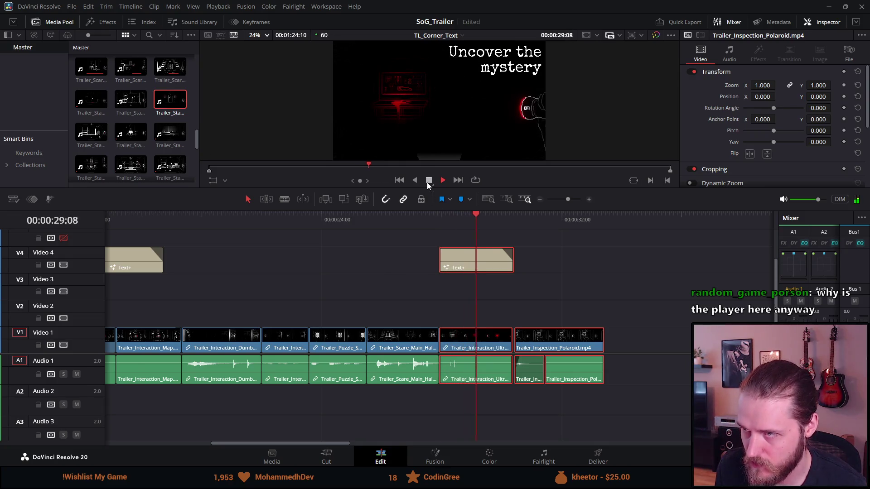
left_click(428, 180)
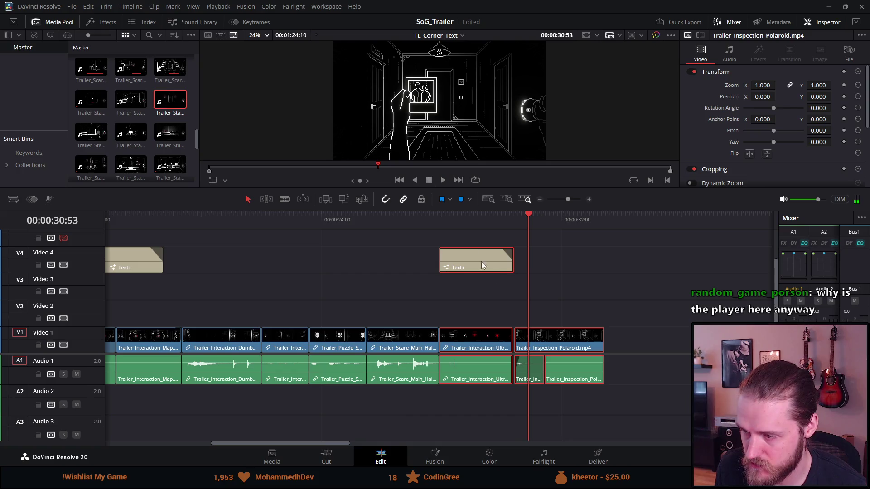
Try extending the ultraviolet clip's end at the cut, then undo the trim.
left_click(511, 219)
scroll(519, 238, "up", 3)
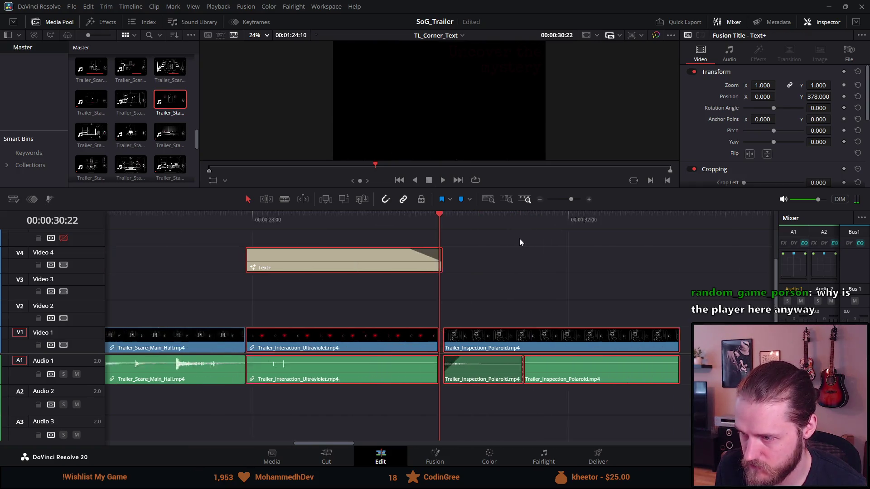
left_click_drag(438, 342, 466, 345)
scroll(430, 338, "down", 2)
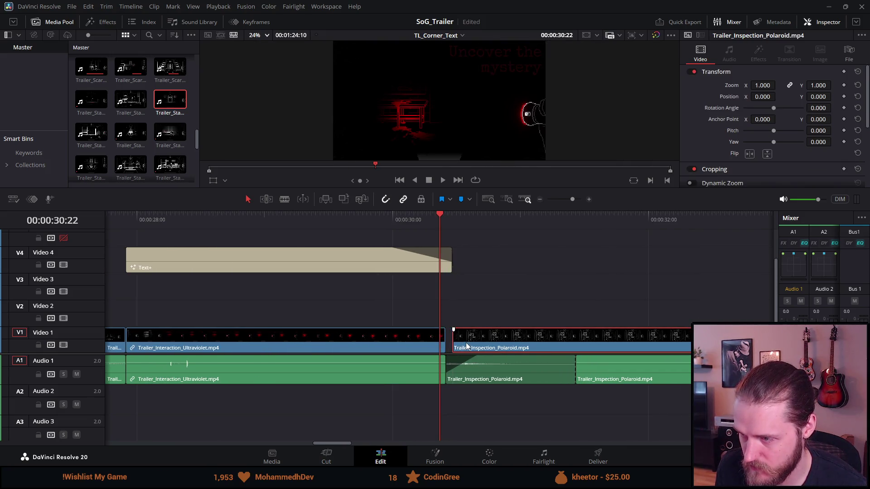
key("ctrl+z")
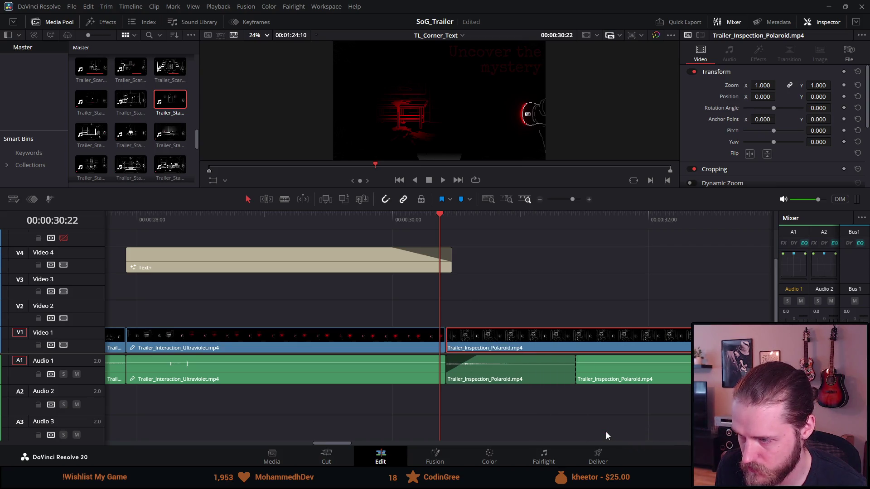
Nudge the Polaroid video and audio clips slightly later and select the Ultraviolet clip's end cut.
left_click_drag(561, 303, 593, 406)
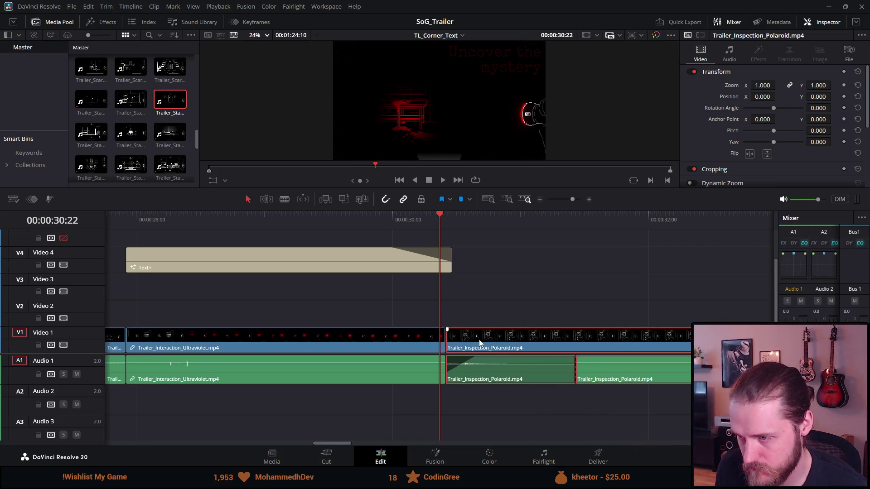
left_click_drag(481, 344, 487, 344)
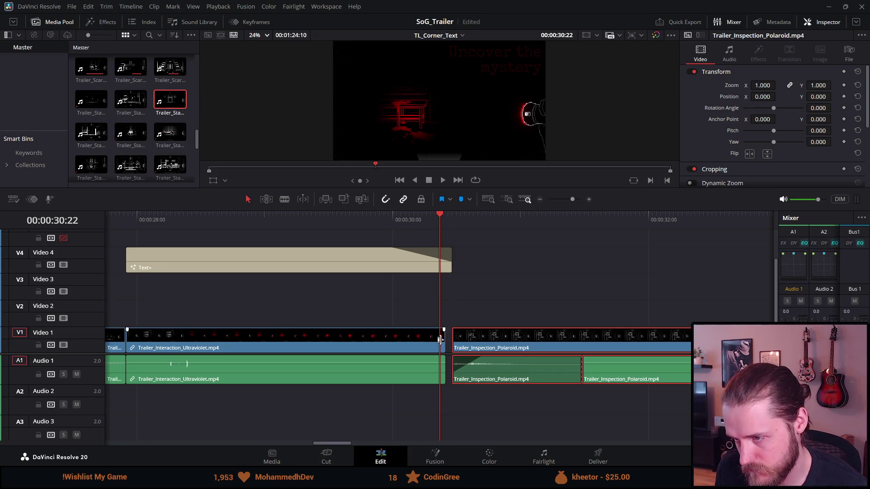
left_click(440, 341)
scroll(440, 341, "down", 2)
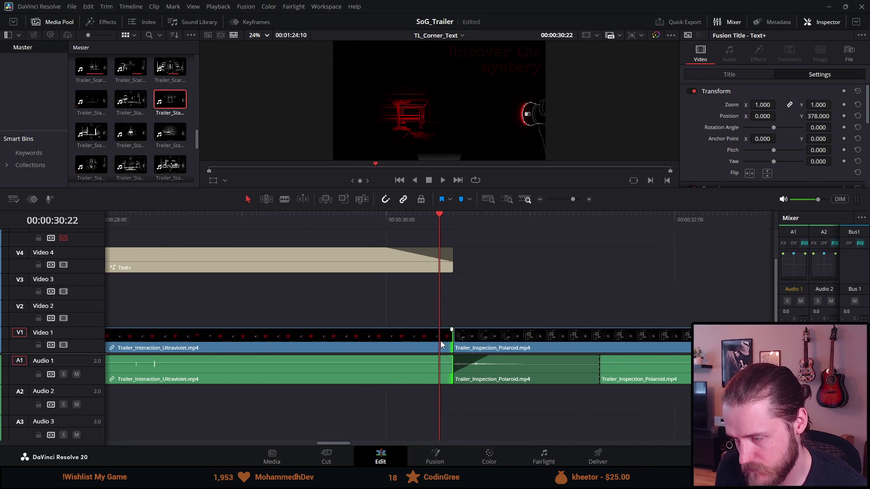
scroll(440, 340, "down", 2)
left_click(368, 221)
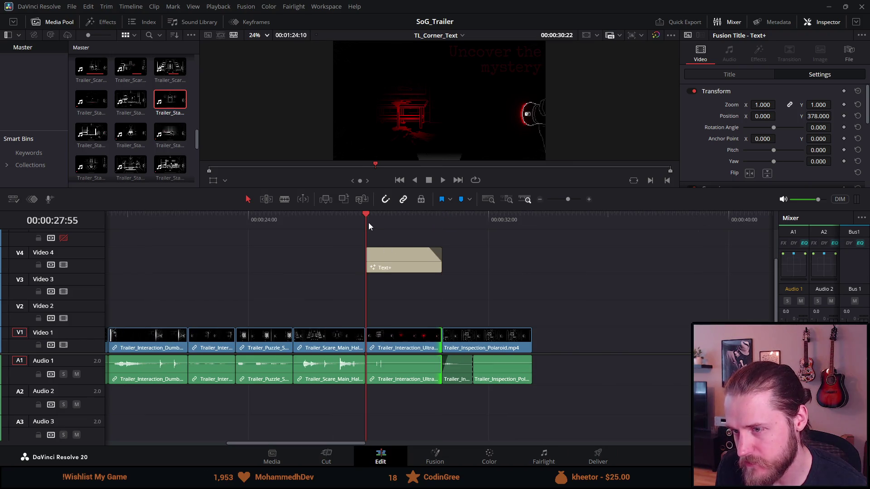
Play back the tightened cut from about 00:00:28:00.
key("space")
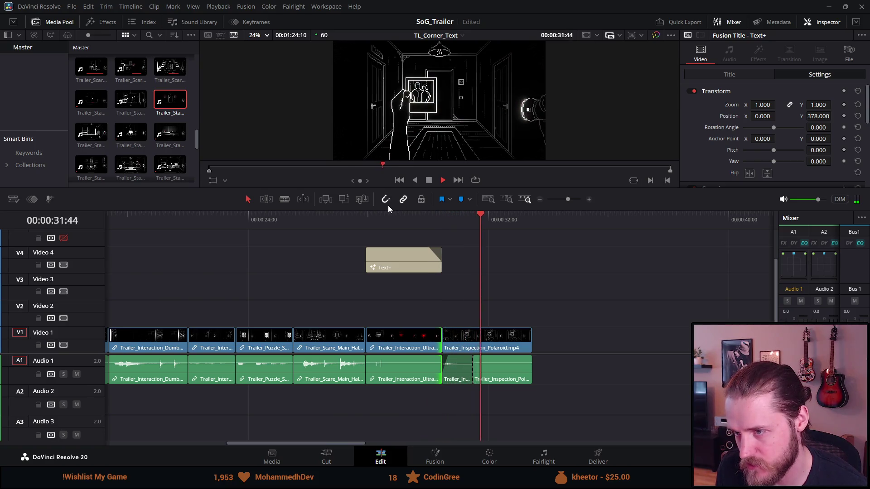
left_click(372, 218)
left_click(370, 218)
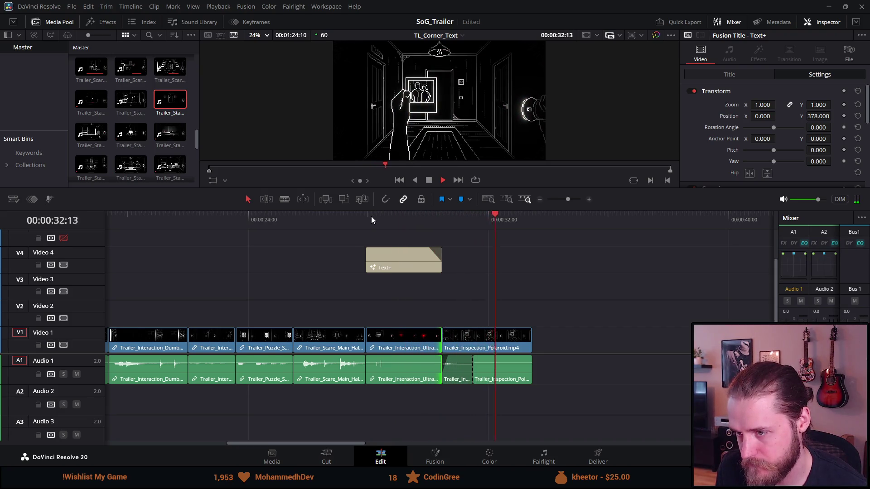
scroll(371, 216, "up", 1)
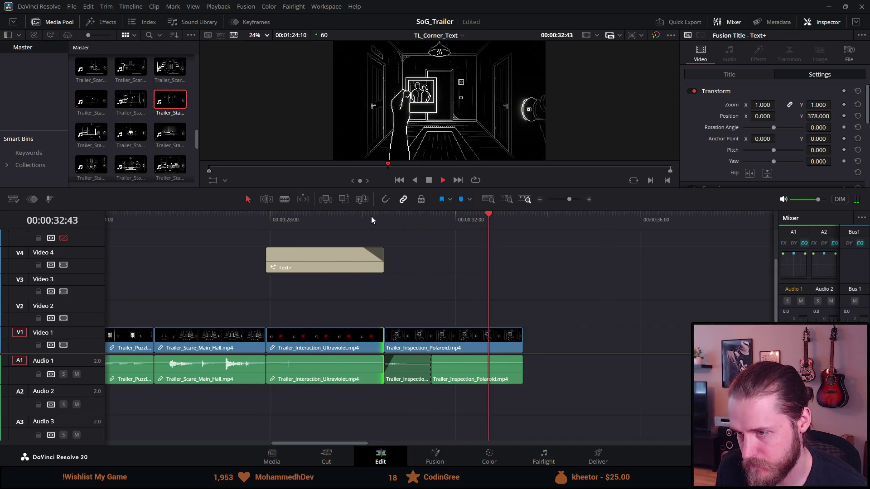
left_click(266, 220)
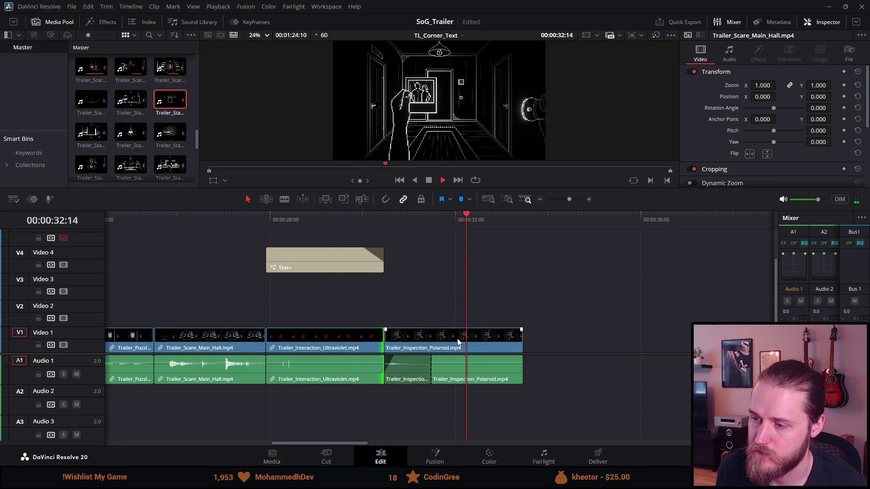
Remove the Polaroid clip's tail past about 31 seconds, review it, and zoom the timeline out.
left_click(390, 224)
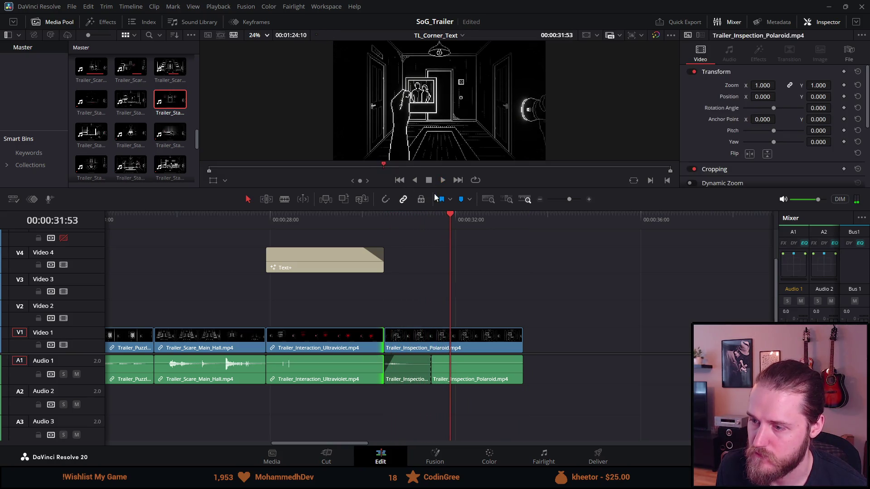
key("shift+]")
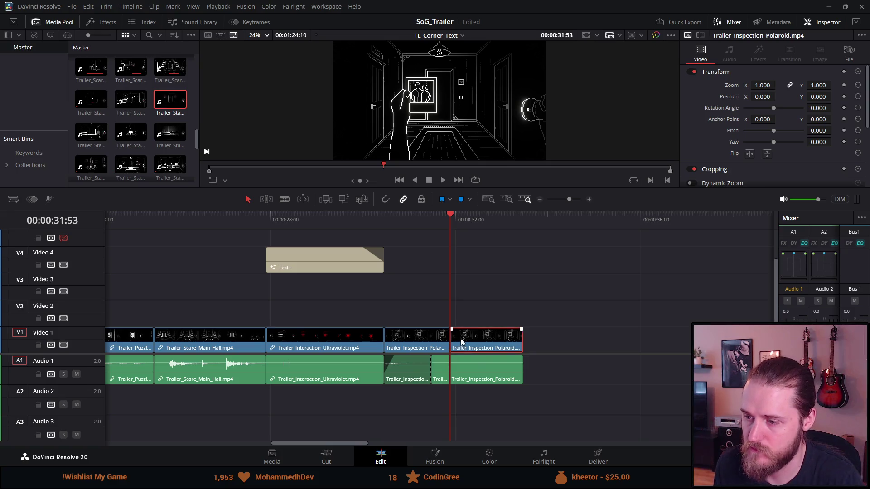
left_click(374, 216)
key("space")
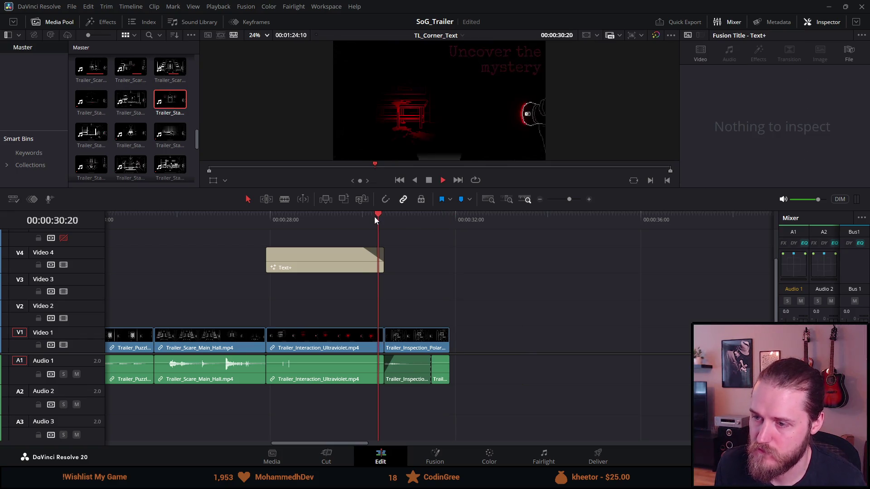
key("ctrl+minus")
key("ctrl+minus")
key("ctrl+minus")
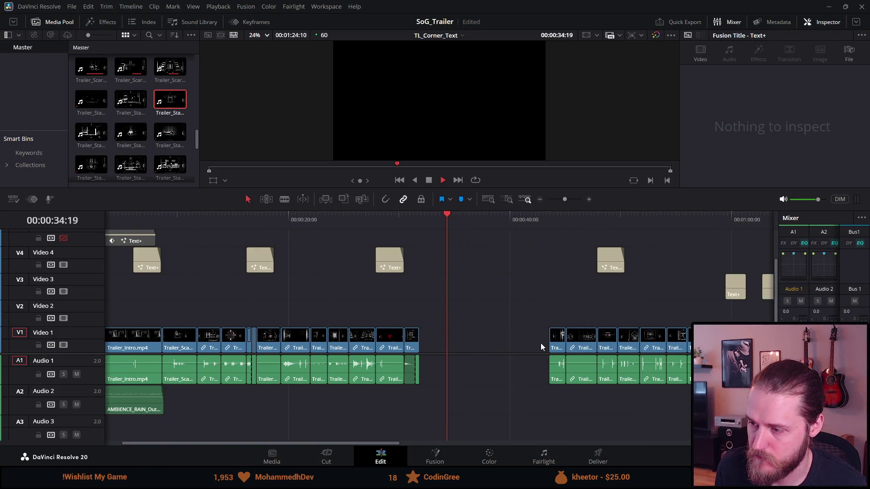
Move the Trailer_Puzzle_Chained_Door clip left toward the Polaroid clip.
mouse_move(537, 318)
left_mouse_down()
mouse_move(577, 387)
mouse_move(560, 365)
mouse_move(452, 359)
mouse_move(460, 355)
left_mouse_up()
left_click(433, 269)
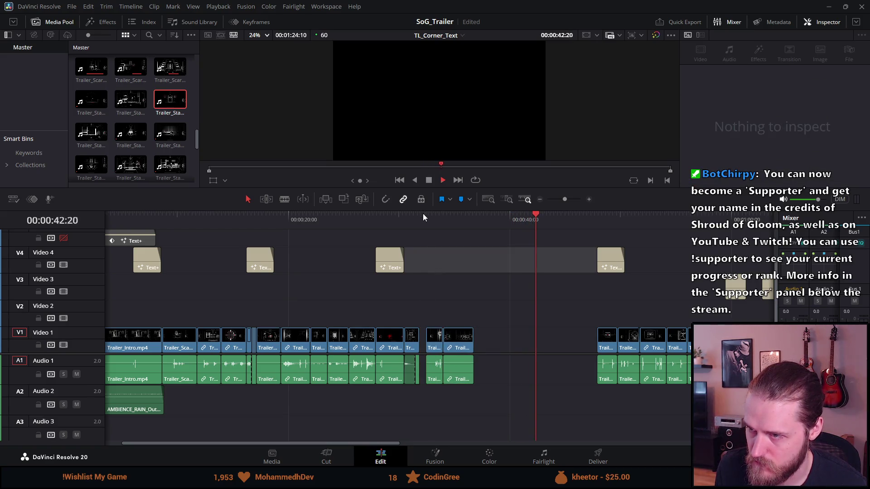
left_click(422, 213)
scroll(439, 254, "down", 1)
scroll(439, 254, "up", 4)
left_click(463, 343)
mouse_move(463, 341)
left_mouse_down()
mouse_move(421, 337)
mouse_move(433, 341)
left_mouse_up()
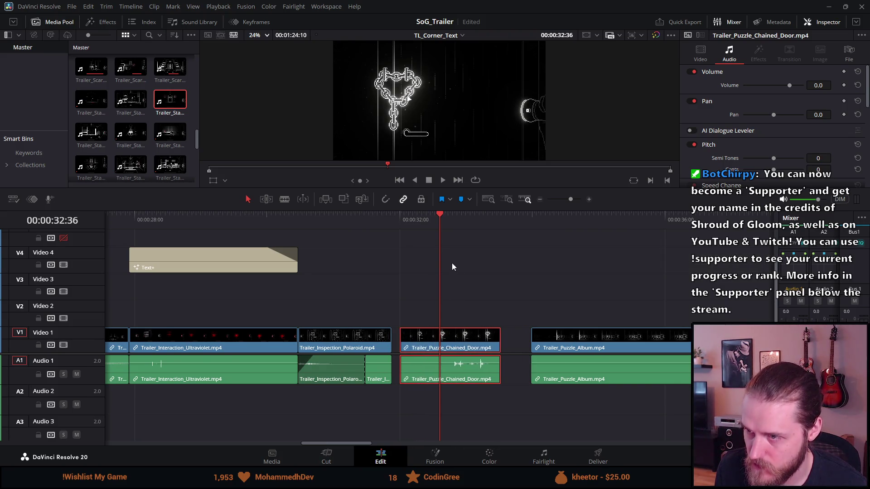
With snapping on, butt Chained_Door against the Polaroid clip and play the join.
left_click(384, 200)
left_click_drag(418, 354, 405, 348)
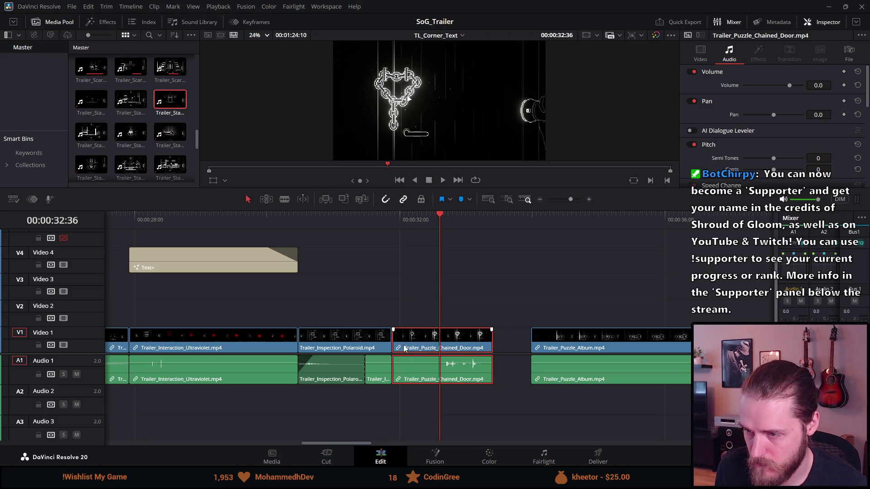
key("space")
left_click(428, 180)
Split Chained_Door at 00:00:32:36 and ripple-delete its first part.
left_click(440, 224)
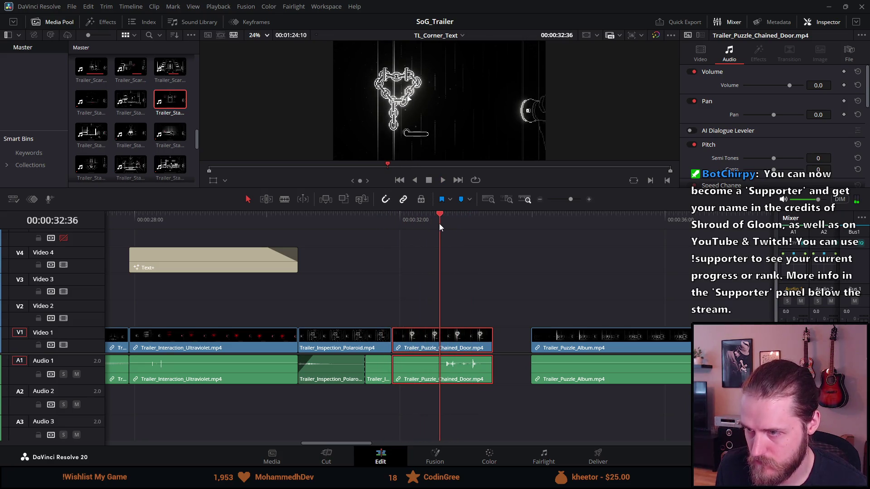
left_click_drag(439, 223, 438, 222)
right_click(439, 222)
key("ctrl+b")
left_click(418, 354)
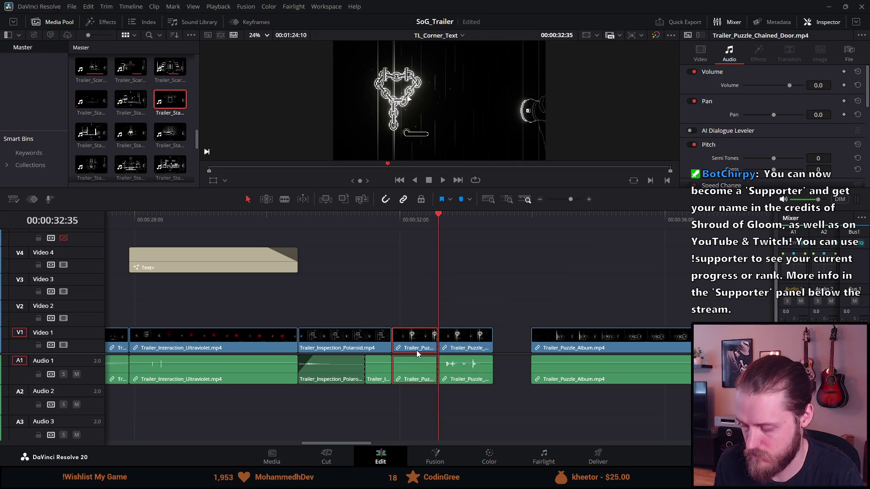
key("Delete")
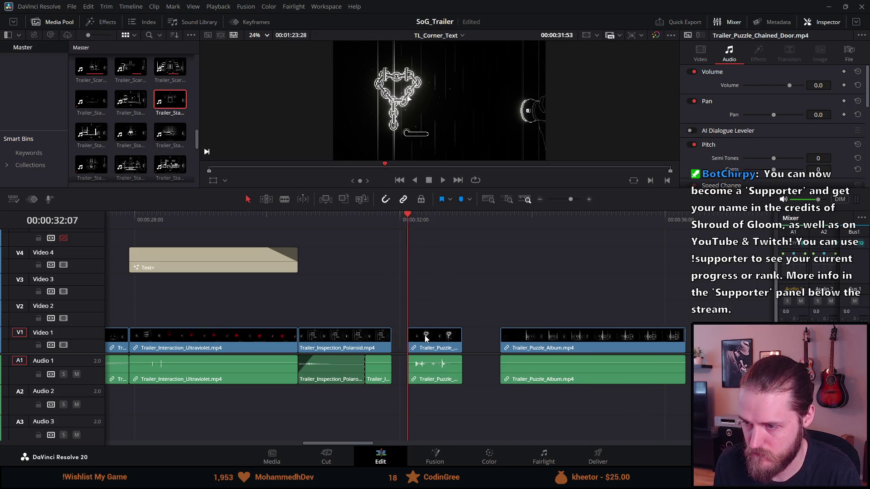
left_click(365, 216)
key("space")
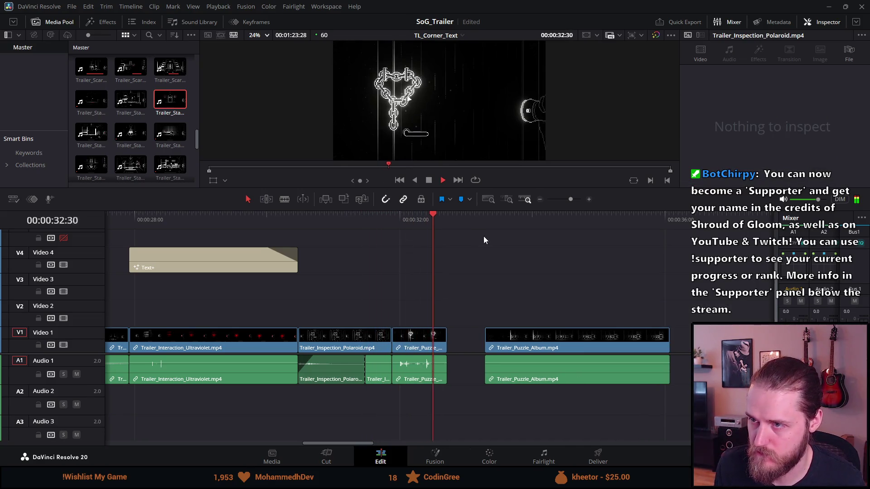
left_click(418, 180)
key("space")
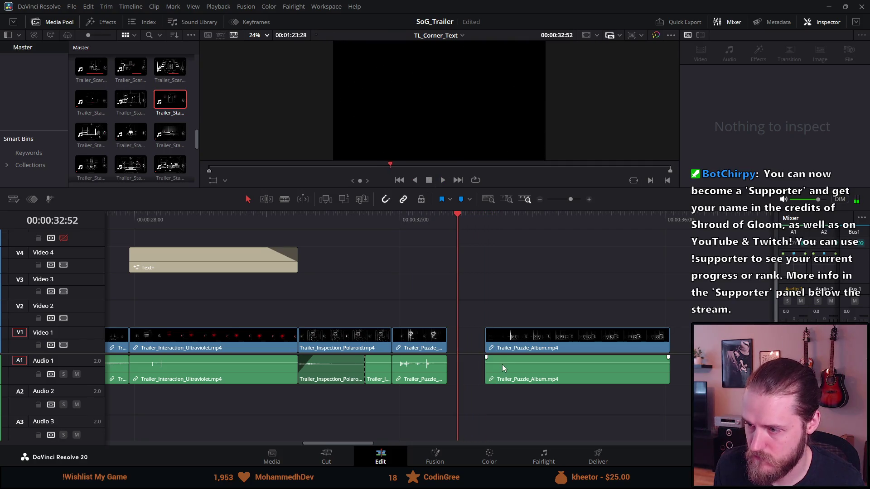
Move the Puzzle_Album clip left against Chained_Door and play the joined clips.
left_click_drag(510, 342, 468, 334)
key("space")
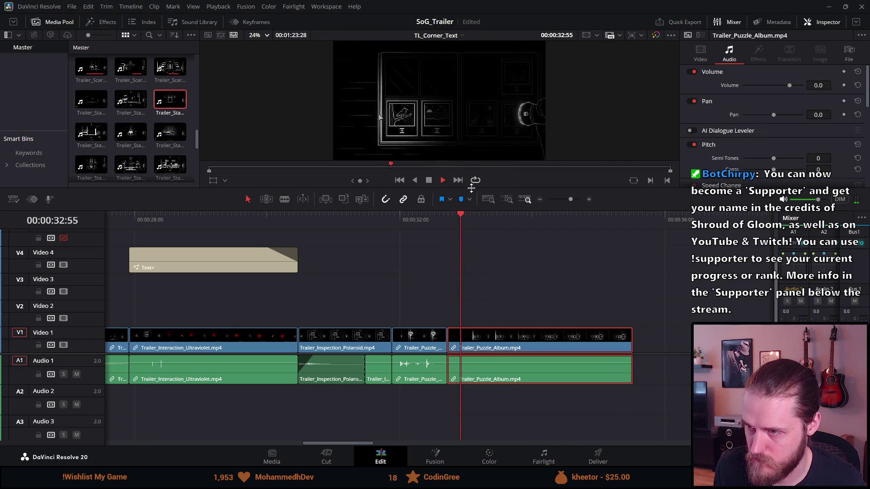
left_click(410, 218)
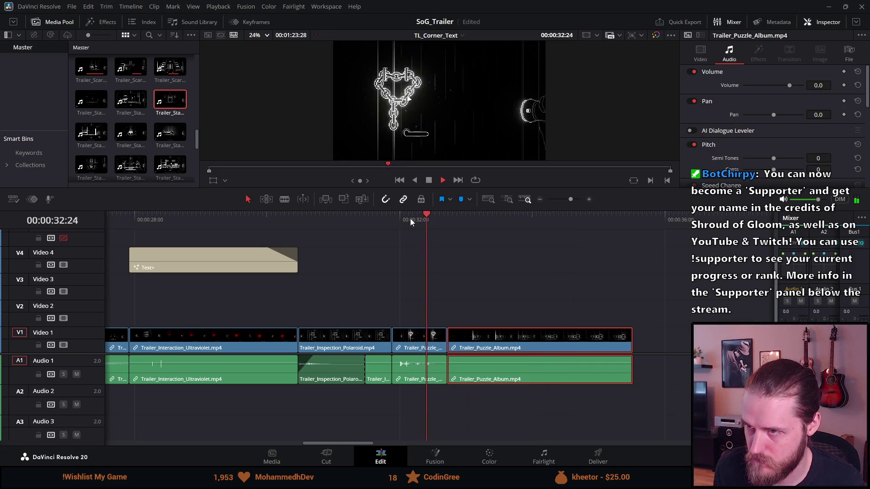
left_click(428, 179)
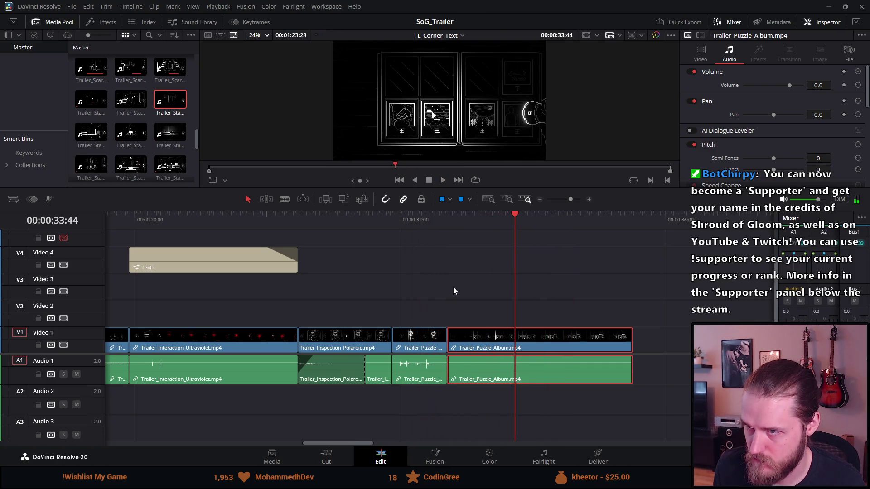
Trim the head of the Puzzle_Album clip, refining its start by 11 frames.
mouse_move(451, 339)
left_mouse_down()
mouse_move(514, 340)
mouse_move(478, 341)
left_mouse_up()
left_click(439, 220)
key("space")
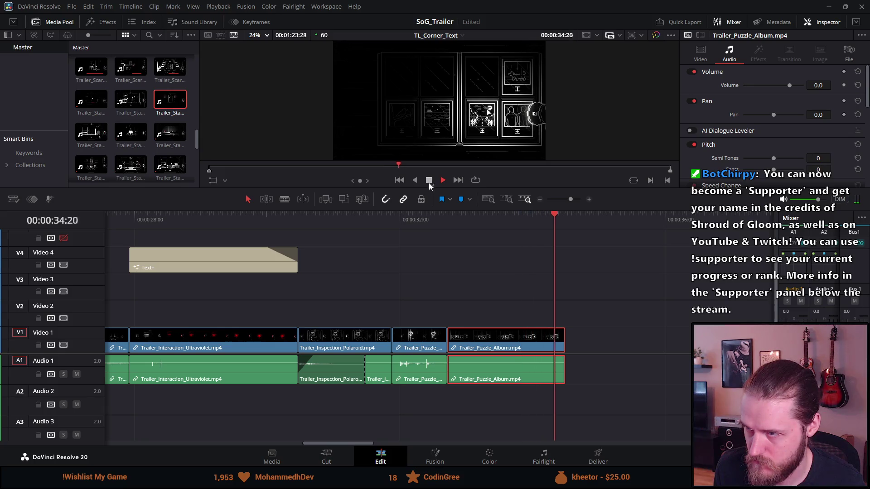
left_click(417, 219)
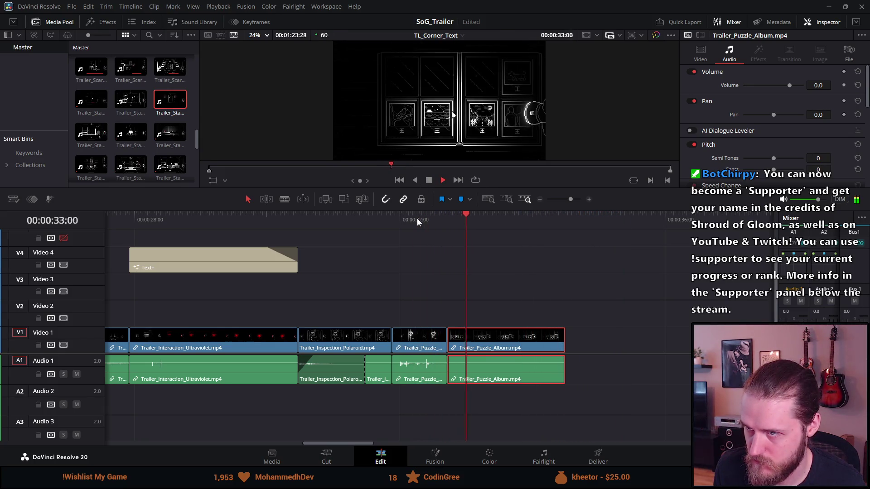
left_click(427, 182)
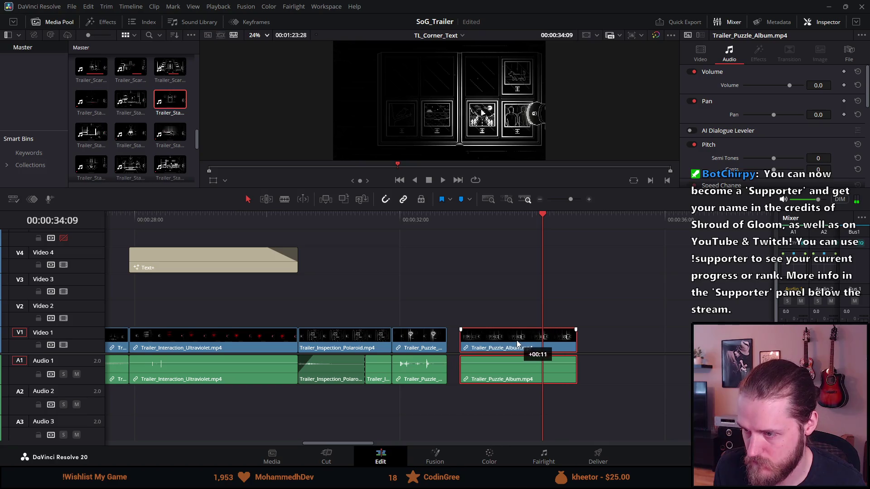
left_click_drag(449, 337, 446, 338)
left_click(438, 224)
key("space")
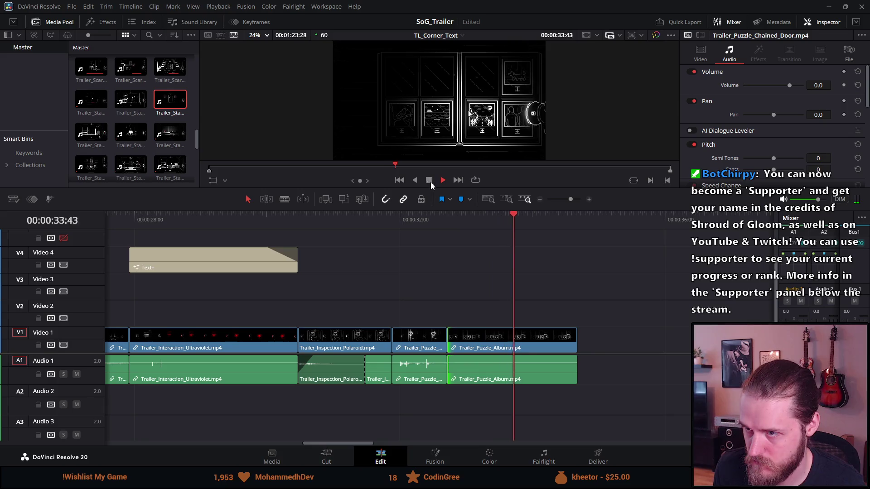
left_click(417, 216)
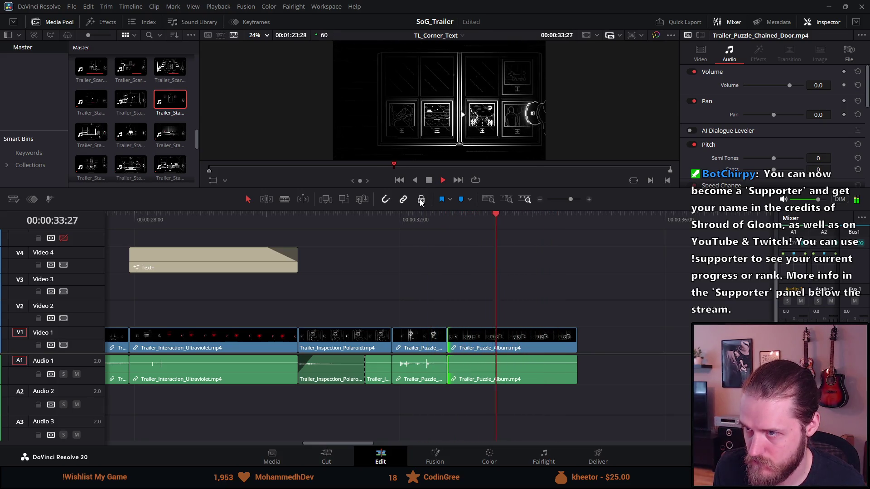
left_click(424, 223)
left_click(429, 180)
Trim the Puzzle_Album clip's end to 00:00:33:48.
left_click_drag(572, 339, 514, 338)
scroll(506, 336, "up", 1)
scroll(506, 337, "down", 2)
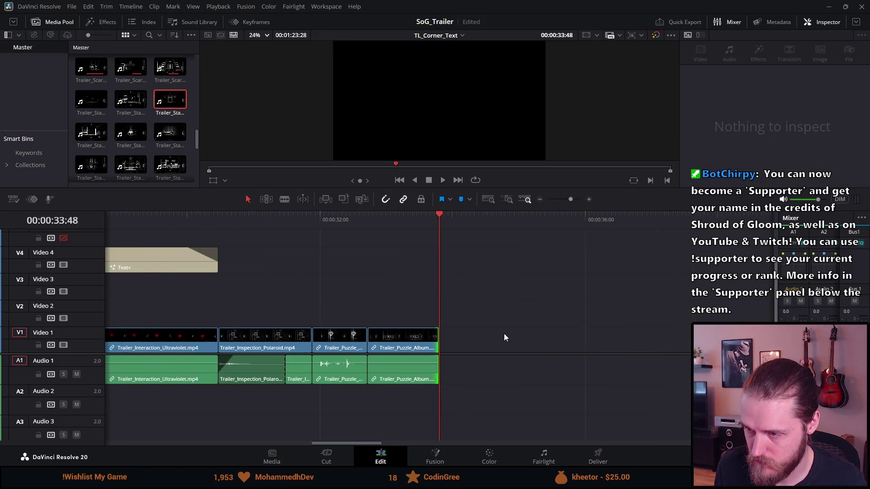
left_click(336, 219)
key("space")
key("space")
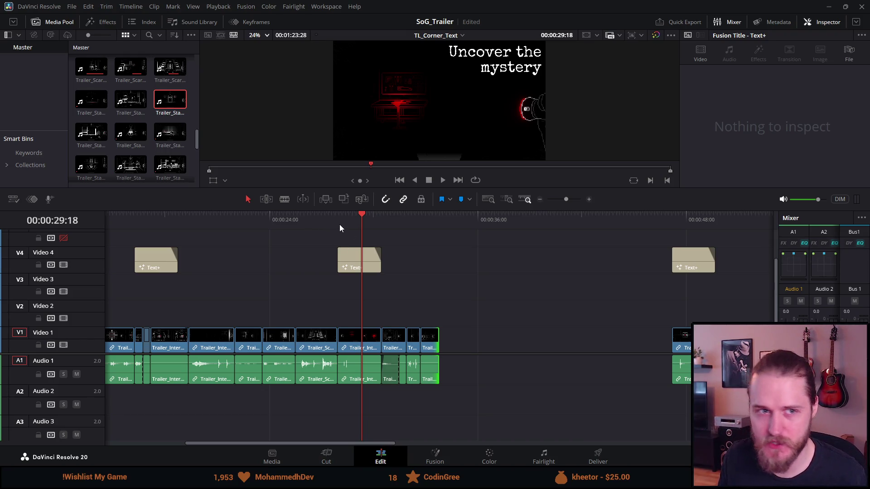
key("ctrl+equal")
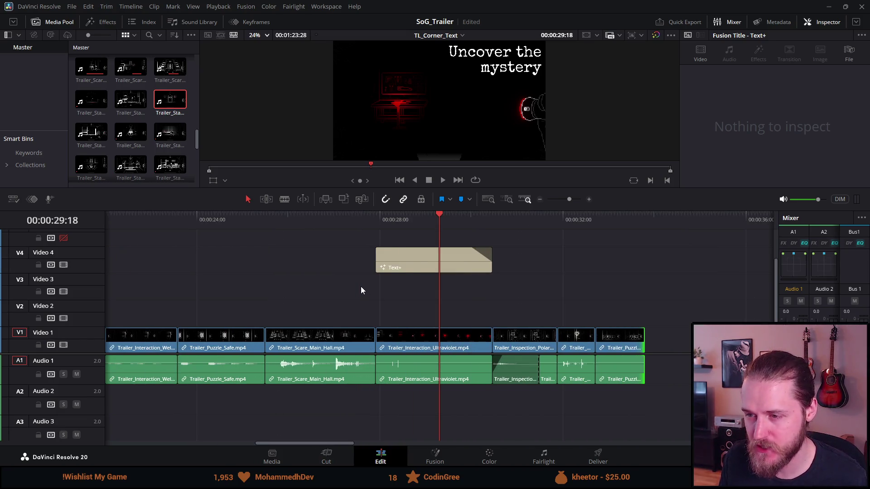
key("ctrl+minus")
key("ctrl+minus")
key("ctrl+minus")
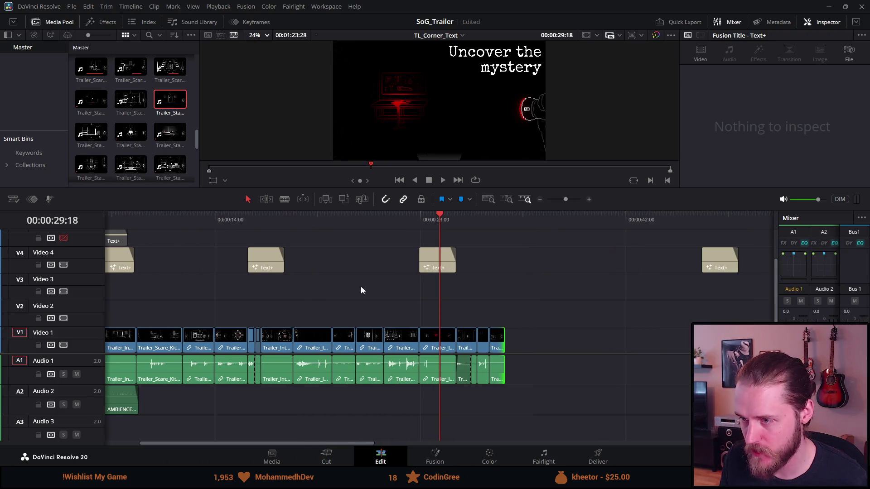
left_click(409, 219)
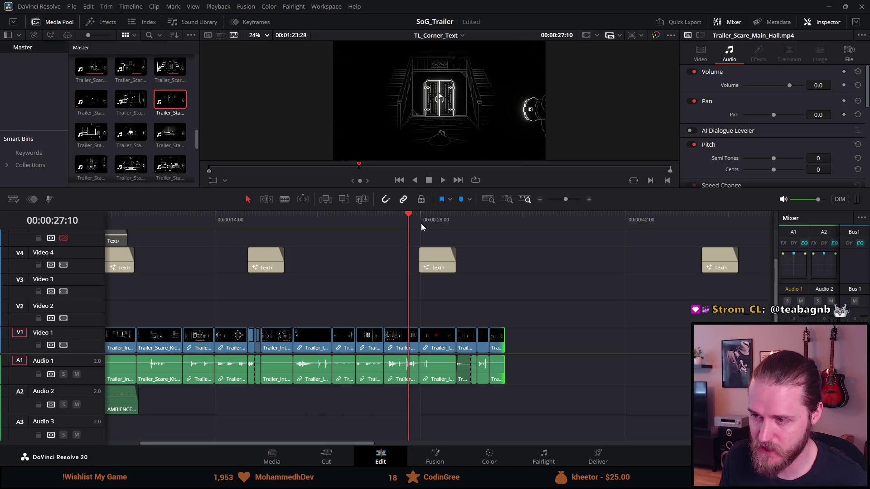
key("ctrl+equal")
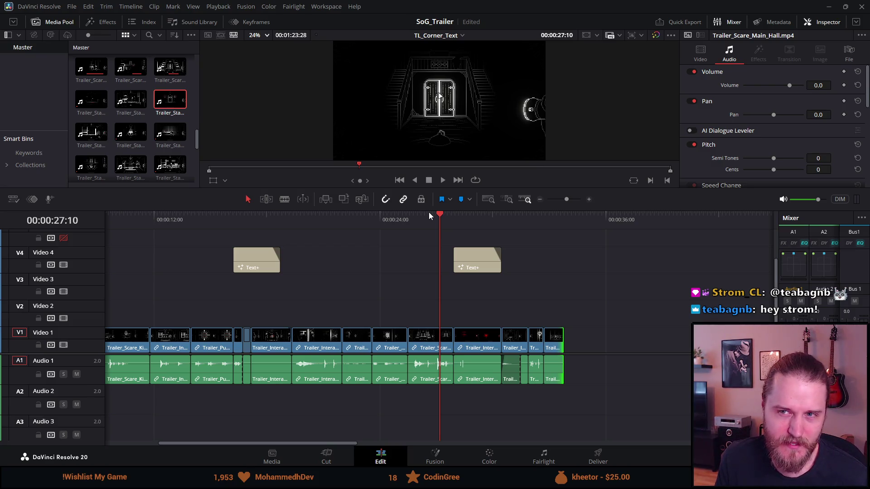
left_click(434, 218)
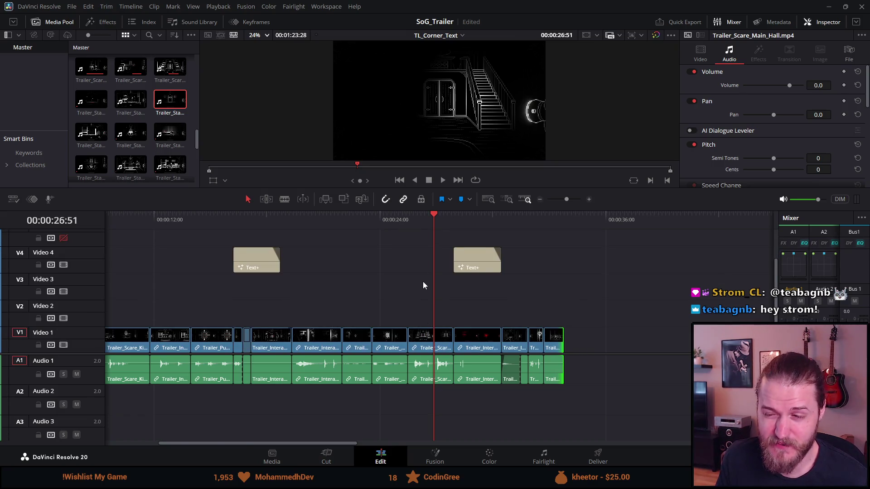
key("ctrl+equal")
key("ctrl+minus")
key("ctrl+minus")
key("ctrl+minus")
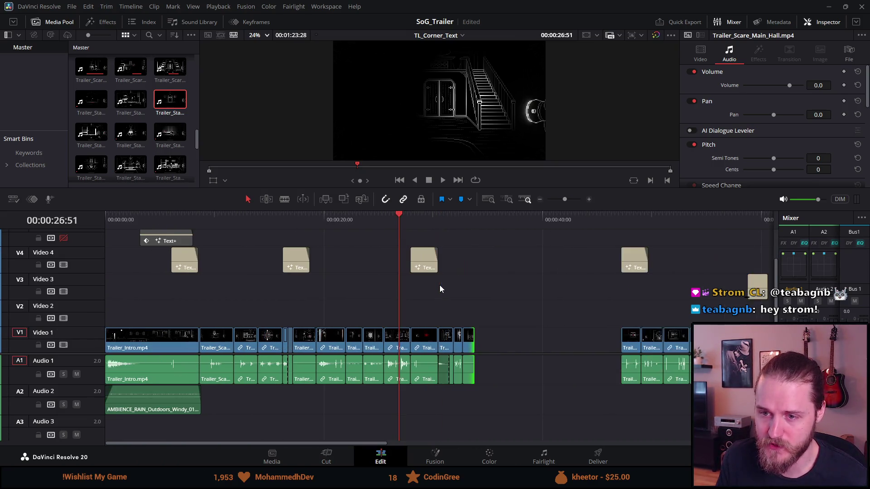
key("ctrl+equal")
left_click(142, 224)
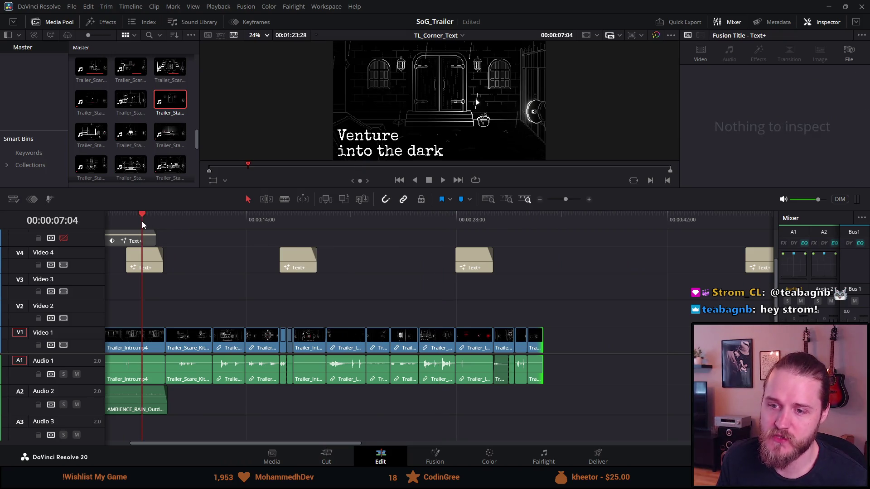
left_click(300, 216)
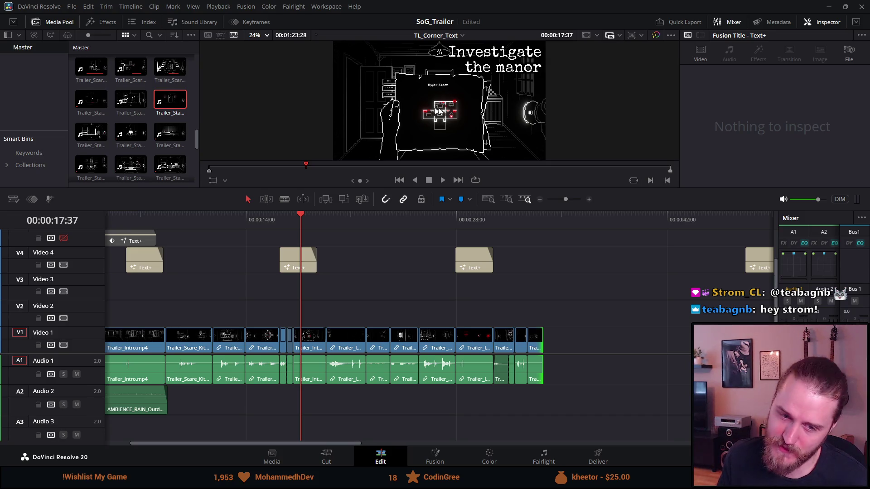
left_click(455, 219)
key("space")
scroll(461, 239, "up", 2)
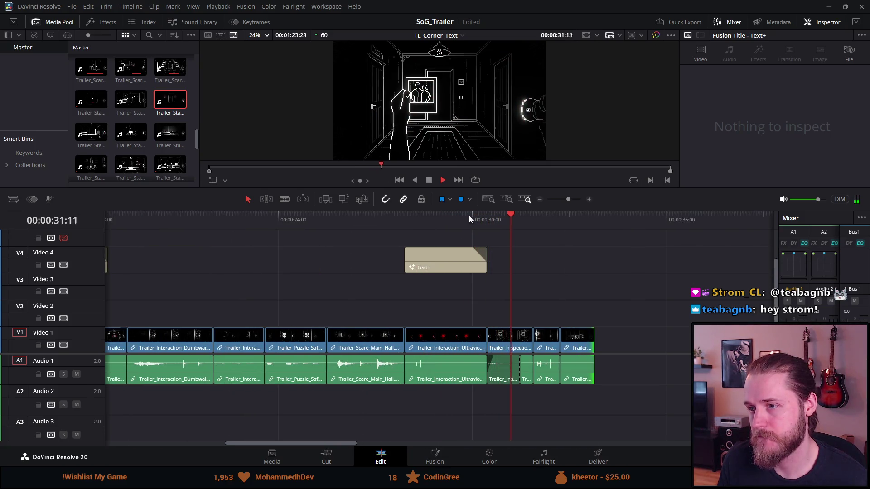
left_click(429, 182)
scroll(549, 404, "down", 3)
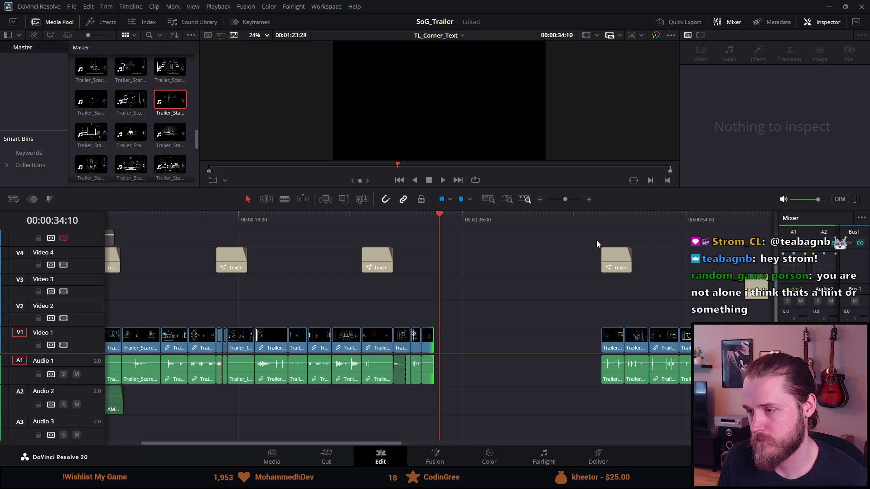
Drag the Solve puzzles title and Trailer_Puzzle clips against the preceding shot, then replay from 32:43.
mouse_move(586, 244)
left_mouse_down()
mouse_move(681, 418)
mouse_move(693, 390)
mouse_move(507, 379)
left_mouse_up()
left_click_drag(436, 213, 425, 216)
key("space")
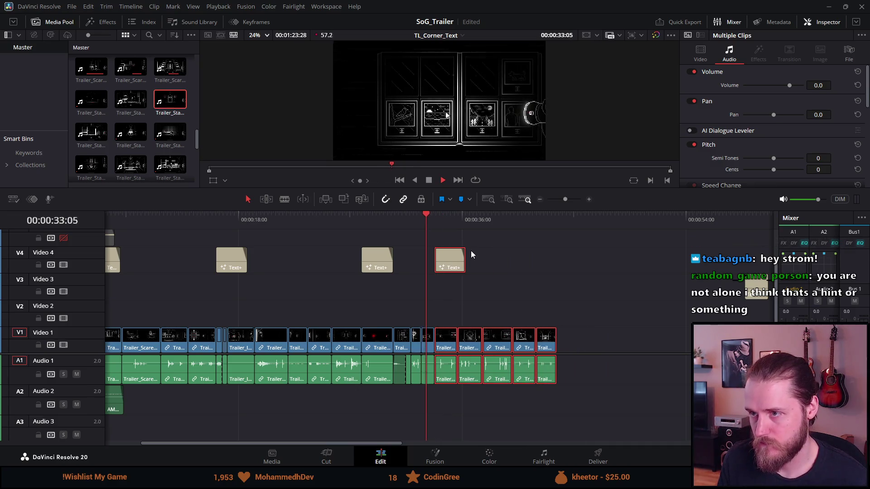
scroll(384, 239, "down", 3)
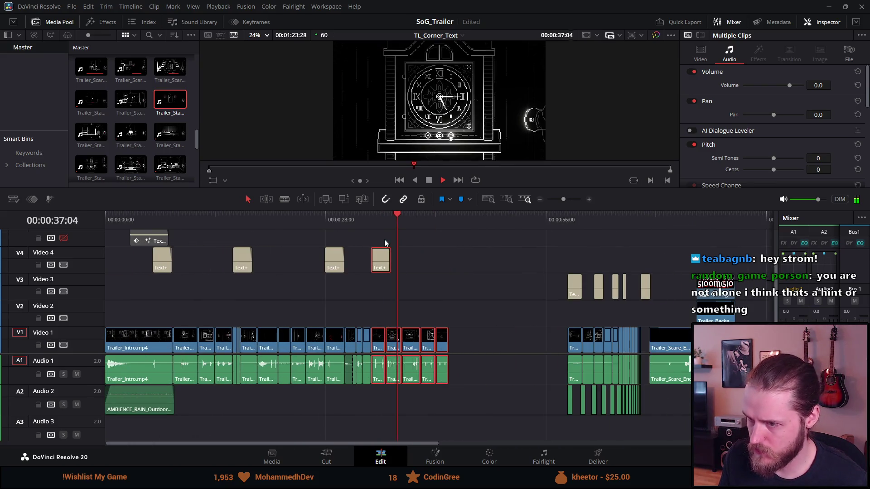
left_click(326, 218)
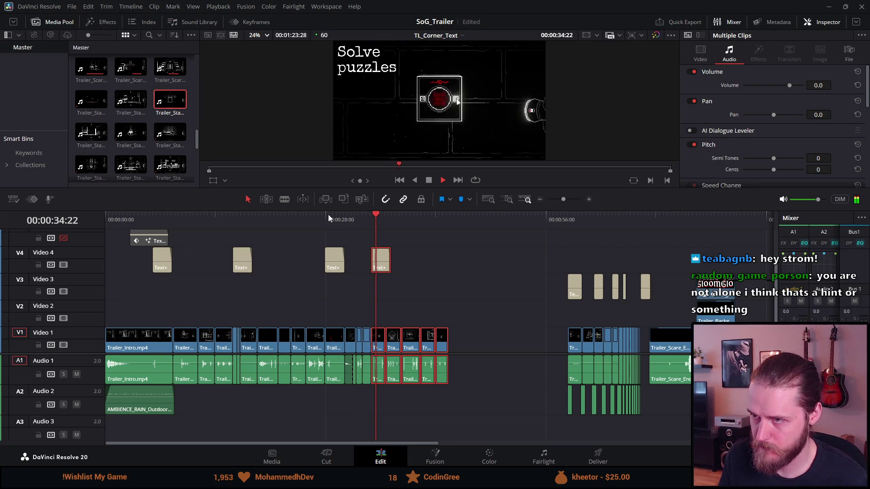
left_click(429, 181)
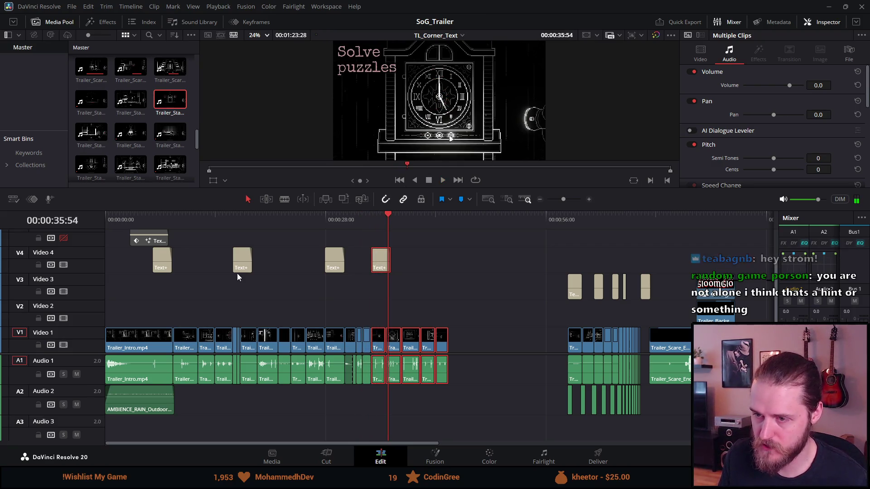
left_click(239, 222)
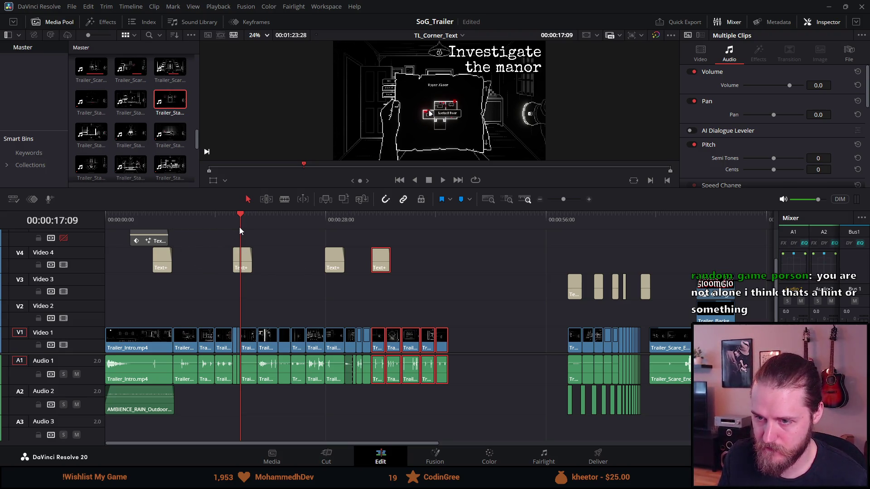
key("space")
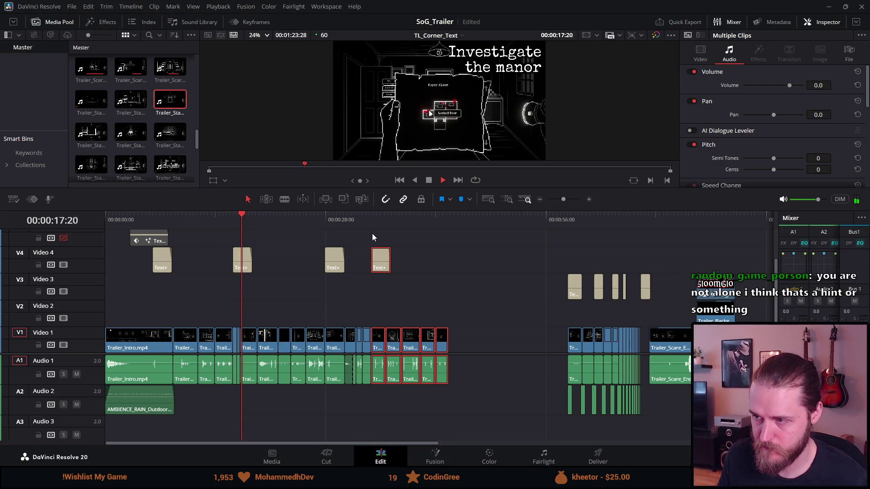
left_click(424, 180)
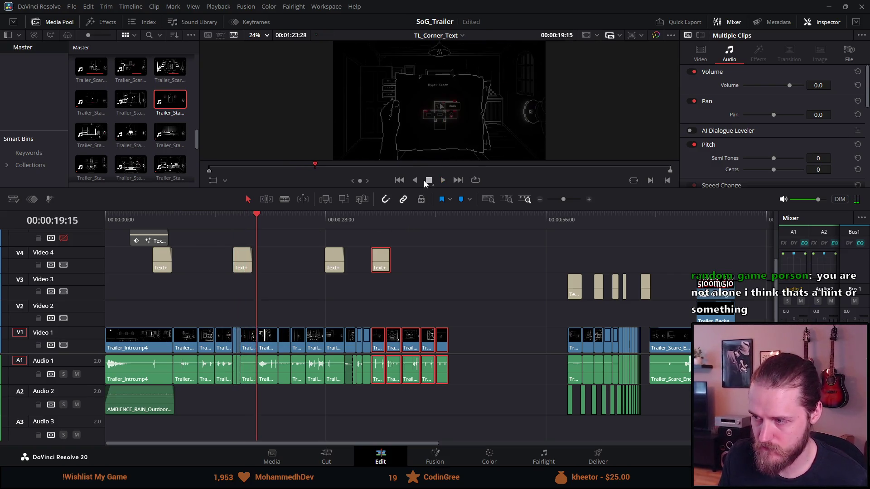
left_click(567, 223)
key("space")
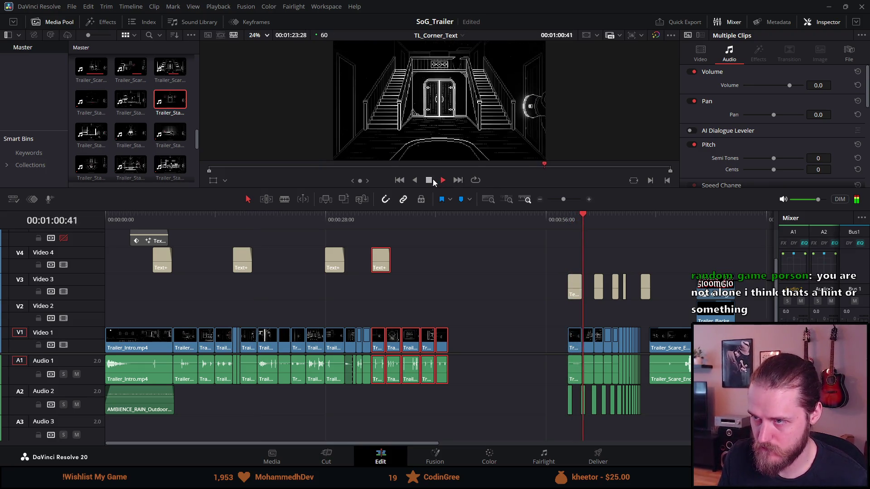
left_click(429, 180)
scroll(504, 245, "up", 3)
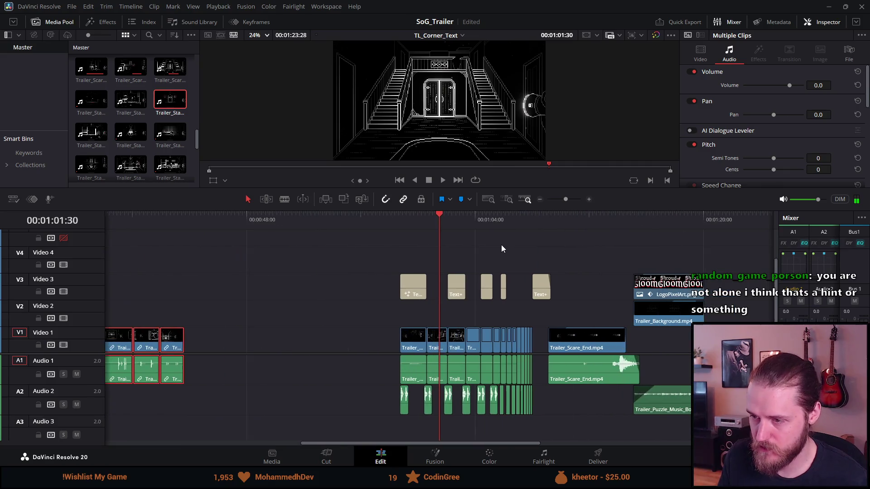
scroll(488, 241, "down", 3)
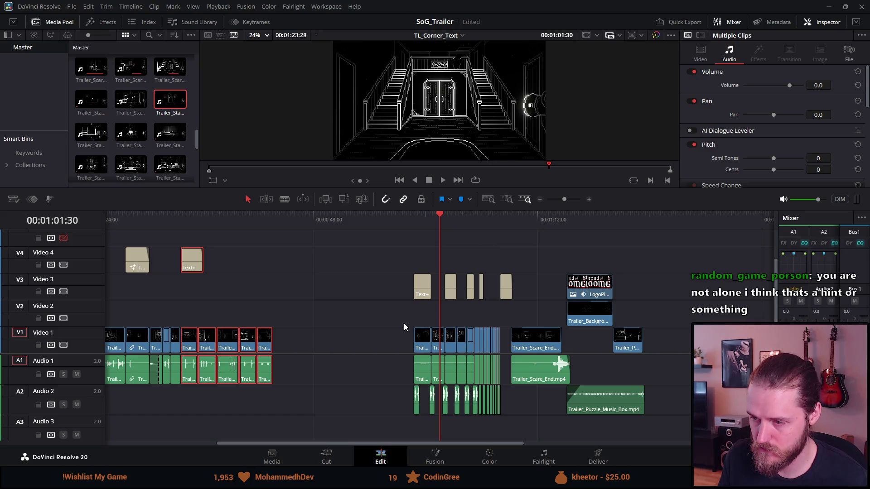
scroll(403, 322, "down", 2)
left_click(194, 213)
key("space")
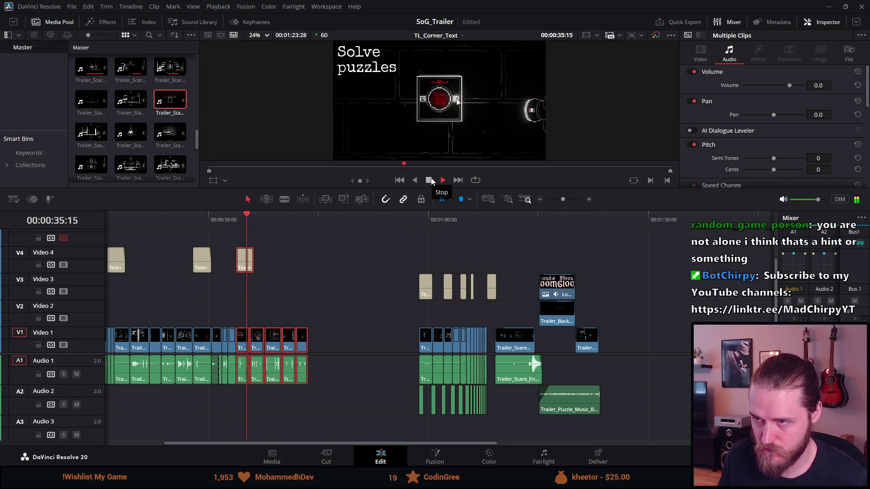
left_click(429, 180)
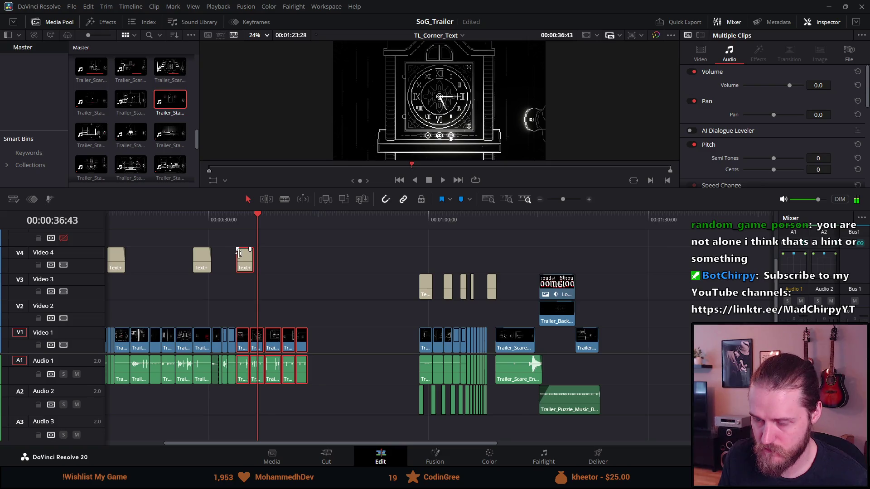
scroll(238, 253, "up", 2)
scroll(238, 253, "up", 1)
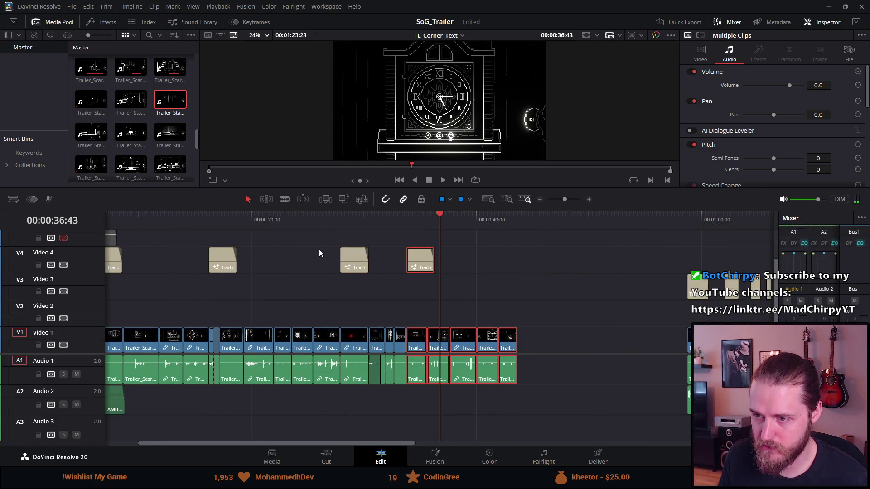
left_click(274, 219)
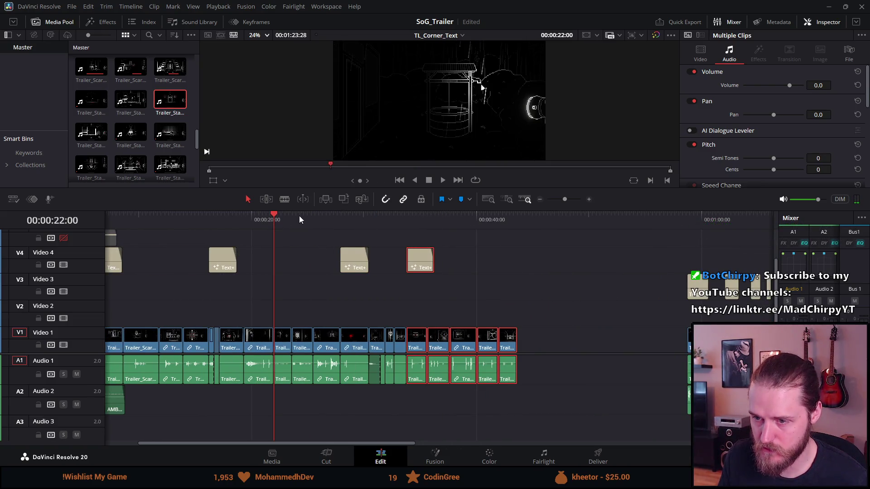
left_click(339, 216)
key("space")
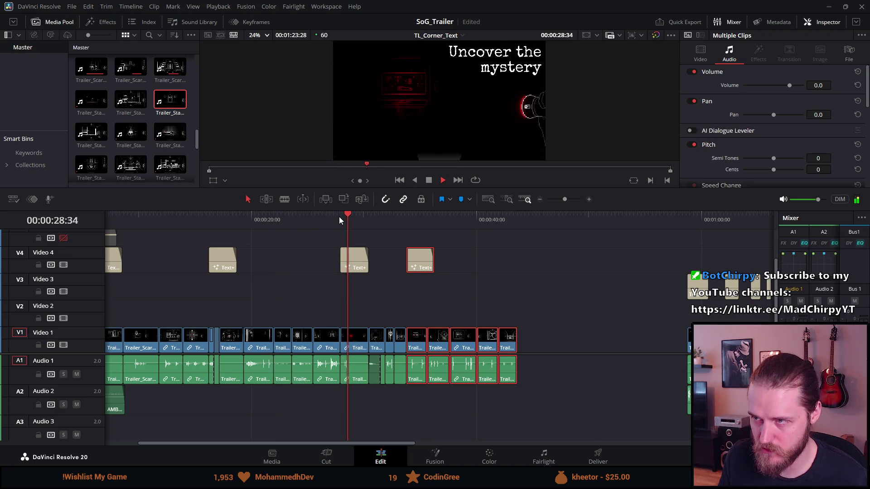
left_click(211, 224)
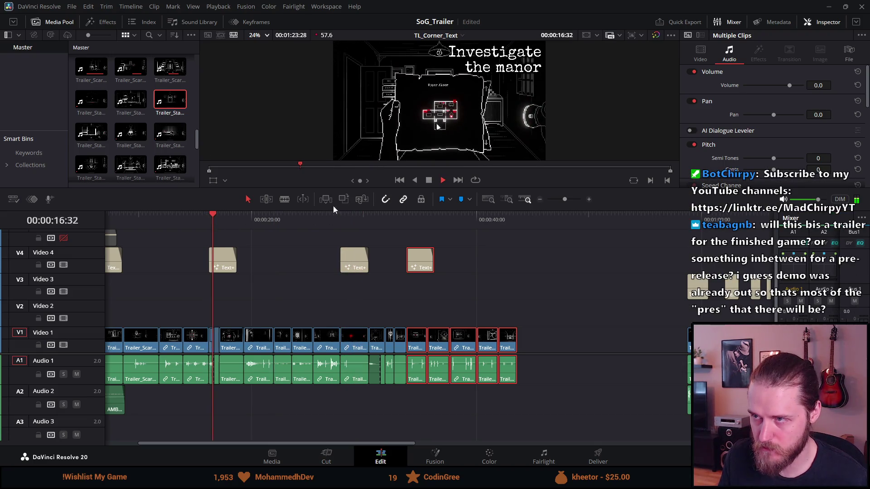
left_click(406, 217)
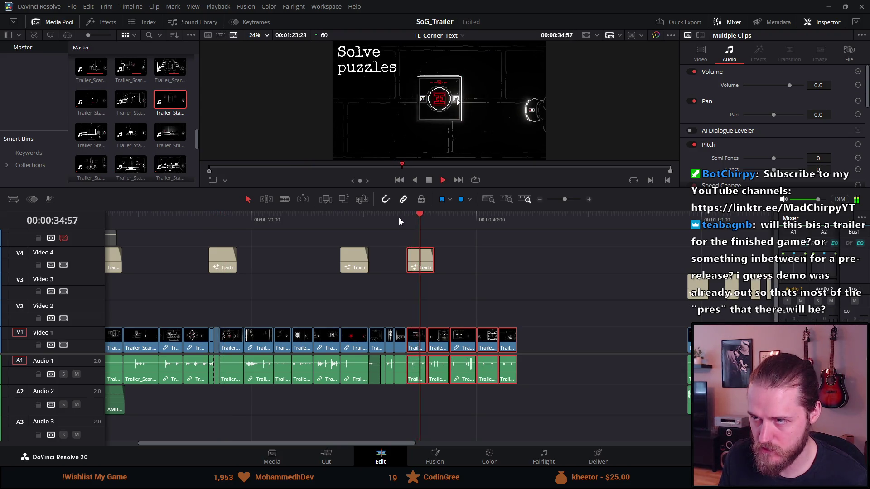
key("space")
left_click(341, 220)
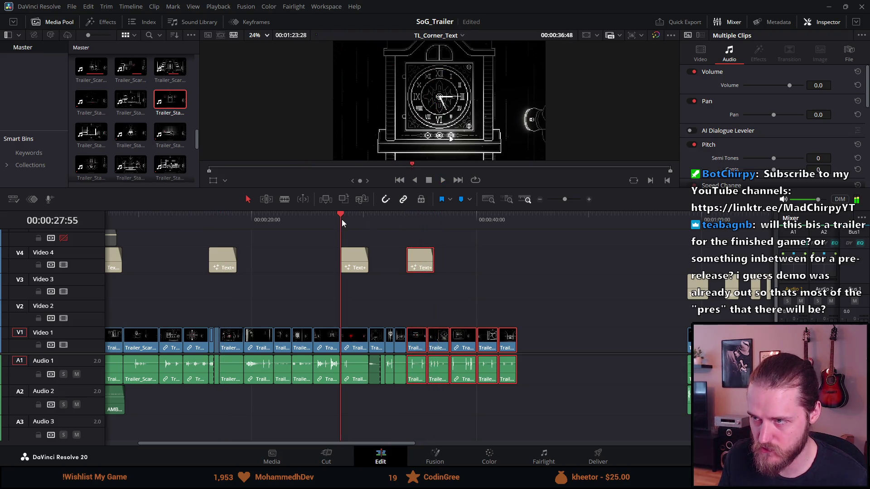
key("space")
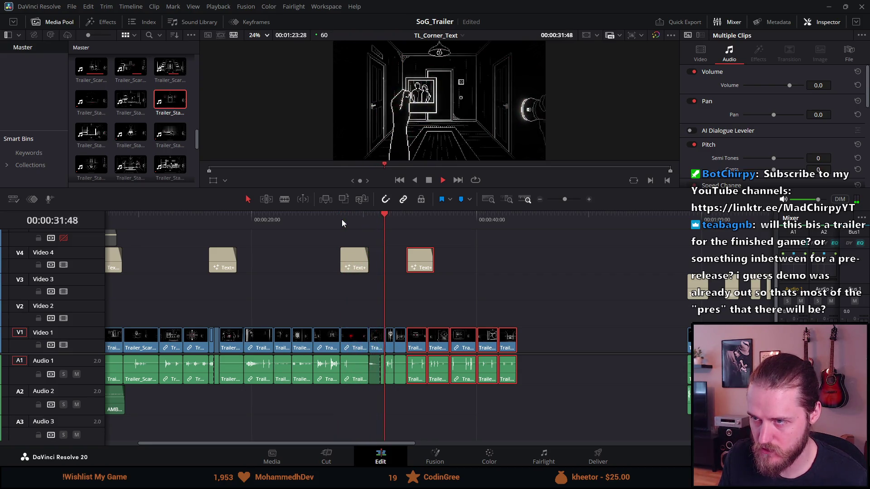
left_click(431, 181)
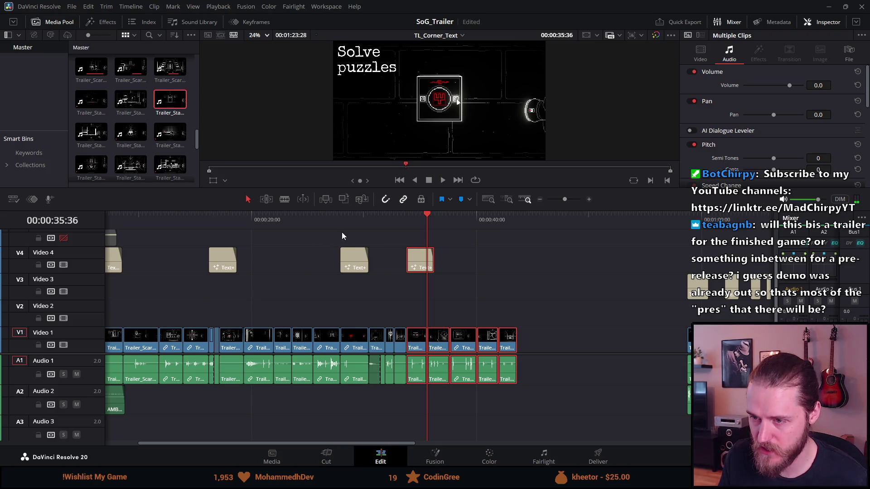
mouse_move(340, 221)
left_mouse_down()
mouse_move(396, 221)
mouse_move(388, 221)
mouse_move(371, 333)
mouse_move(396, 418)
left_mouse_up()
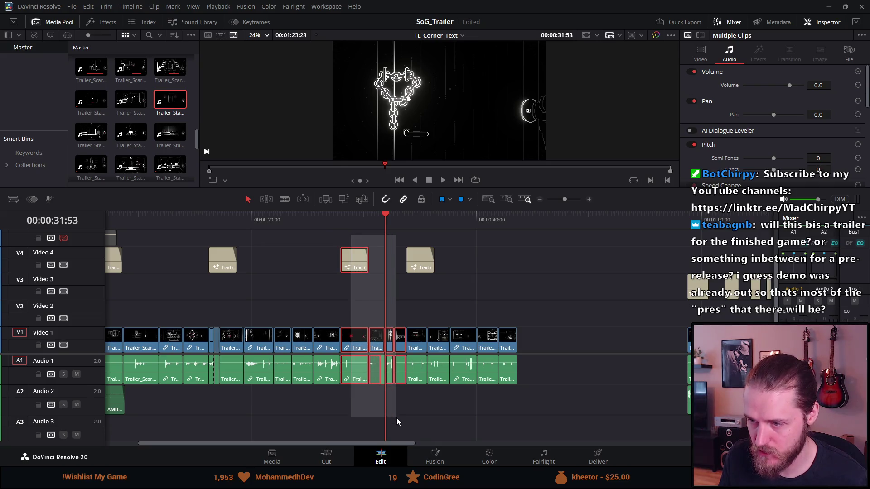
left_click_drag(378, 367, 657, 382)
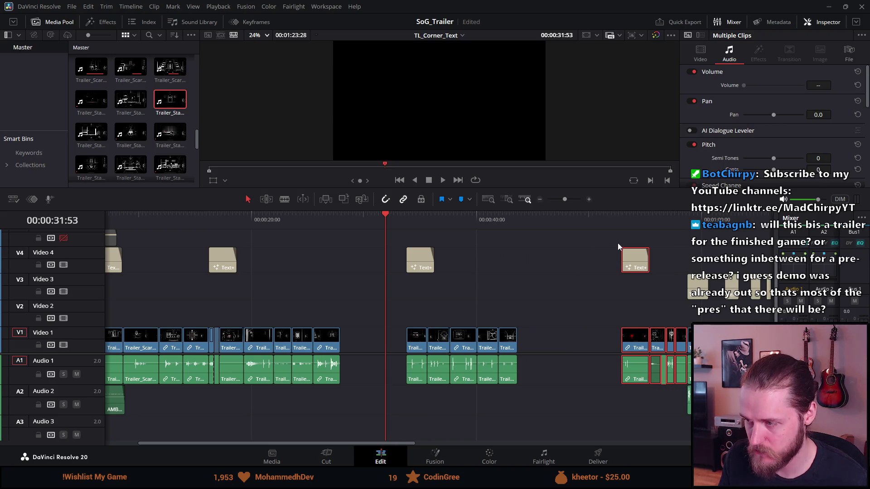
left_click(618, 220)
key("space")
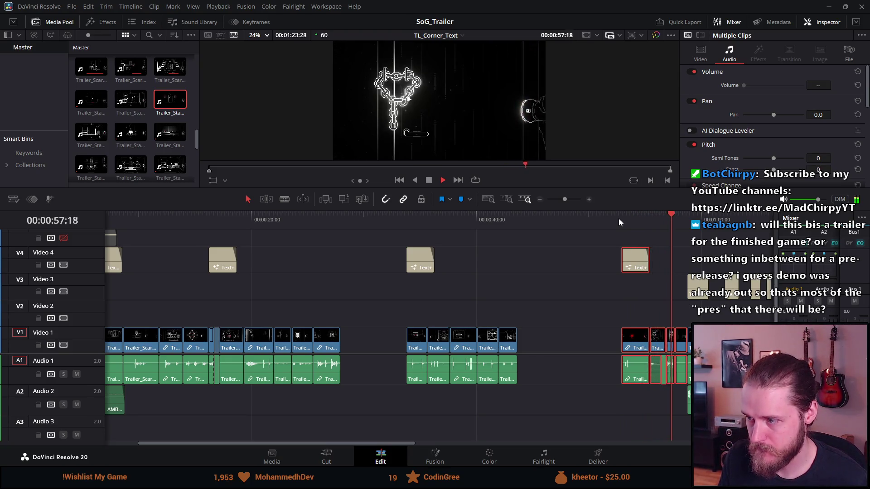
left_click(645, 214)
key("space")
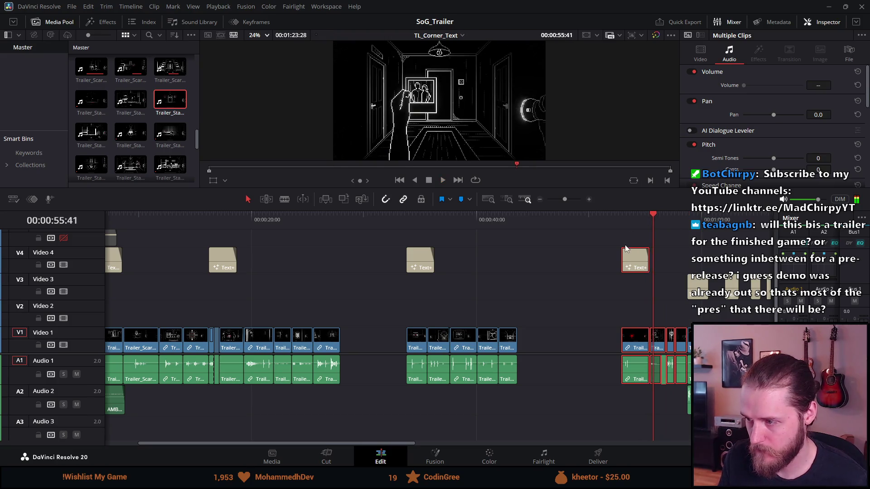
scroll(626, 245, "up", 5)
scroll(616, 247, "up", 2)
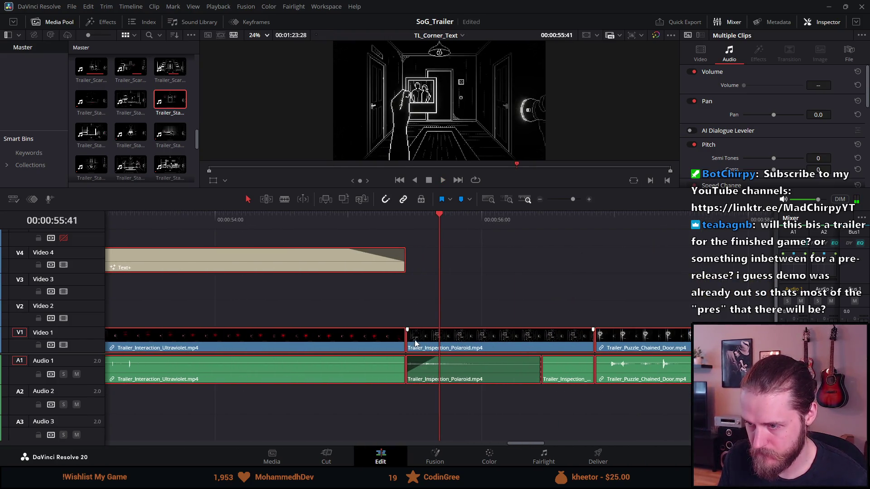
left_click_drag(407, 329, 394, 329)
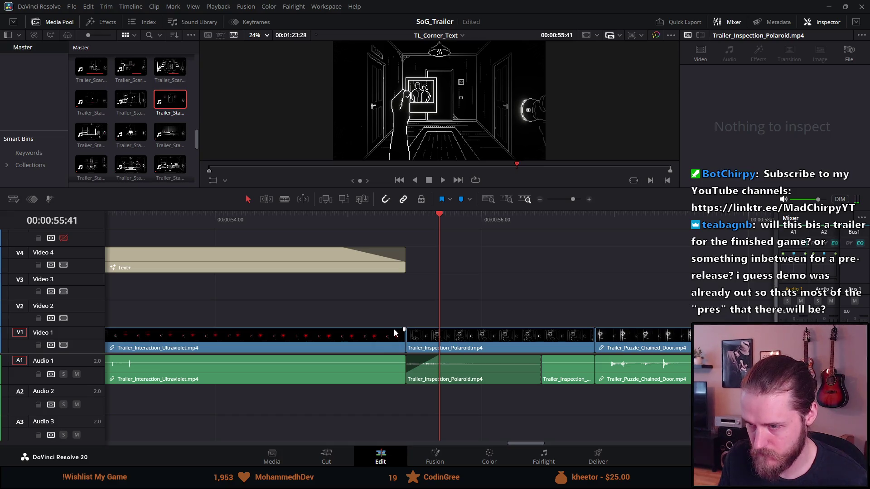
left_click(389, 216)
key("space")
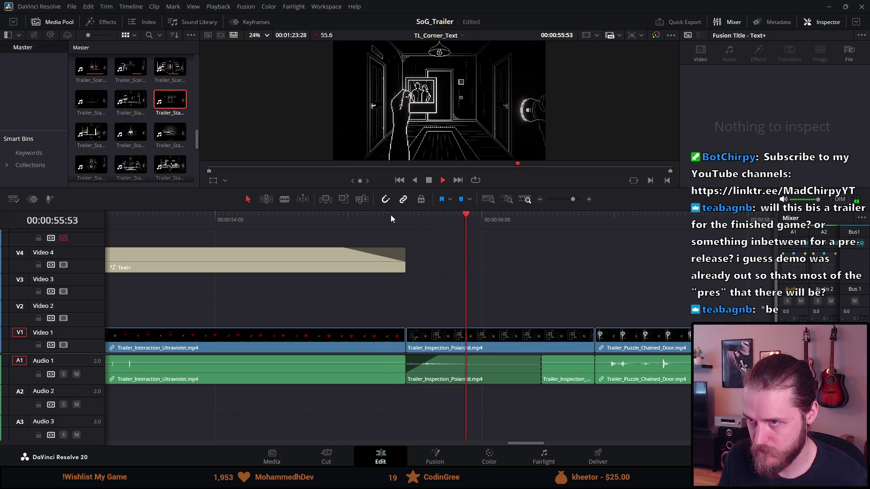
scroll(391, 213, "down", 5)
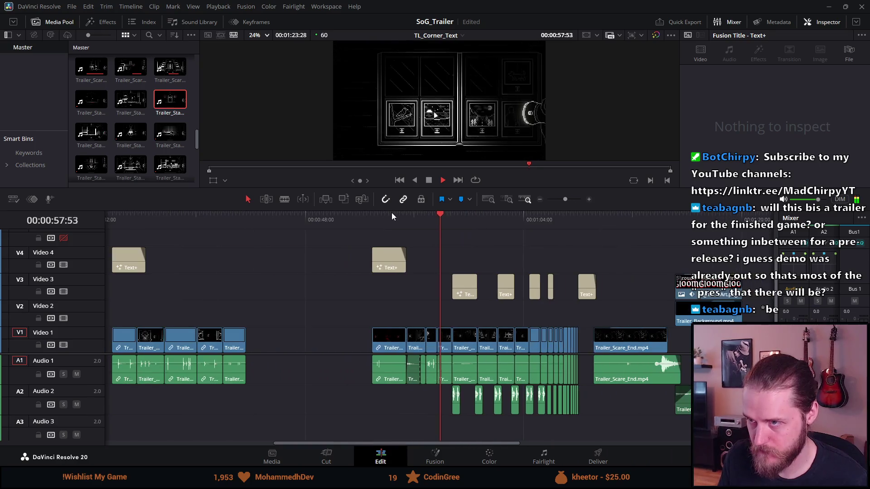
scroll(392, 212, "down", 1)
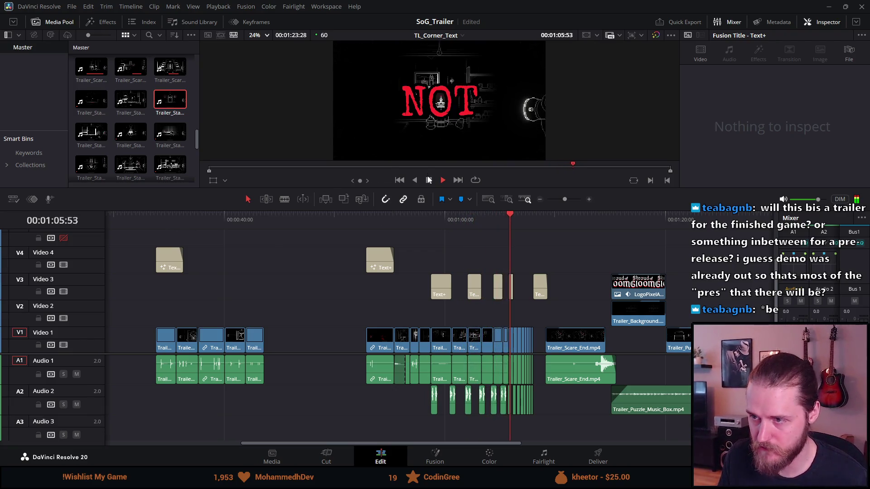
Drag the V4 title and five V1/A1 clips right so they butt against the following clips.
key("space")
mouse_move(135, 247)
left_mouse_down()
mouse_move(237, 382)
mouse_move(354, 372)
left_mouse_up()
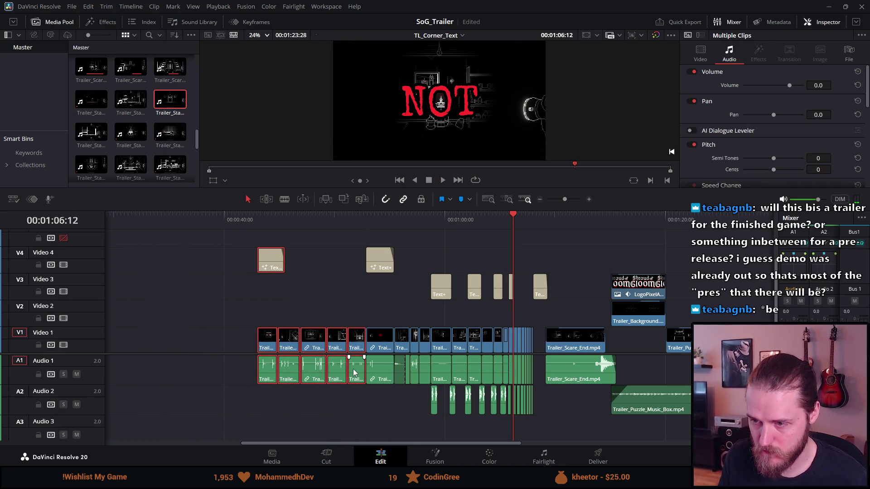
left_click(257, 219)
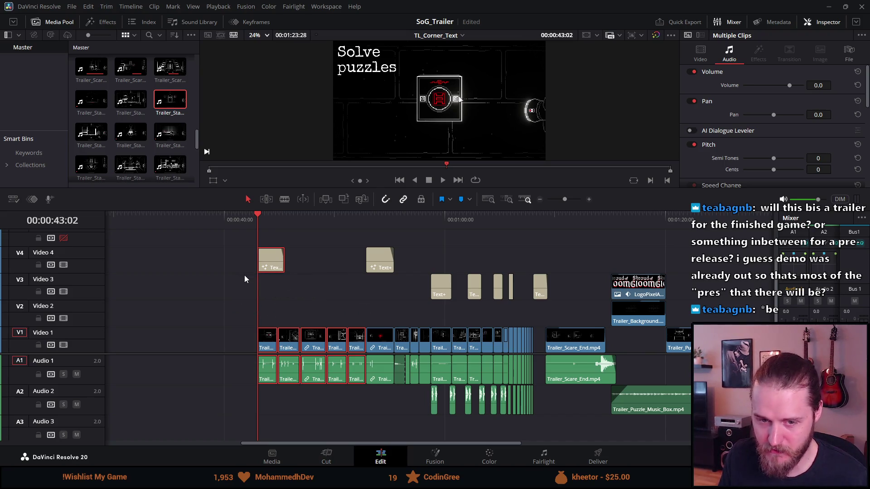
Play back the moved section from the Solve puzzles title at 43:02 through Uncover the mystery.
key("ctrl+equal")
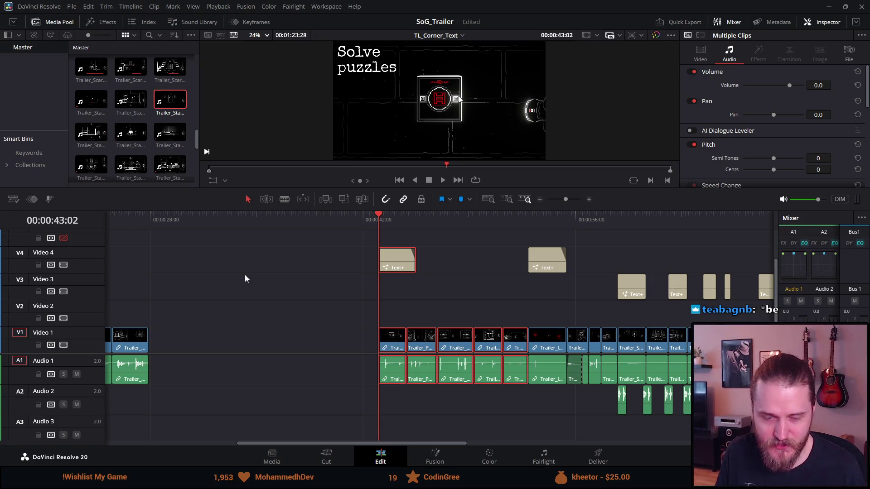
left_click(363, 219)
left_click(370, 238)
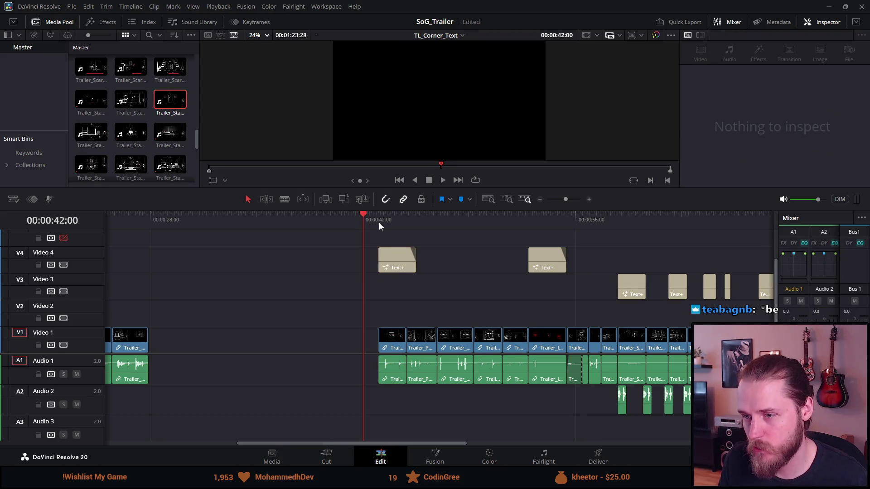
left_click(379, 222)
key("space")
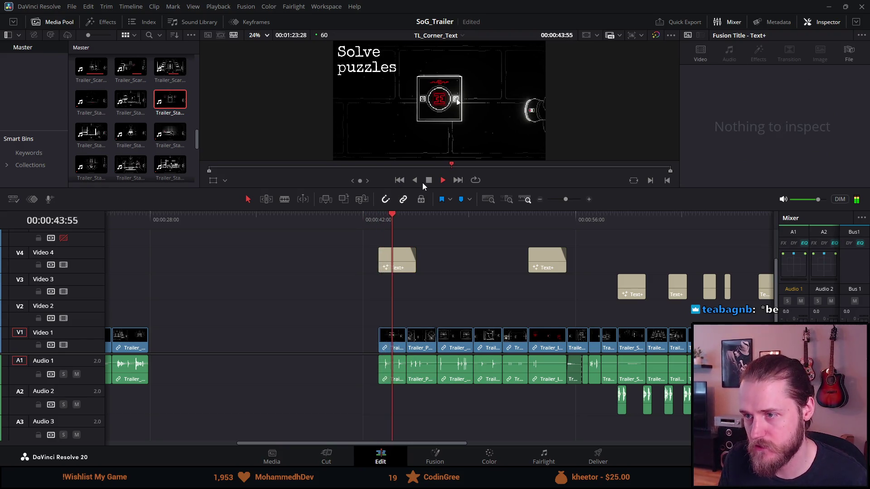
left_click(429, 180)
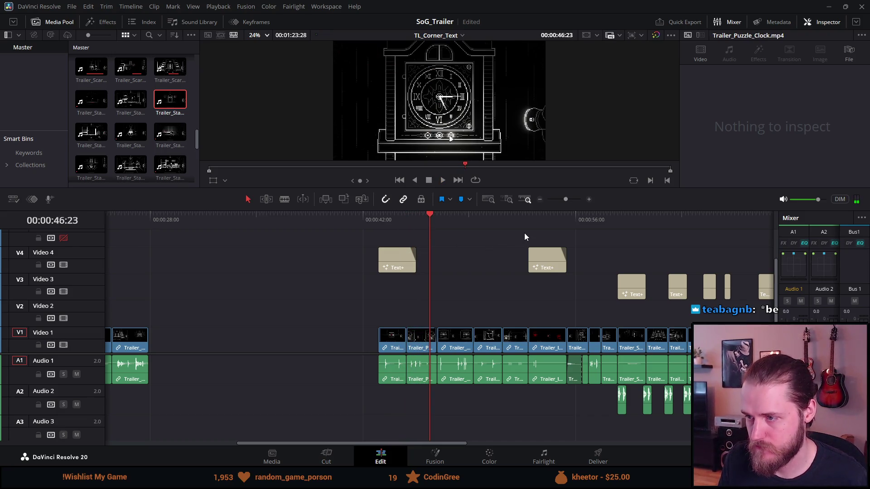
left_click(526, 220)
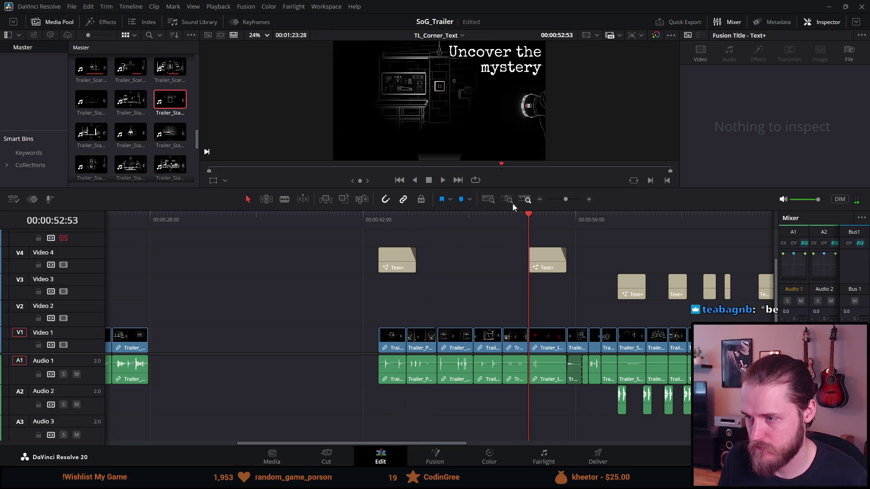
left_click(443, 180)
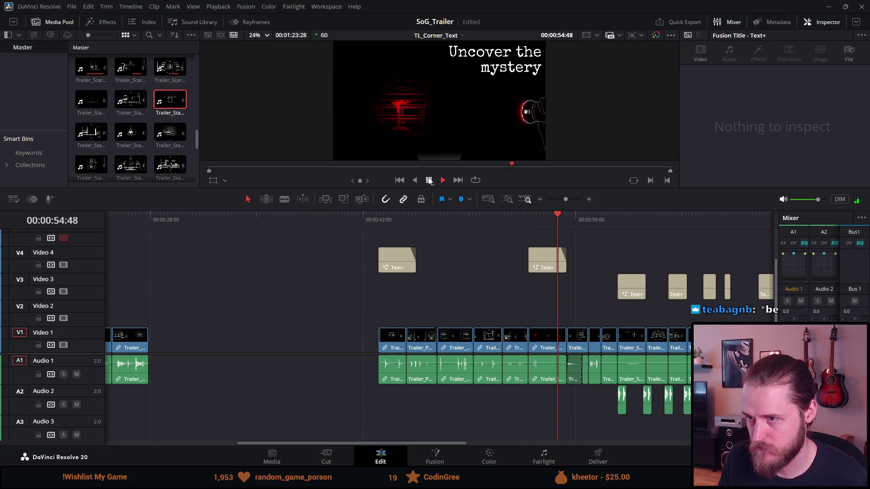
left_click(429, 180)
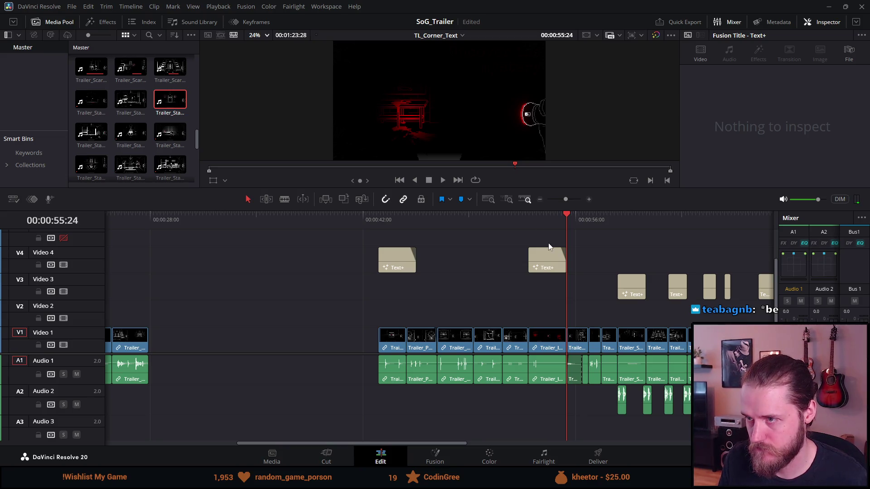
scroll(548, 242, "up", 1)
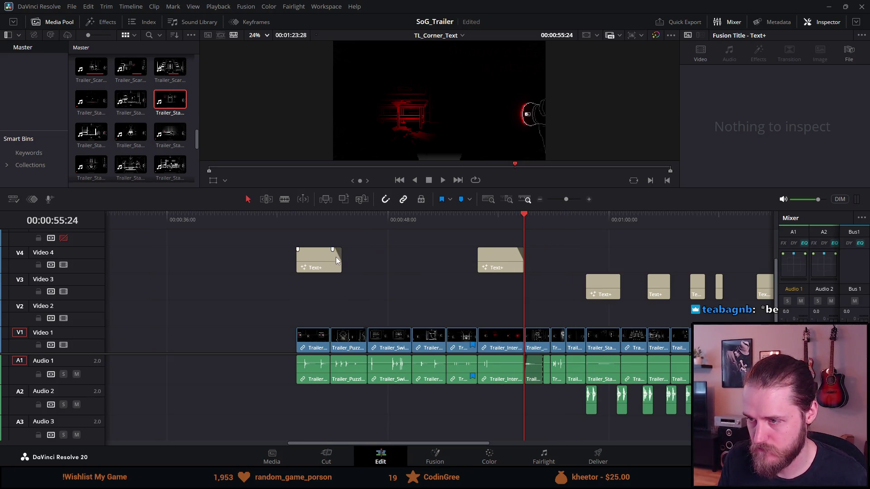
Shorten the Solve puzzles title on V4 from its end and play it back.
mouse_move(314, 258)
left_mouse_down()
mouse_move(466, 311)
mouse_move(313, 258)
left_mouse_up()
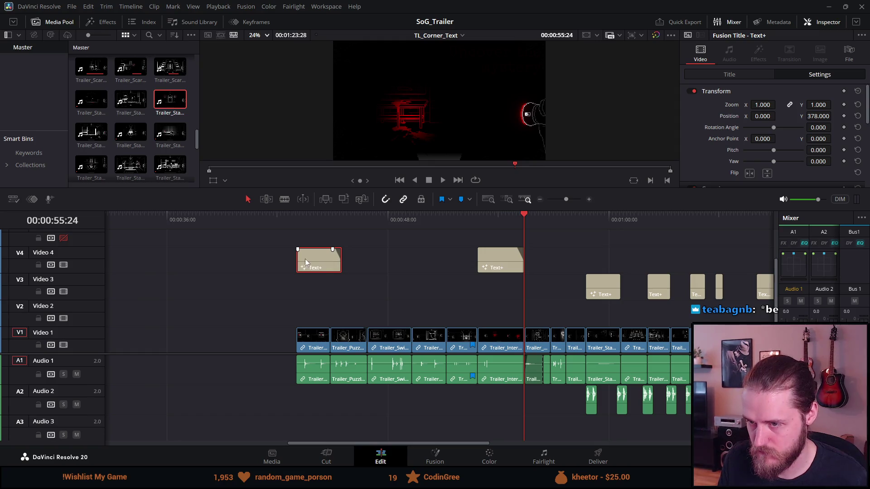
mouse_move(297, 260)
left_mouse_down()
mouse_move(317, 263)
mouse_move(294, 263)
left_mouse_up()
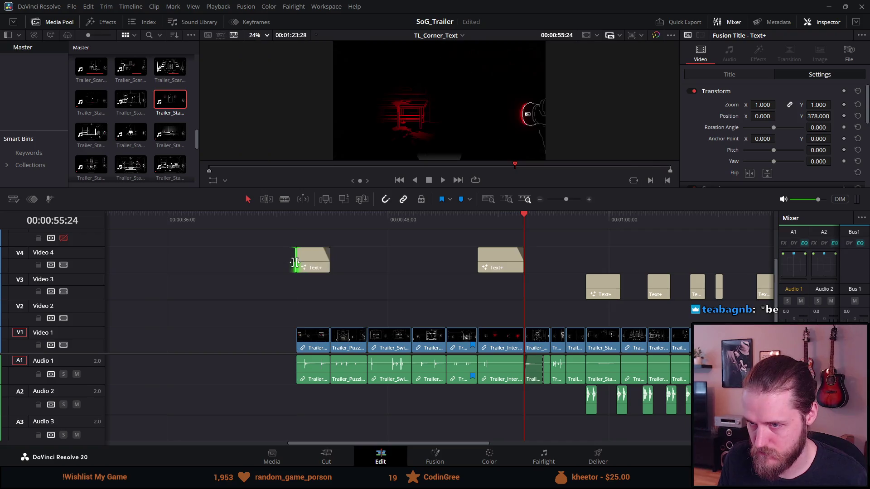
left_click(291, 219)
key("space")
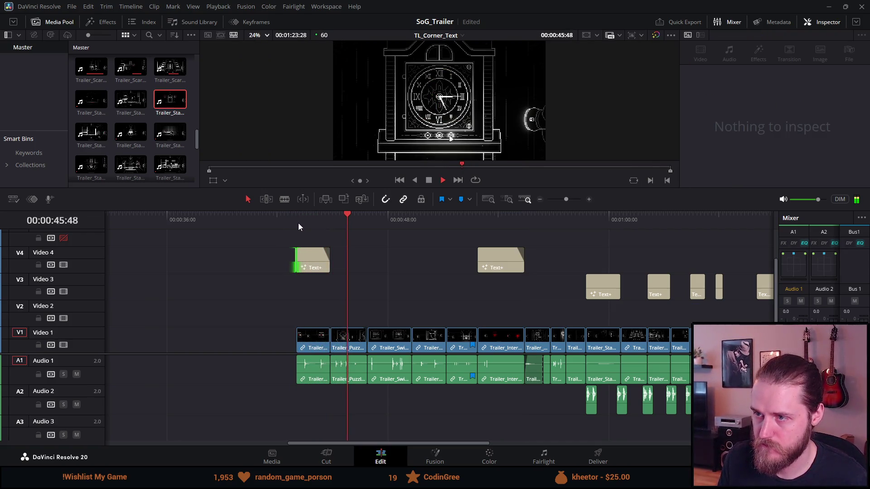
left_click(429, 181)
Play the Trailer_Puzzle_Clock clip and trim the end of its video shorter.
left_click(339, 225)
scroll(349, 256, "up", 2)
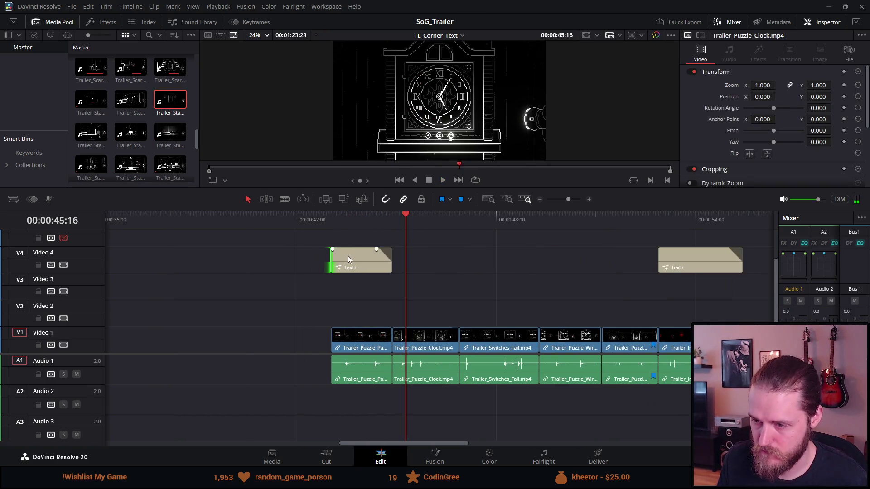
left_click(392, 218)
key("space")
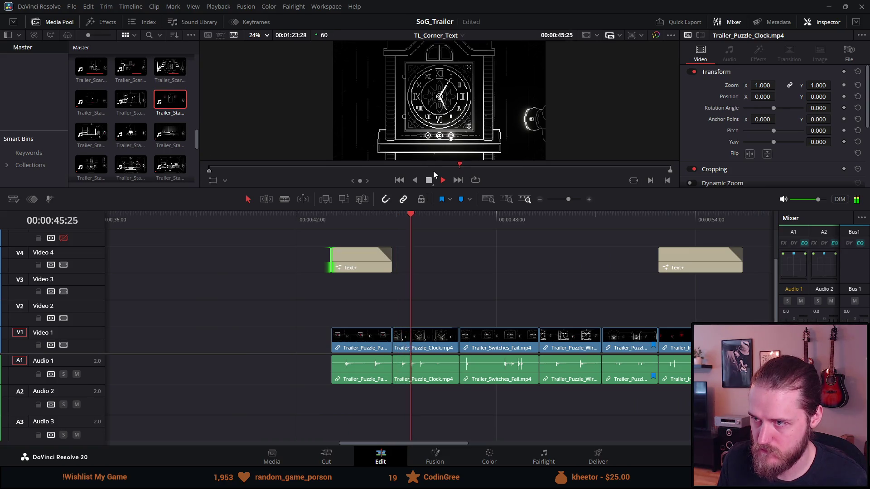
key("space")
left_click_drag(454, 331, 433, 331)
Trim the clock clip's audio to match its shortened video and save the project.
left_click(458, 361)
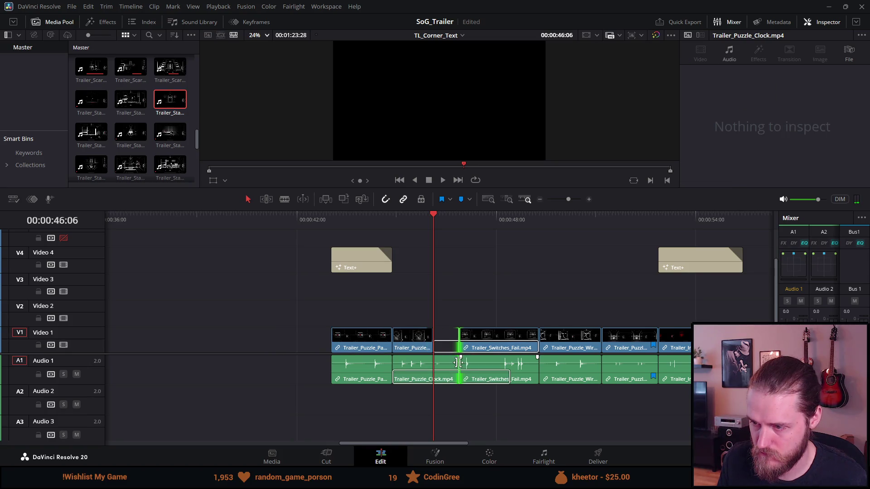
key("period")
key("period")
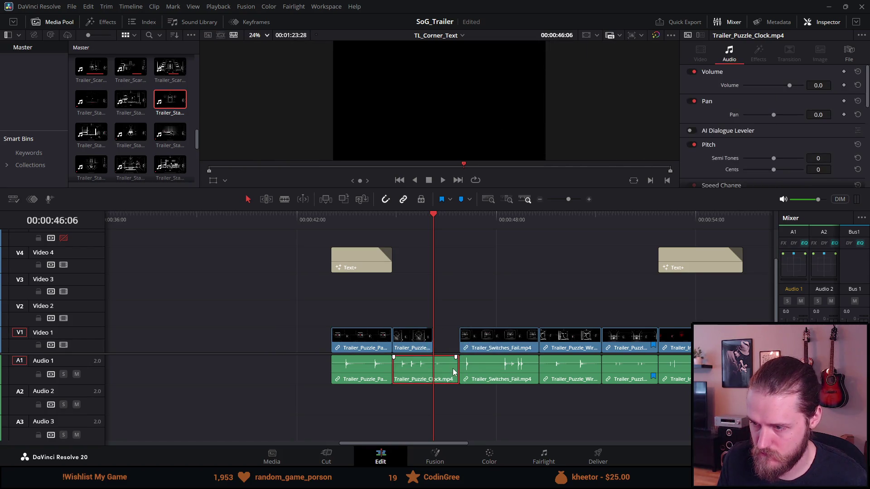
left_click_drag(454, 368, 433, 368)
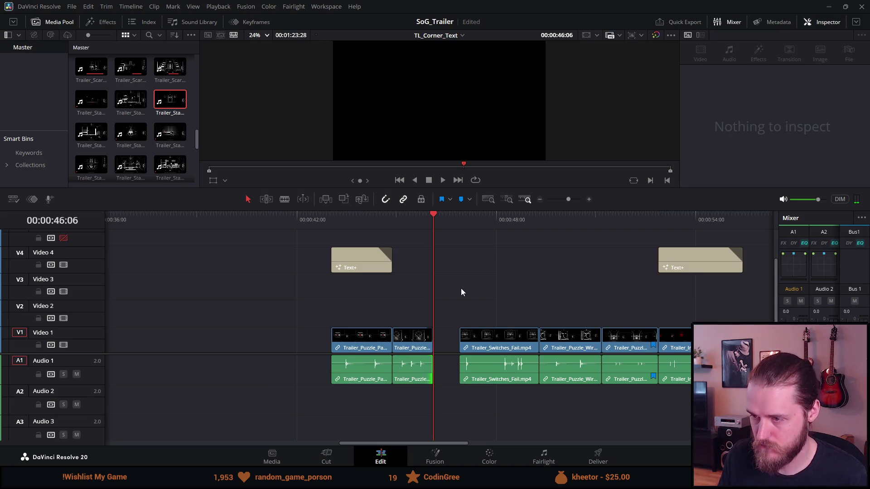
key("ctrl+s")
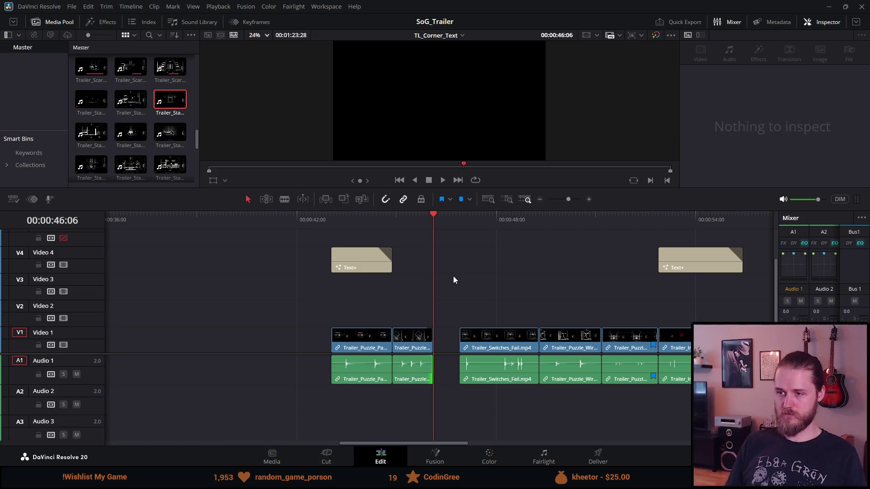
Move Trailer_Switches_Fail left so it directly follows the clock clip.
left_click(463, 225)
key("space")
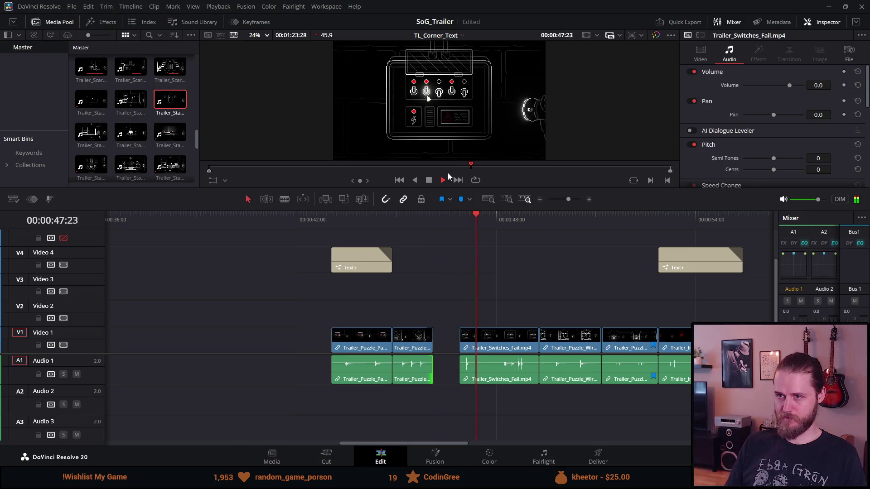
left_click(433, 181)
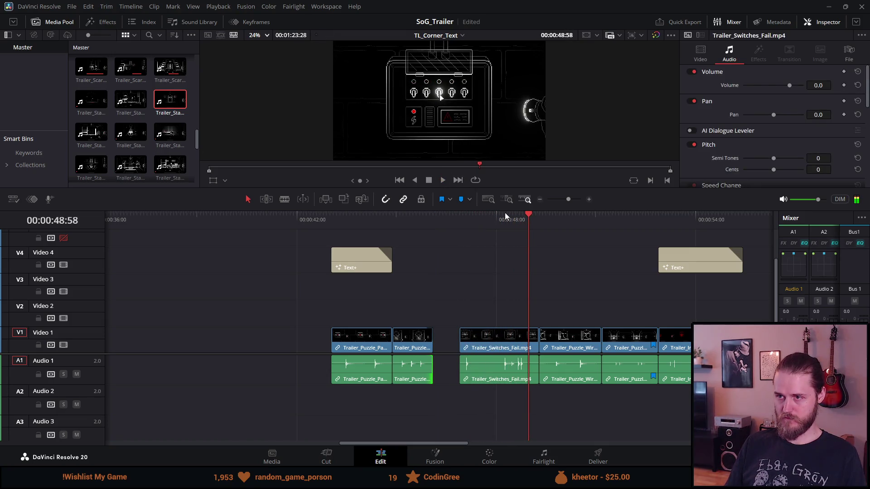
mouse_move(457, 337)
left_mouse_down()
mouse_move(489, 349)
mouse_move(475, 355)
mouse_move(481, 347)
mouse_move(461, 346)
mouse_move(497, 337)
left_mouse_up()
left_click(472, 282)
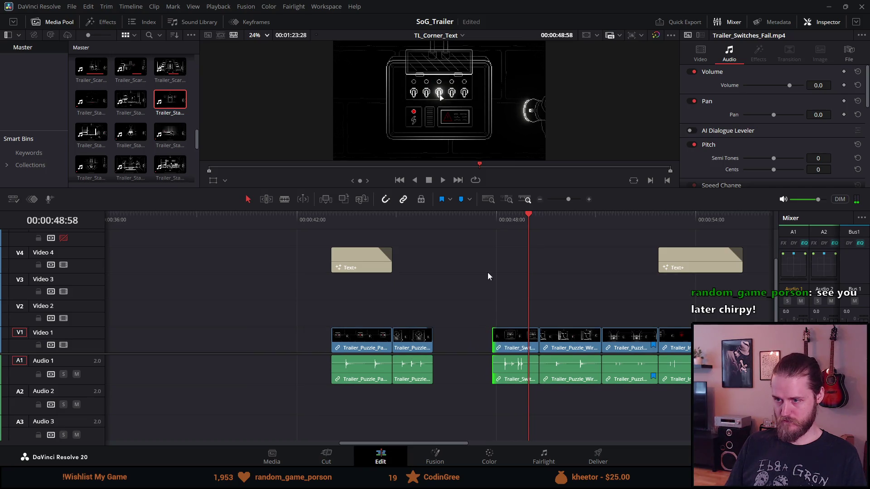
left_click(493, 225)
key("space")
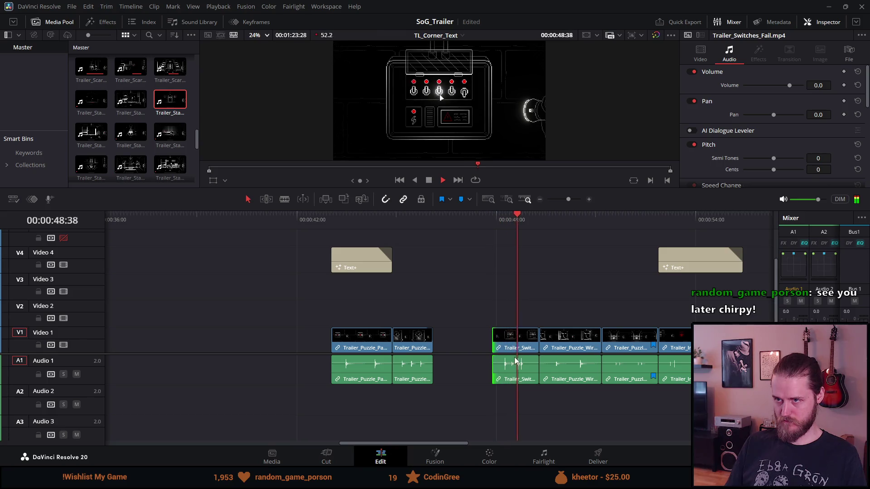
left_click_drag(515, 347, 457, 343)
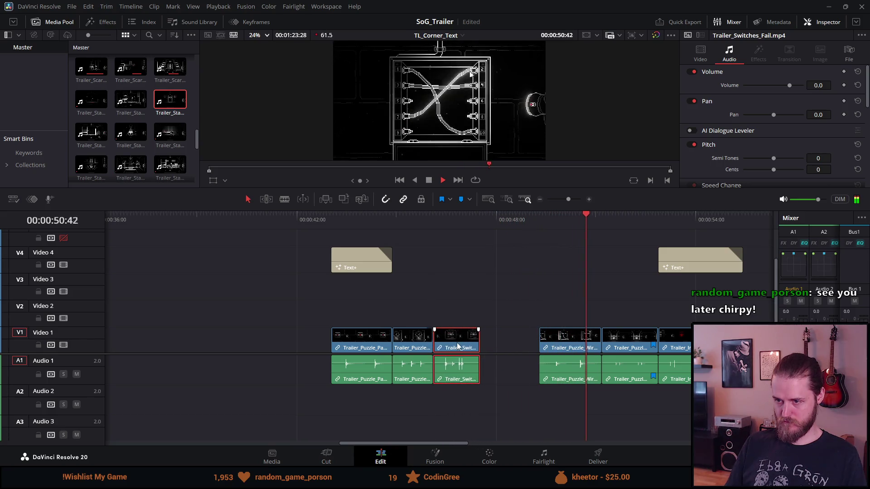
left_click(445, 224)
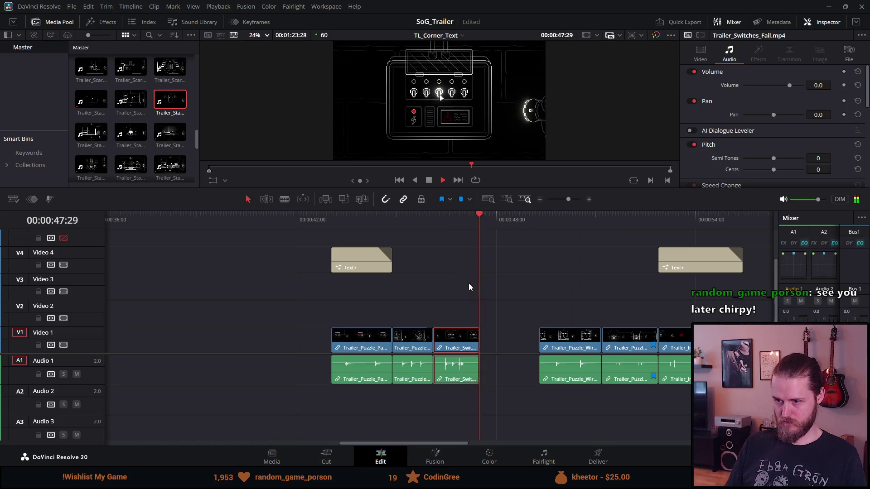
Trim Trailer_Switches_Fail's end slightly and slide Trailer_Puzzle_Wires up against it.
left_click_drag(474, 336, 470, 336)
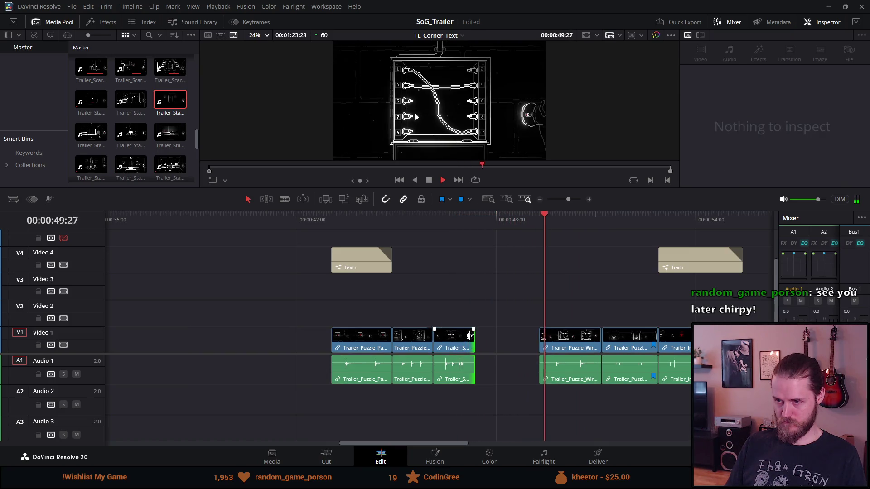
left_click(445, 222)
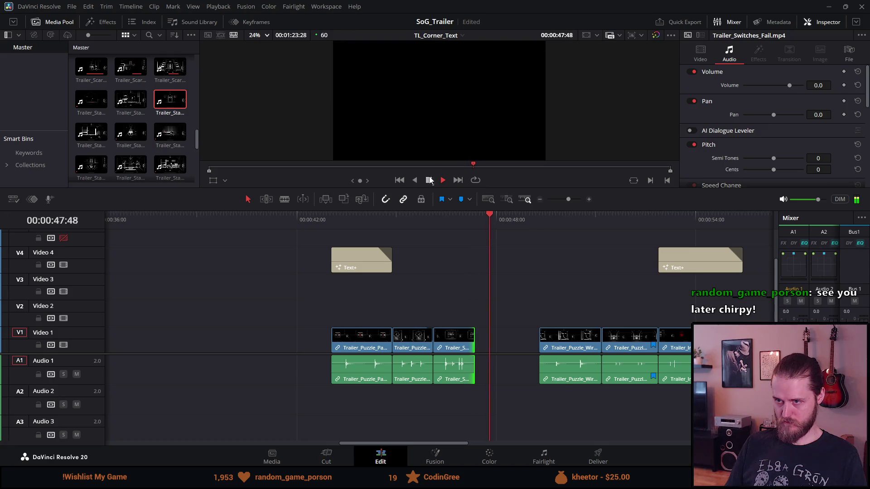
key("space")
left_click_drag(561, 342, 500, 337)
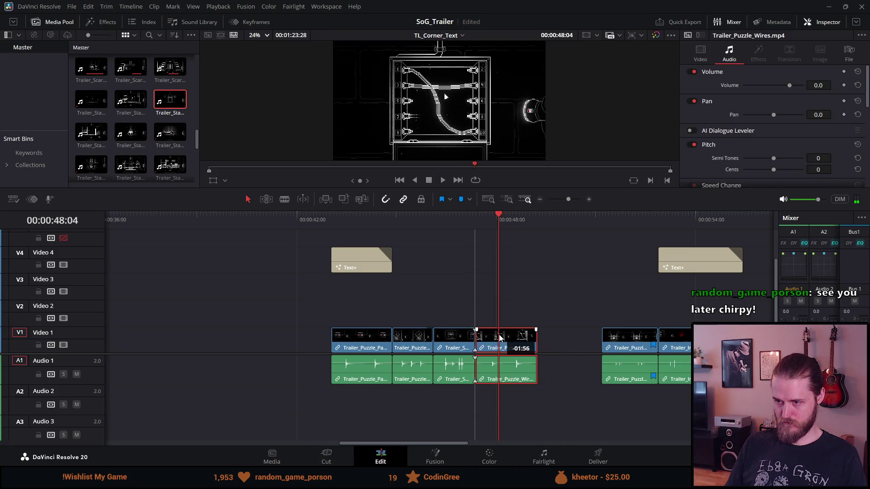
left_click(477, 214)
key("space")
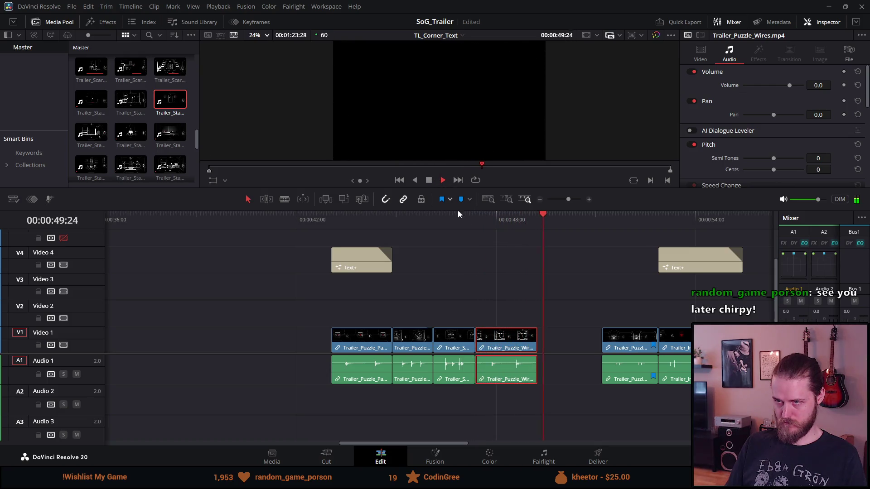
left_click(479, 219)
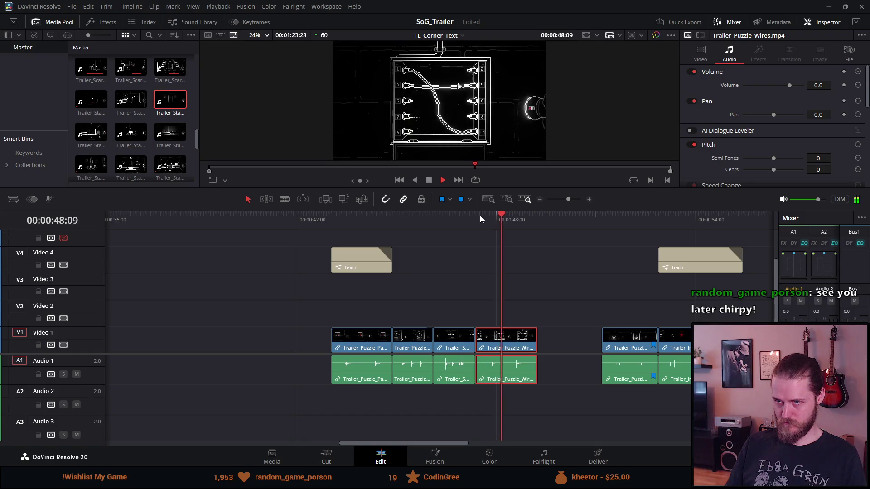
left_click(427, 181)
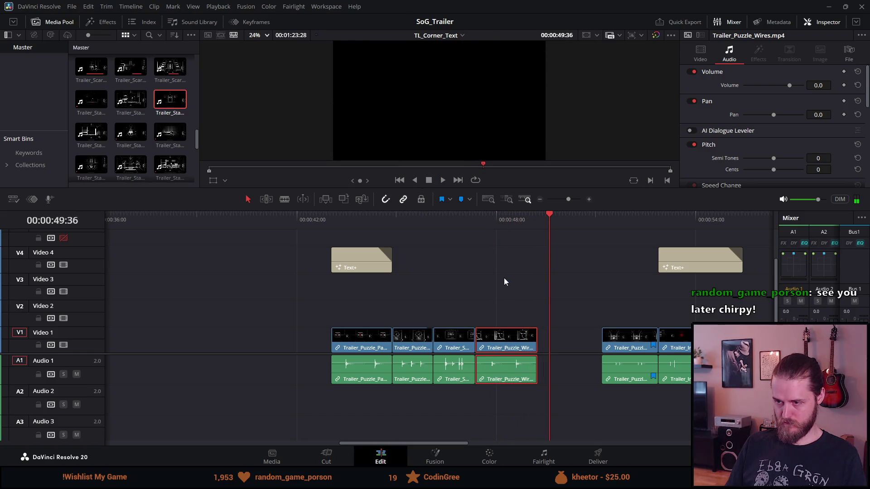
Trim the start of Trailer_Puzzle_Wires shorter and play back the section.
left_click_drag(492, 221, 497, 224)
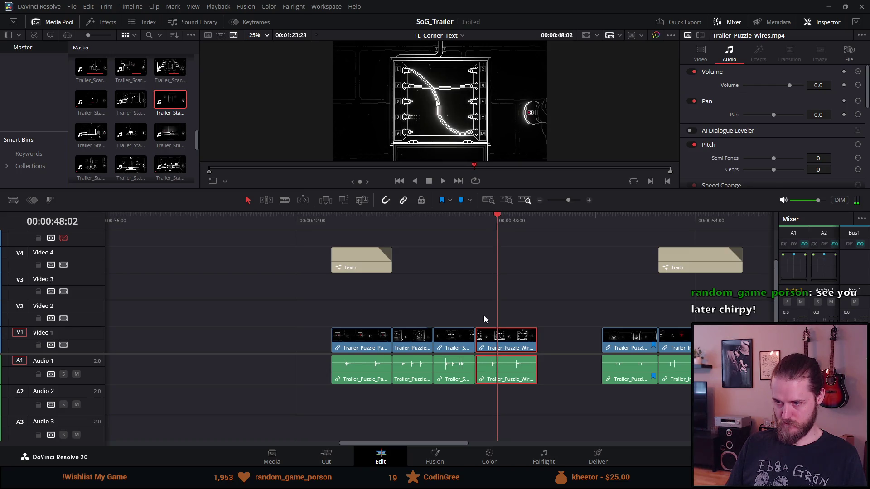
mouse_move(478, 334)
left_mouse_down()
mouse_move(501, 338)
mouse_move(490, 343)
left_mouse_up()
key("space")
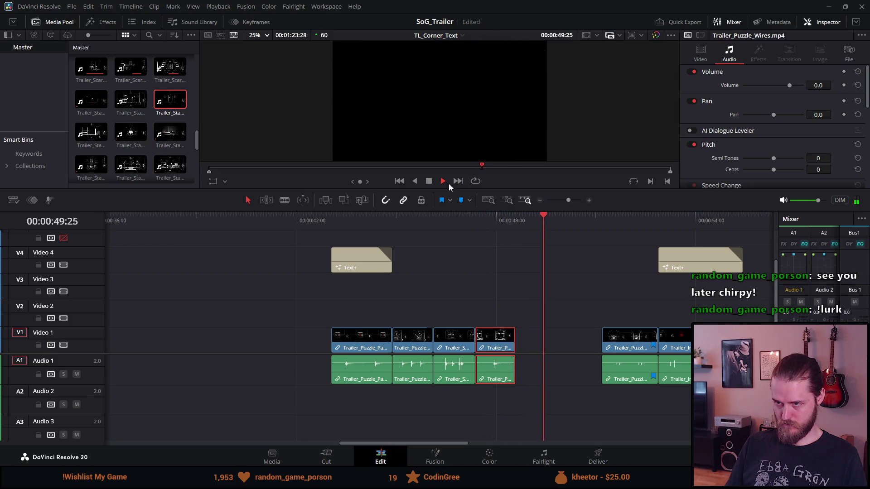
left_click(430, 181)
Slide Trailer_Puzzle_Chest left to close the gap and trim its start.
left_click_drag(635, 349, 545, 333)
left_click(515, 216)
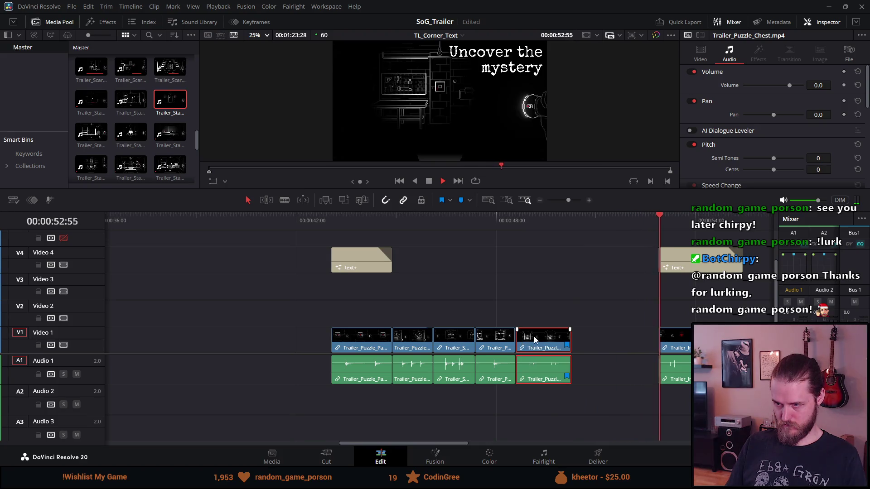
left_click_drag(520, 340, 540, 341)
left_click(541, 224)
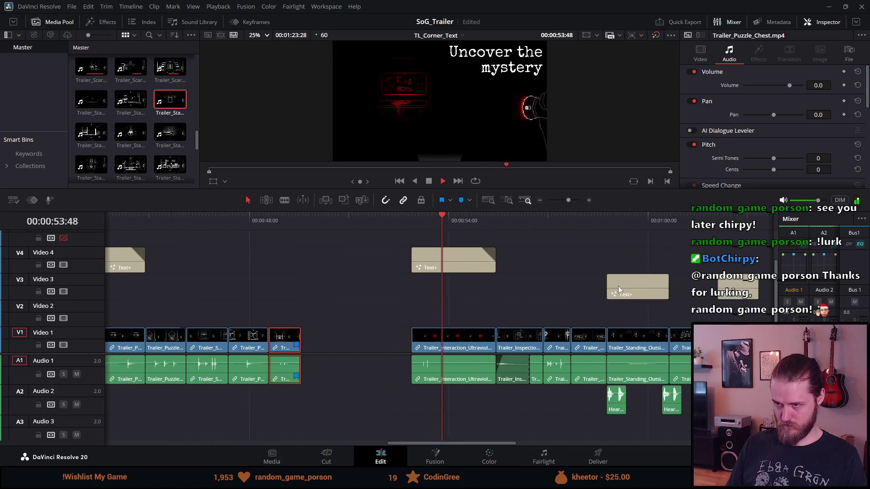
key("ctrl+minus")
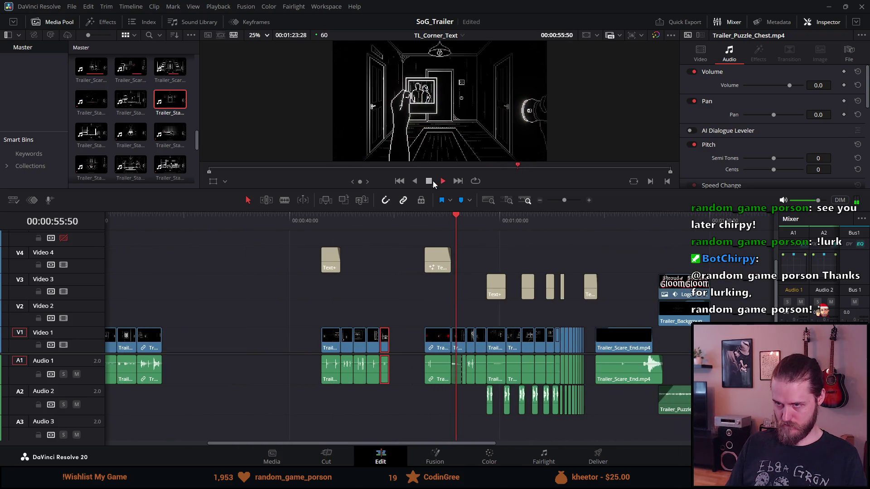
left_click(425, 220)
Select all clips after 52:53 and slide them left to close the remaining gap.
left_click(417, 234)
key("y")
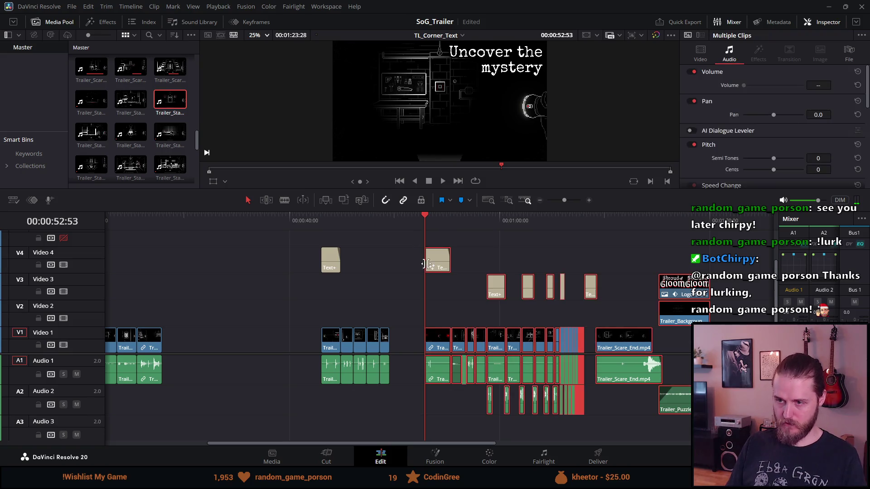
left_click_drag(444, 338, 408, 340)
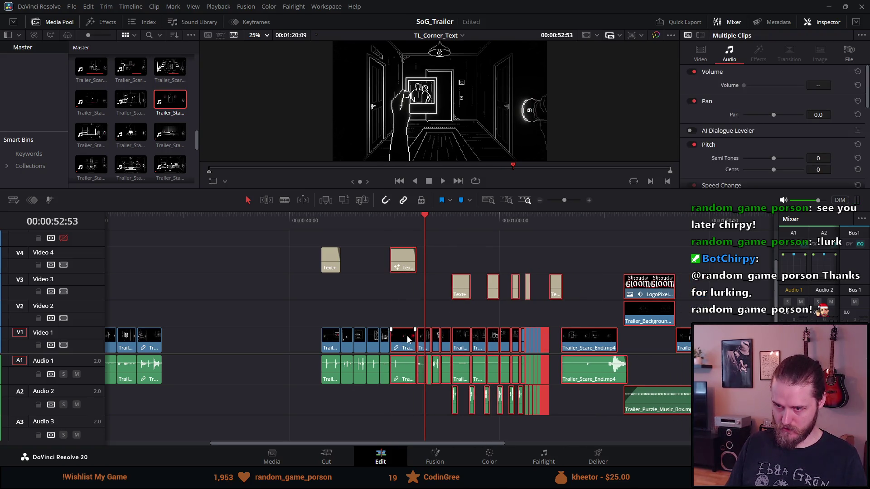
left_click(316, 215)
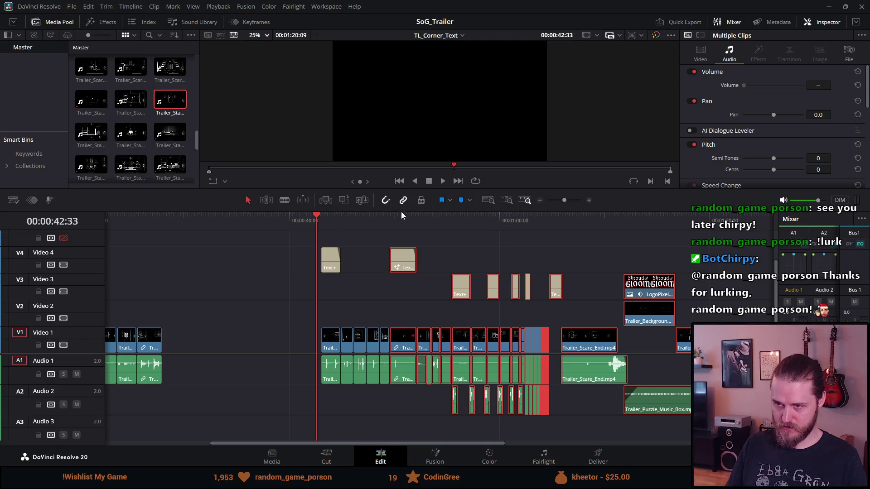
left_click_drag(401, 190, 413, 297)
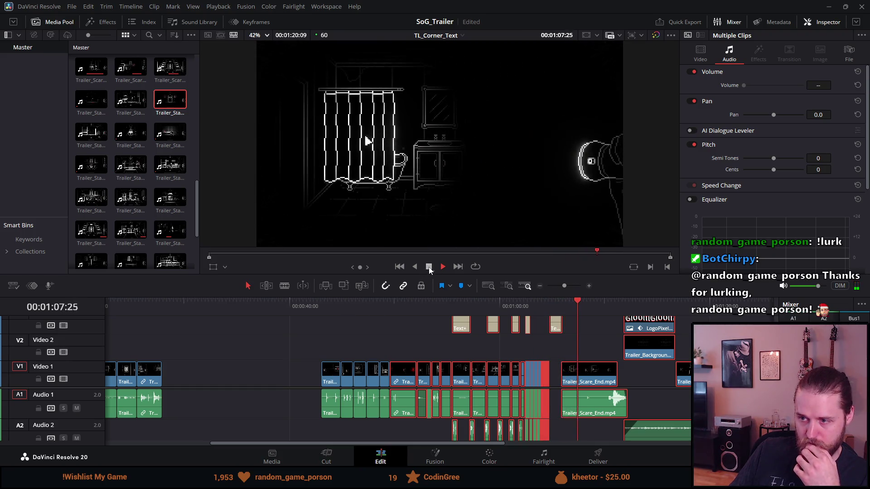
left_click(429, 268)
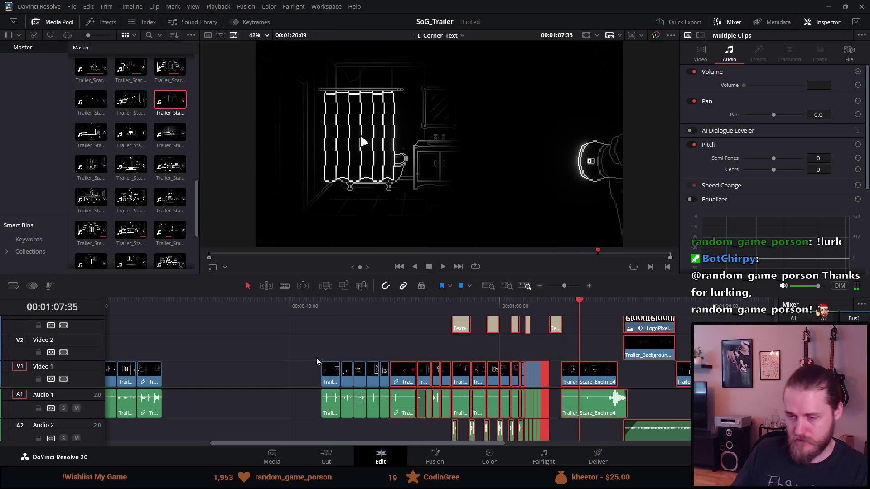
Select every clip after 36:03 and slide them about 15 seconds left.
scroll(318, 355, "down", 3)
scroll(322, 358, "down", 2)
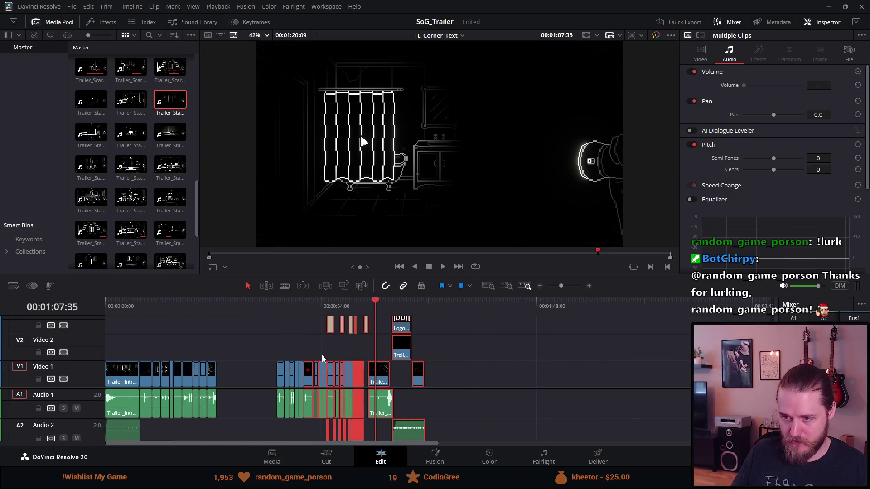
left_click(249, 338)
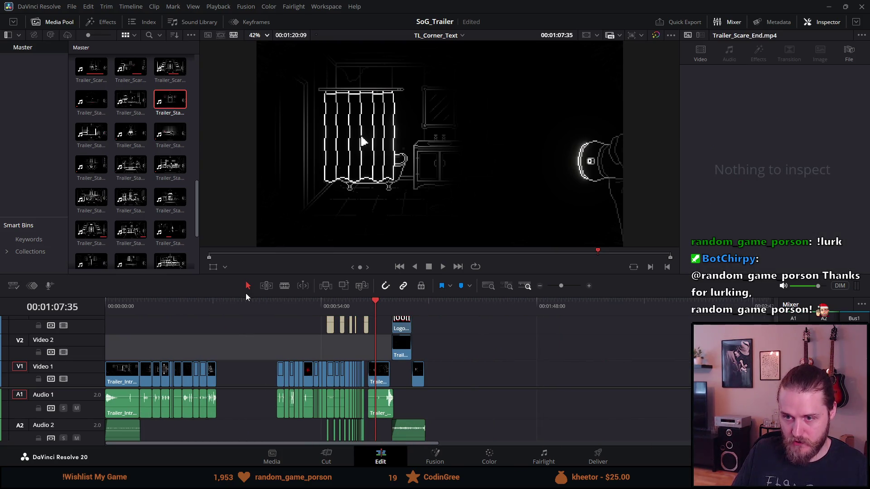
left_click(249, 308)
key("y")
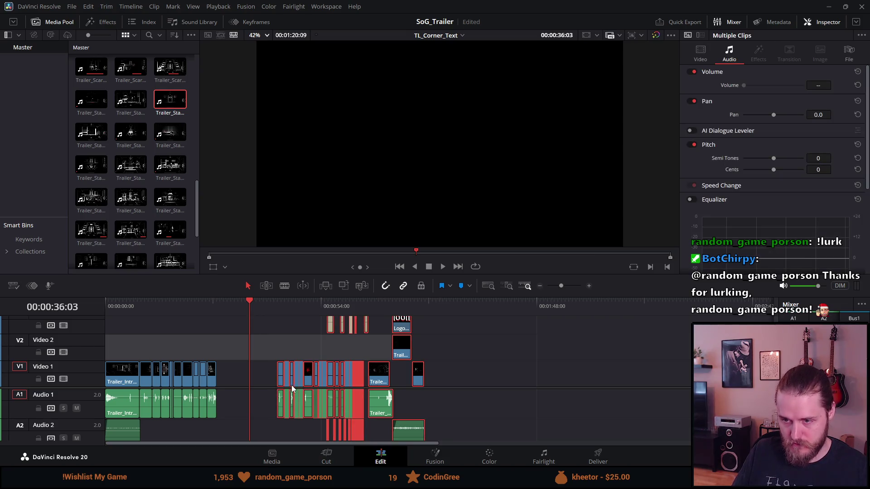
left_click_drag(296, 387, 238, 385)
Return the playhead to the timeline start and play the trailer full-screen.
left_click(191, 301)
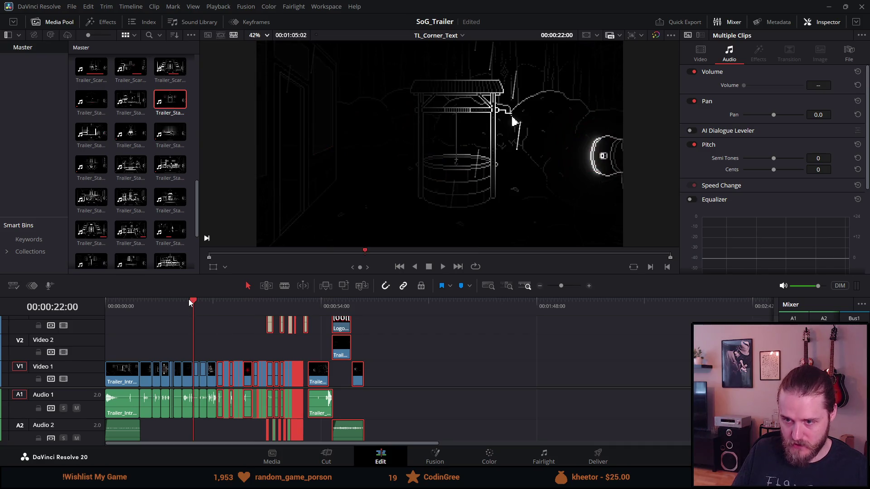
left_click_drag(190, 300, 105, 301)
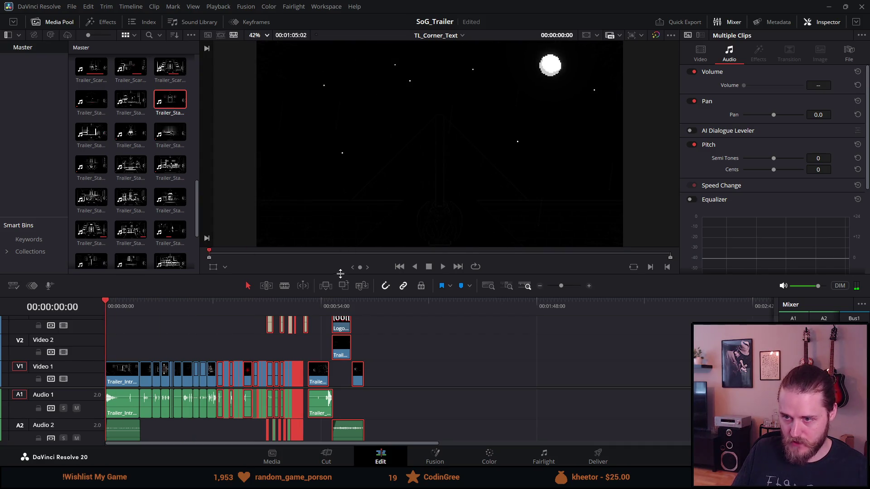
key("space")
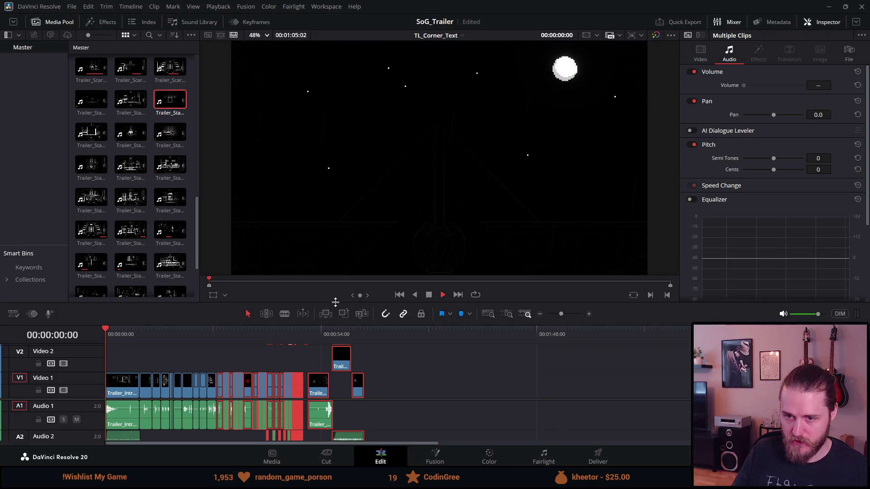
key("ctrl+f")
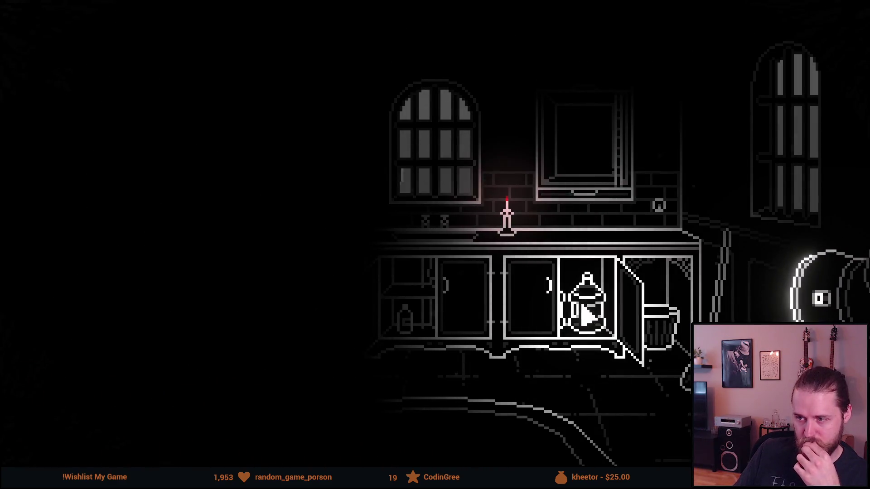
right_click(473, 234)
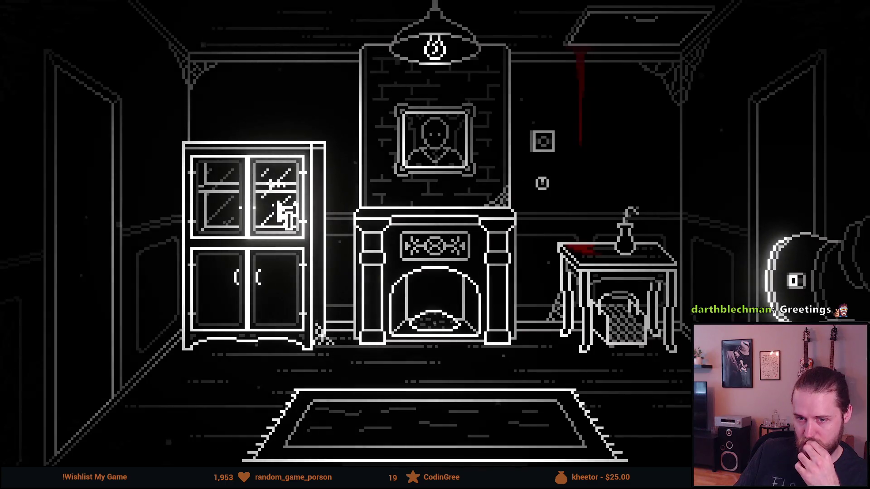
left_click(282, 203)
left_click(487, 200)
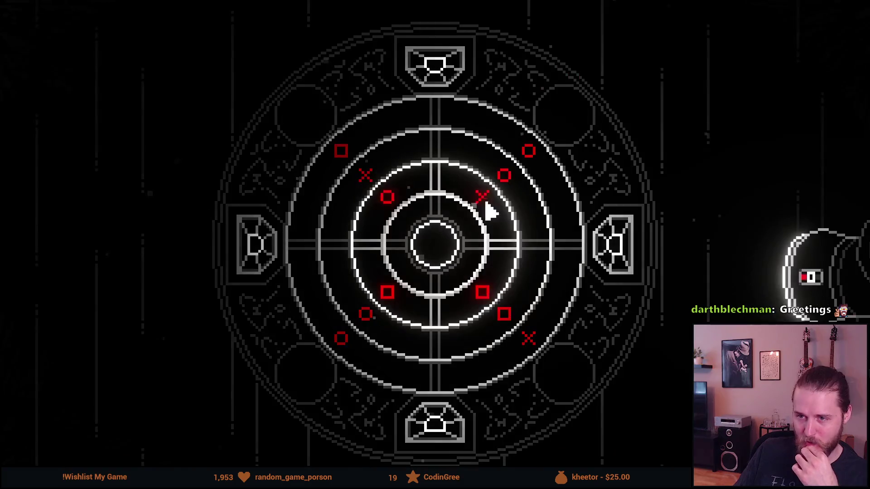
left_click(510, 194)
left_click(511, 194)
left_click(512, 195)
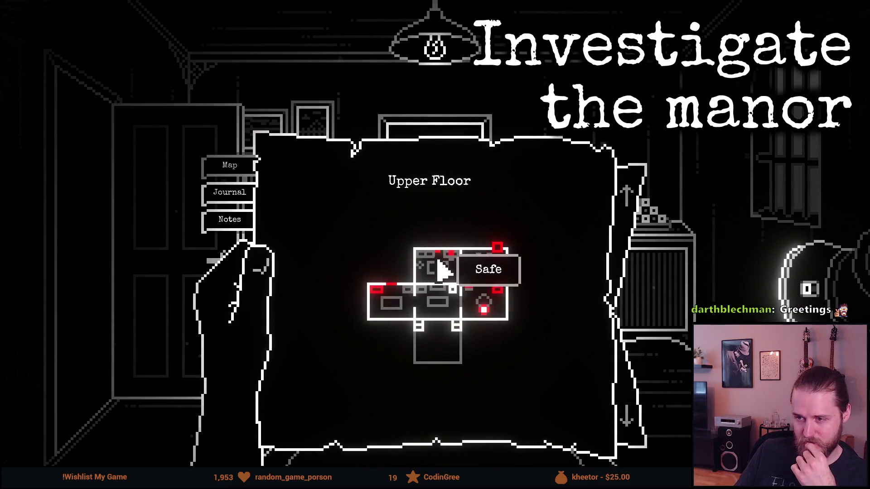
left_click(442, 267)
left_click(609, 142)
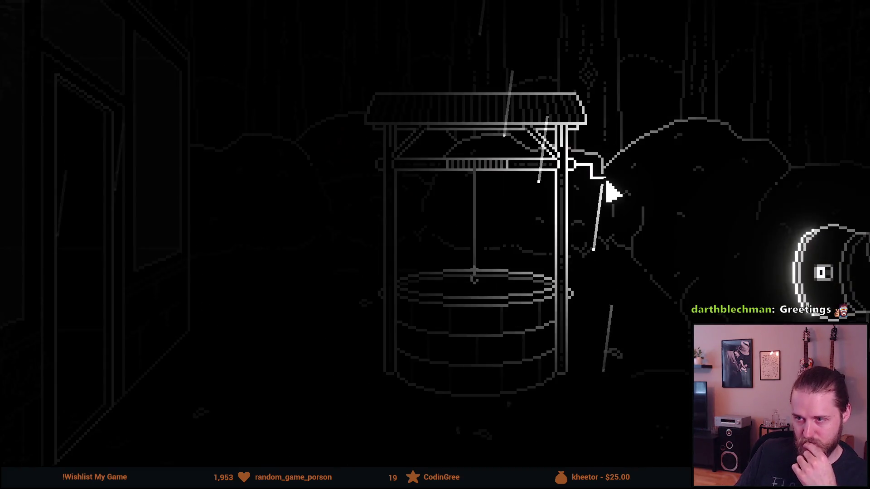
left_click(592, 208)
left_click(472, 250)
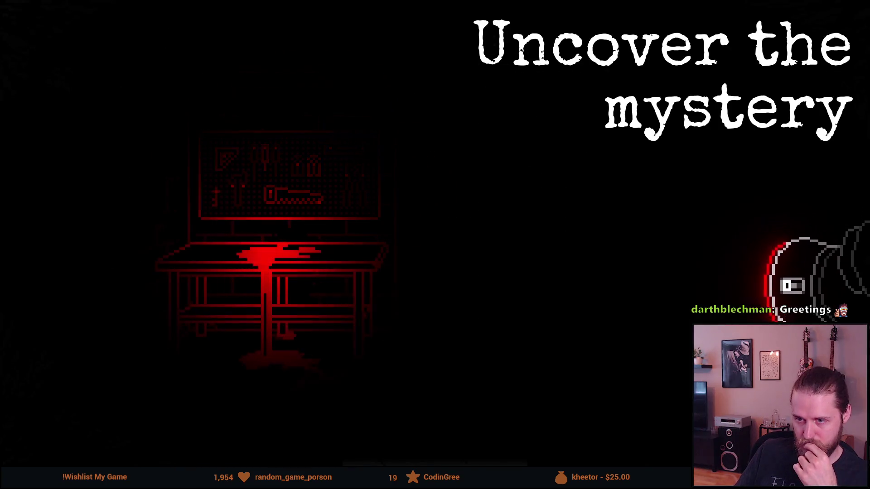
mouse_move(240, 340)
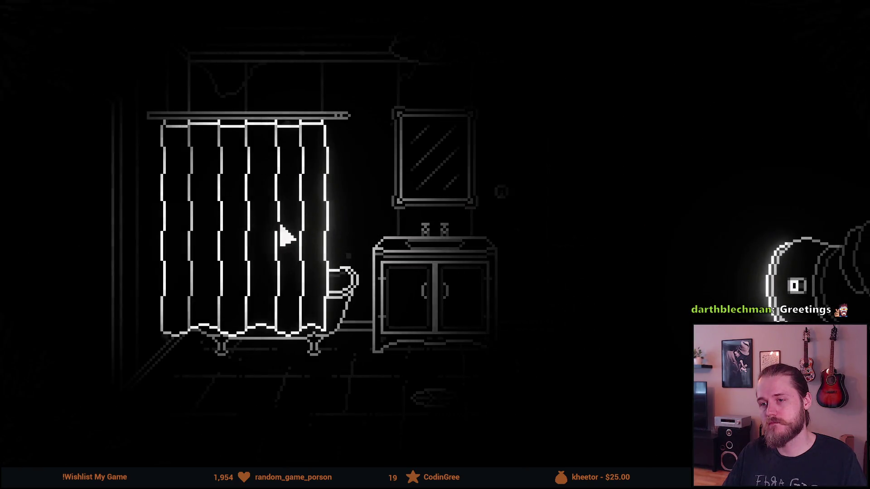
key("Escape")
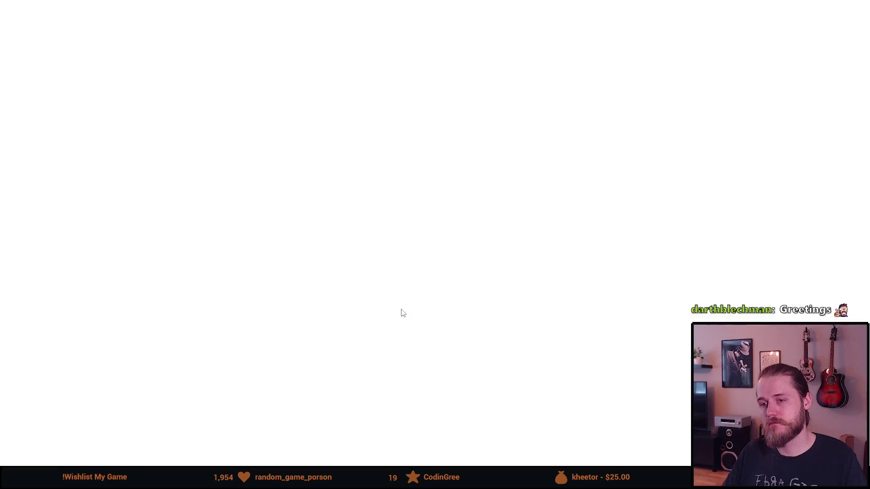
key("space")
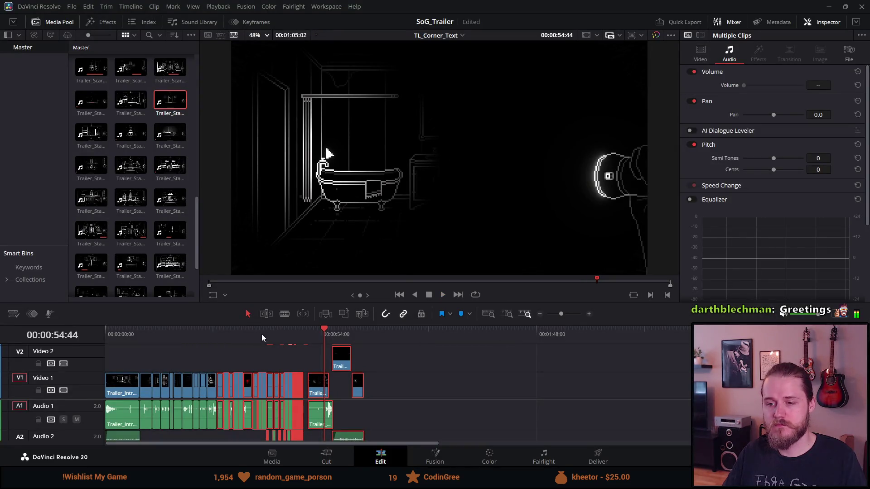
Play the section from about 33 to 37 seconds to locate the gap.
left_click(238, 337)
key("space")
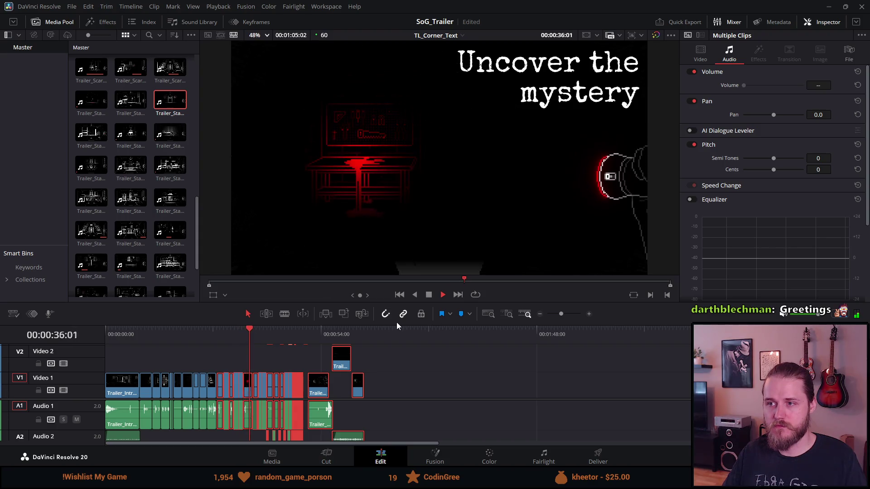
left_click(428, 296)
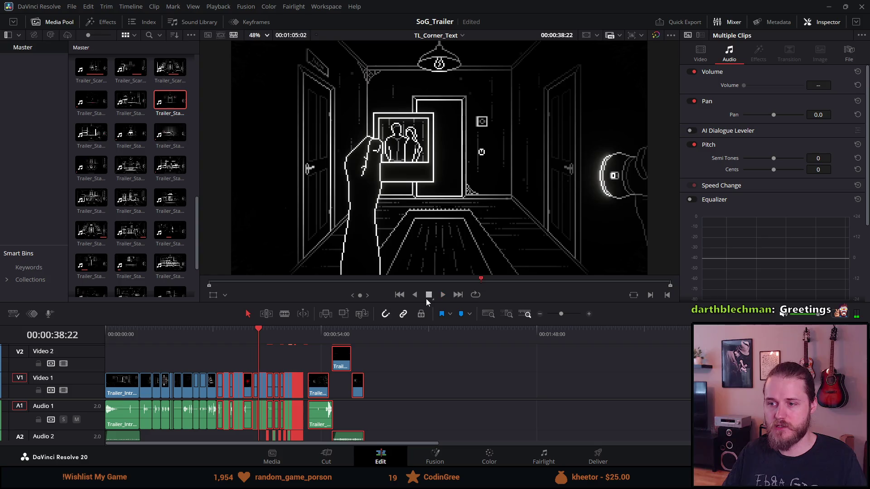
left_click(251, 330)
key("ctrl+equal")
key("ctrl+equal")
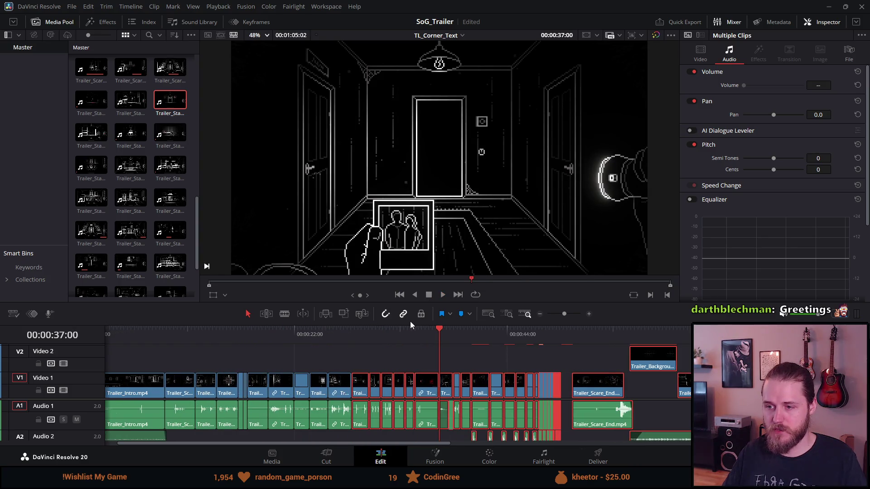
left_click(403, 332)
key("space")
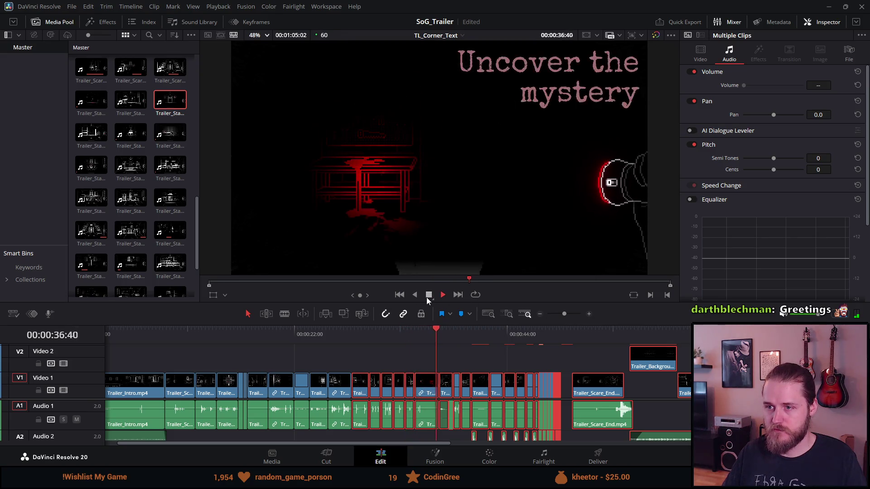
left_click(426, 297)
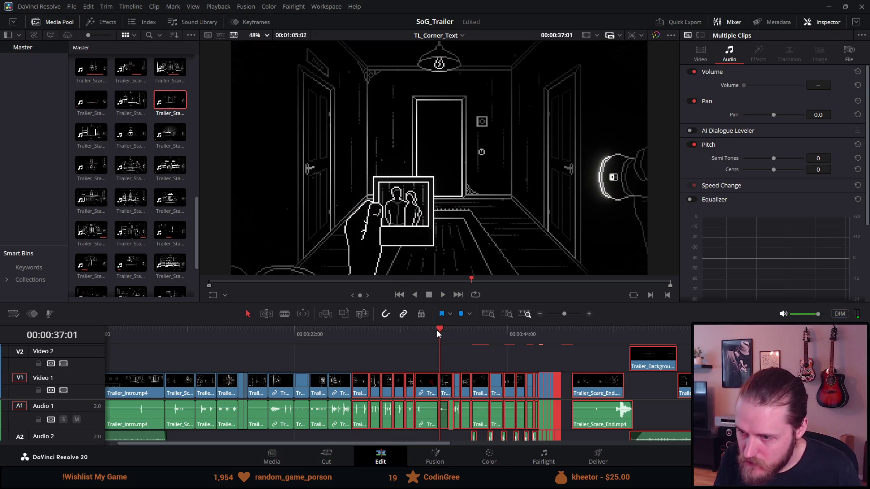
Select all clips from 00:00:35:26 onward and slide them slightly earlier.
left_click_drag(430, 325, 429, 219)
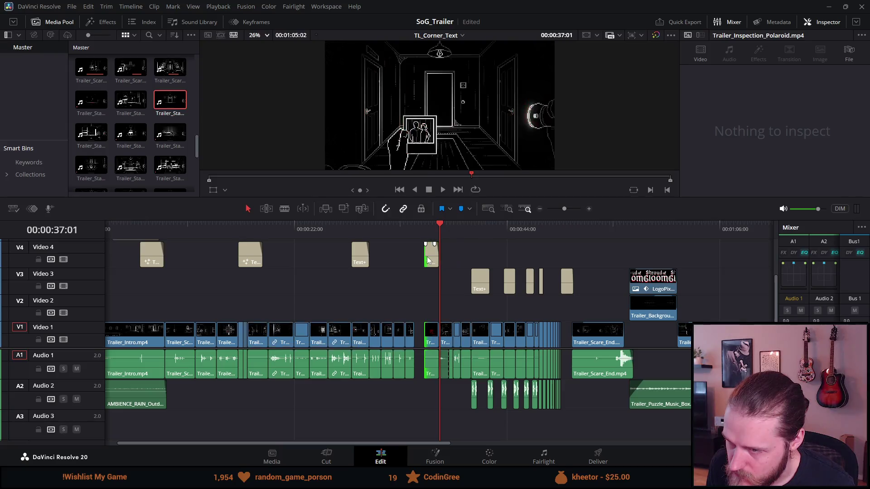
left_click(417, 290)
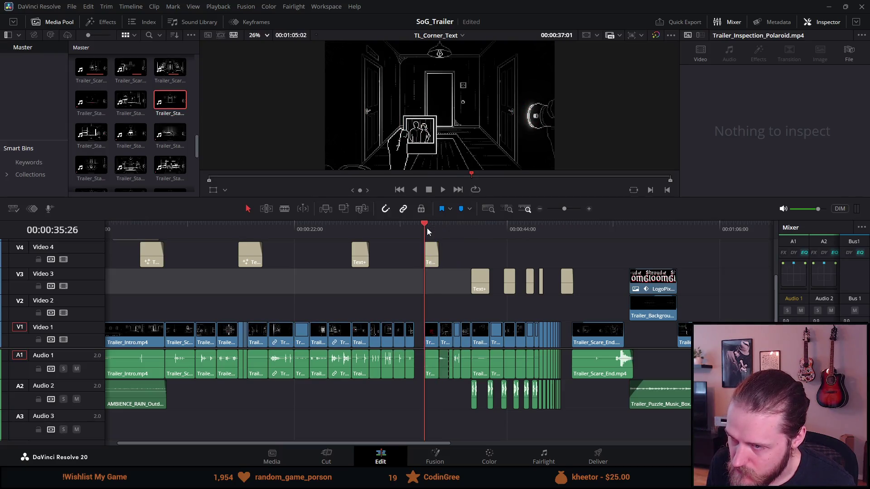
key("space")
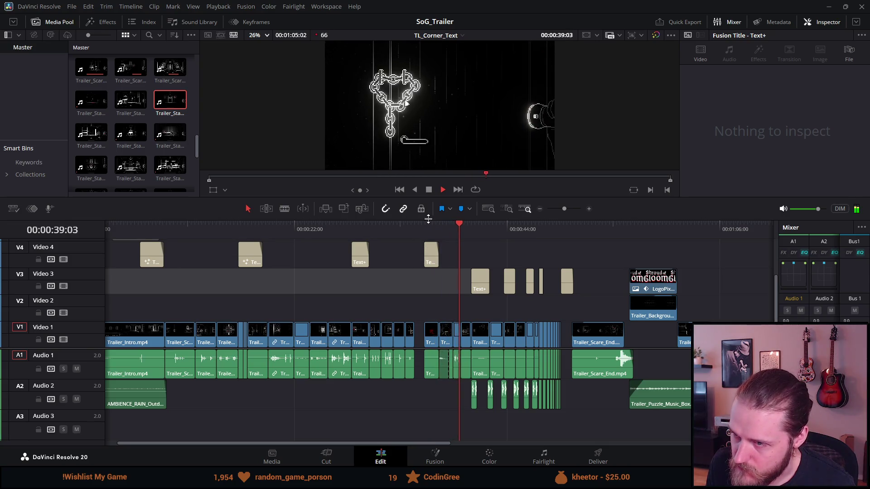
key("space")
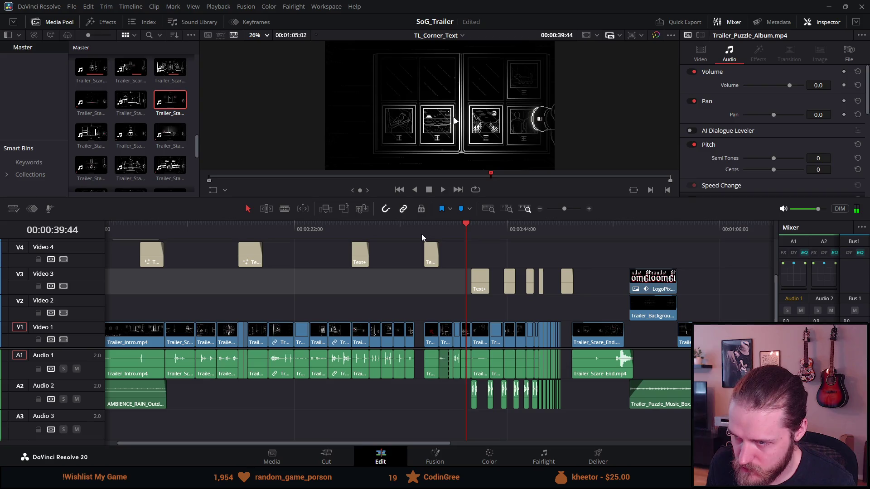
left_click(421, 233)
key("y")
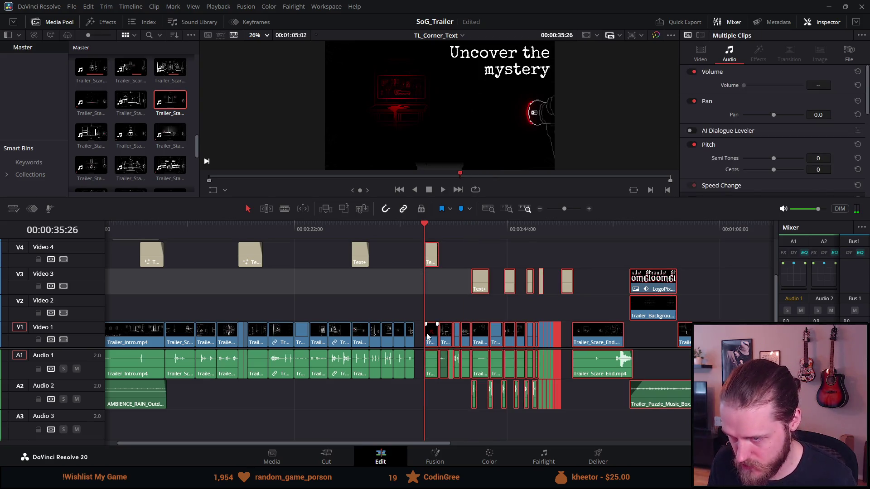
left_click_drag(430, 337, 421, 336)
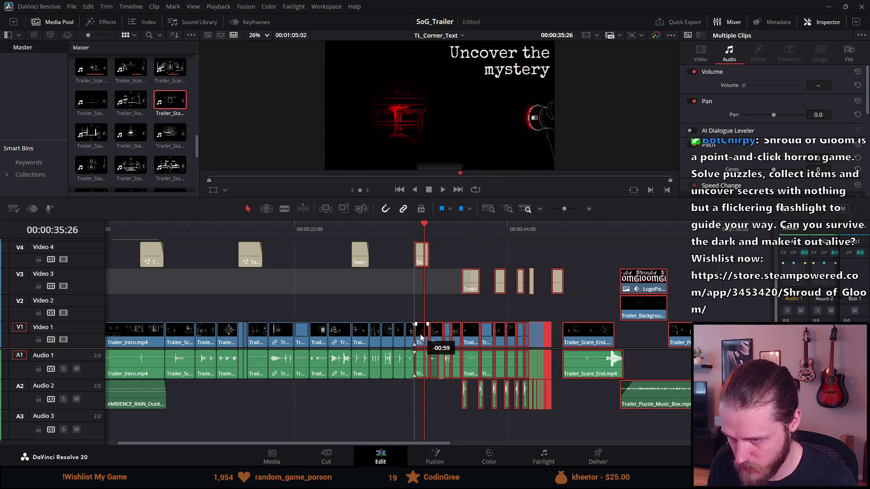
Play the trailer full-screen from the Solve puzzles title.
left_click(356, 232)
left_click_drag(366, 219, 366, 325)
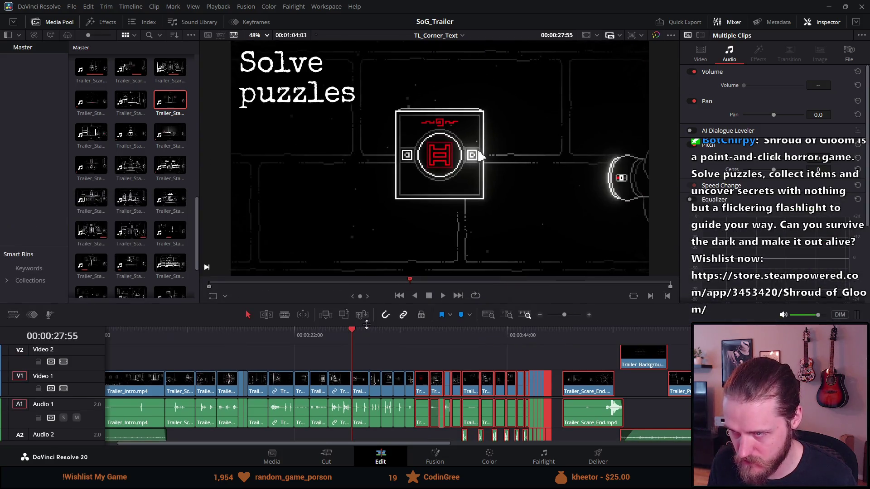
key("ctrl+f")
key("space")
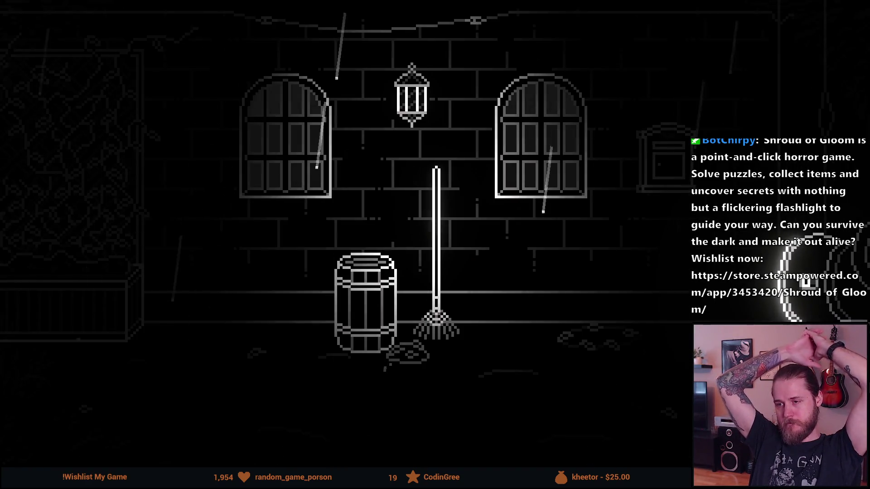
mouse_move(427, 220)
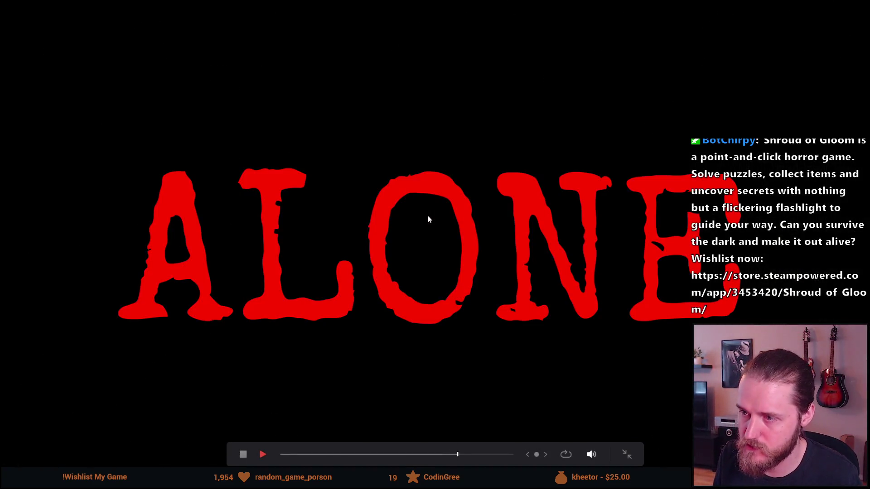
key("Escape")
left_click(428, 296)
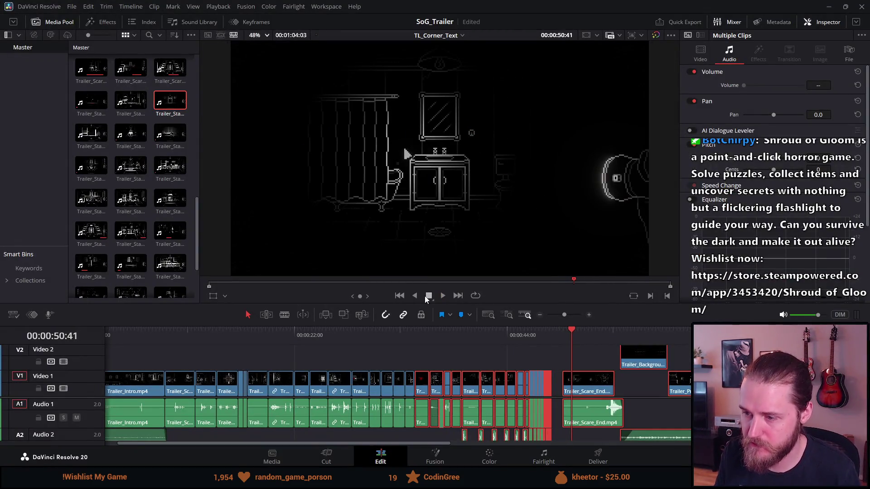
Select all clips from 00:00:39:56 onward and push them later, opening a gap before BEWARE.
left_click_drag(450, 325, 450, 228)
mouse_move(527, 238)
left_mouse_down()
mouse_move(552, 240)
mouse_move(543, 240)
left_mouse_up()
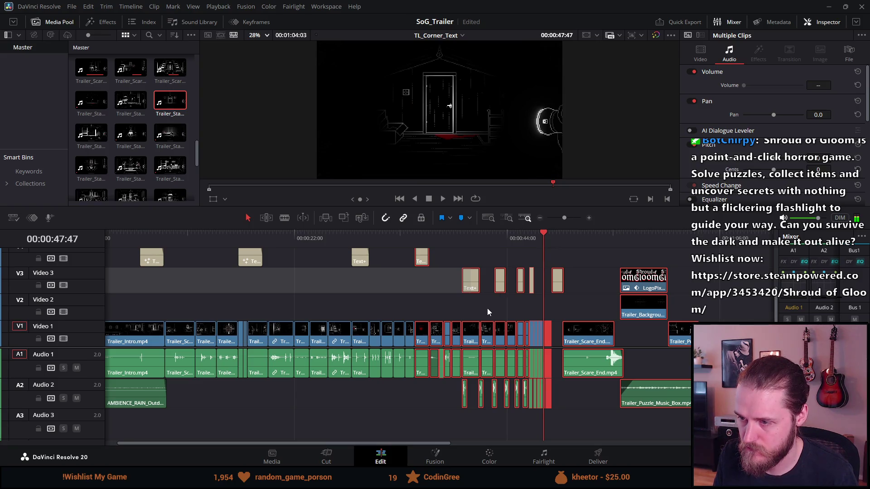
left_click(467, 306)
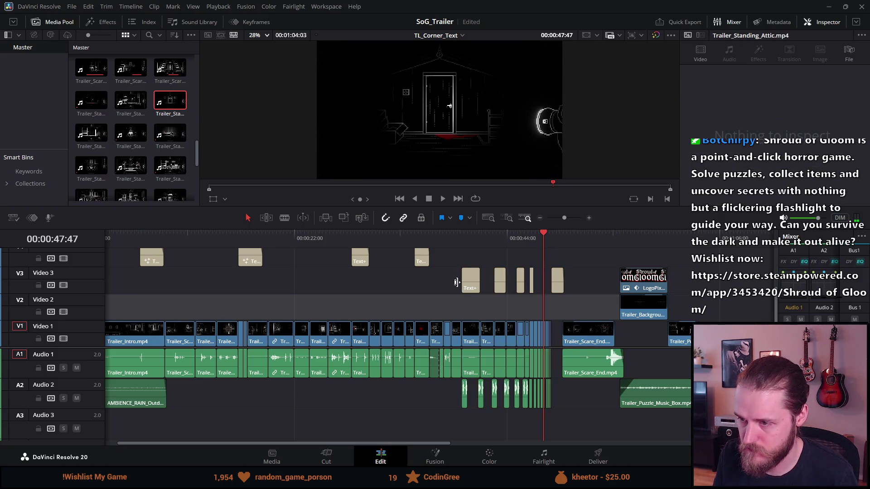
left_click(452, 240)
key("y")
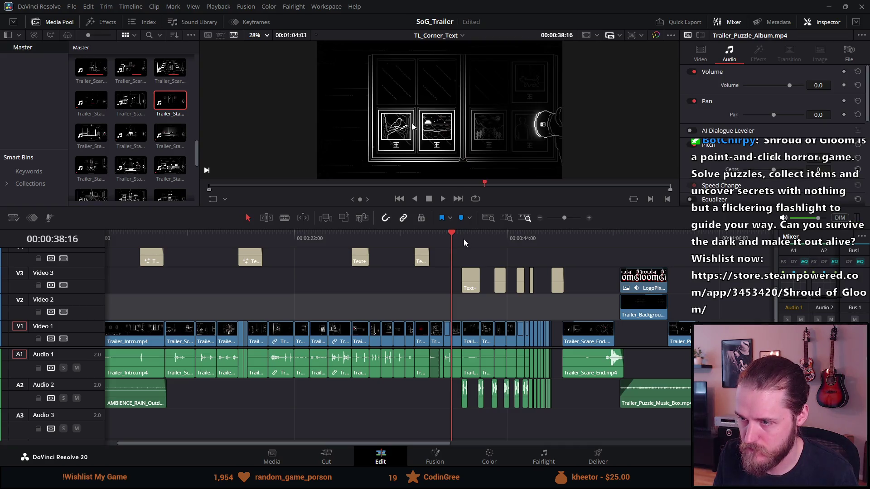
left_click(466, 237)
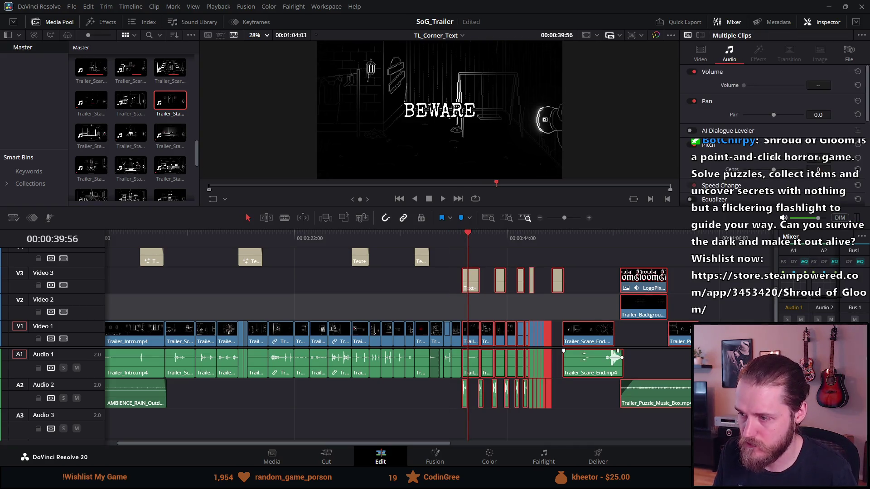
left_click_drag(588, 340, 745, 340)
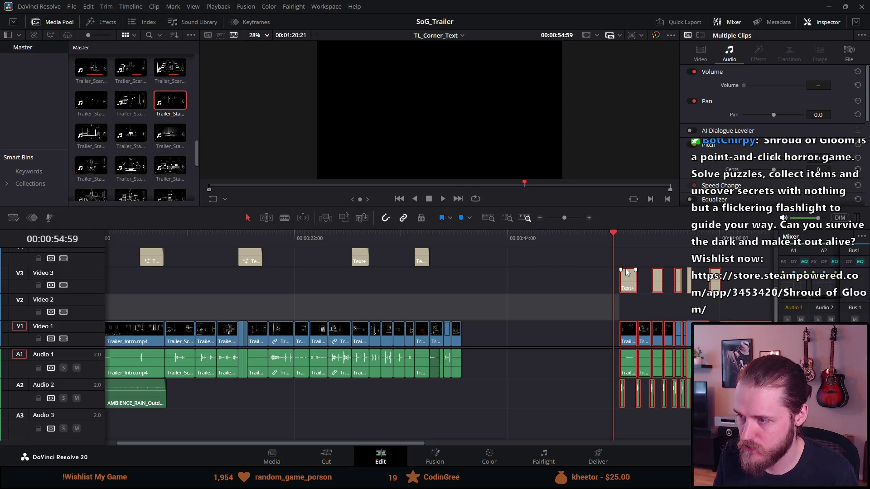
Park the playhead at the start of the moved clips and zoom the timeline out.
left_click(621, 237)
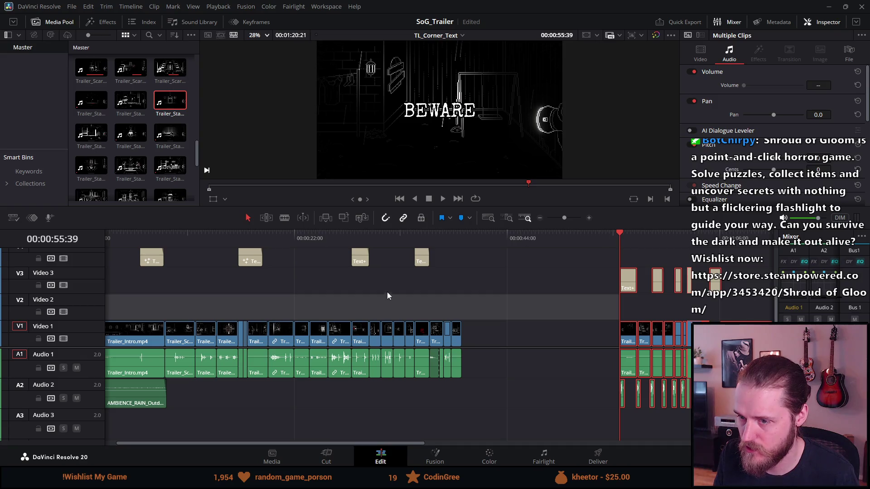
scroll(374, 310, "down", 3)
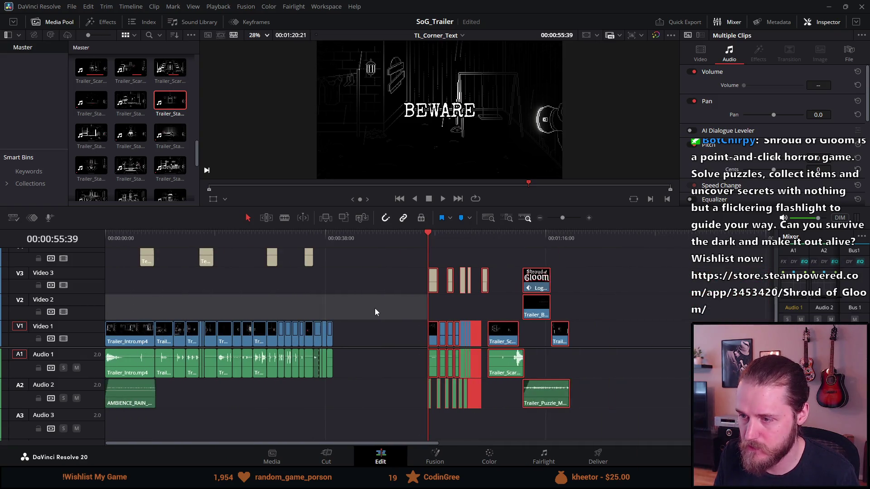
scroll(374, 310, "down", 2)
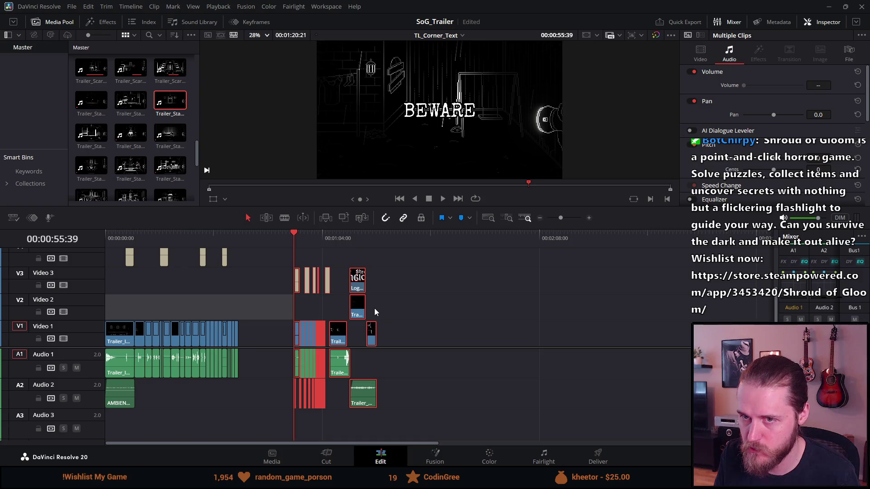
scroll(374, 308, "down", 1)
scroll(146, 129, "up", 1)
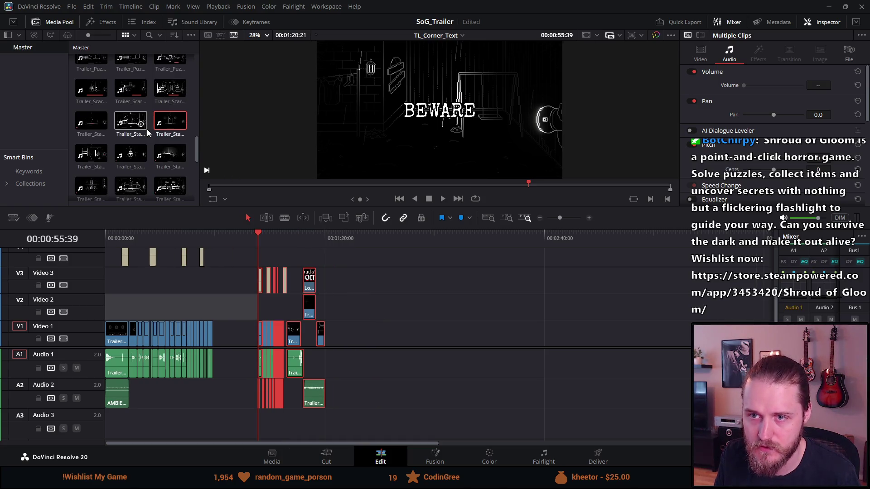
scroll(146, 129, "up", 2)
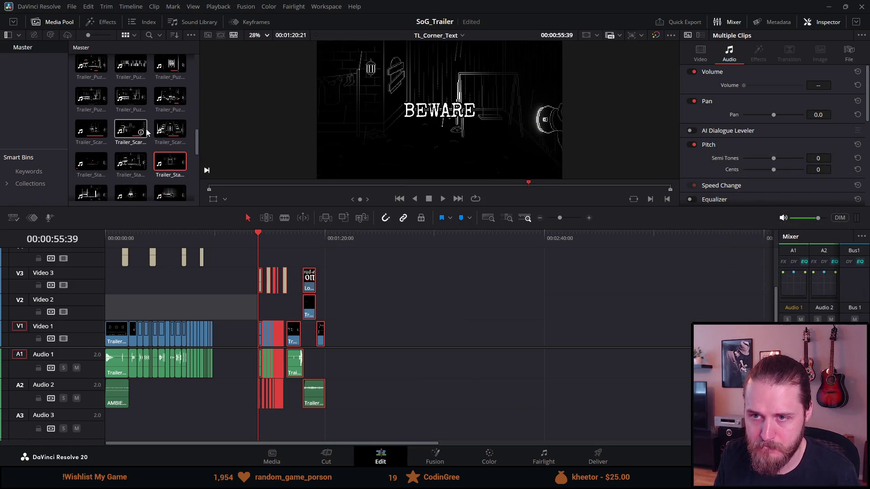
scroll(147, 133, "down", 1)
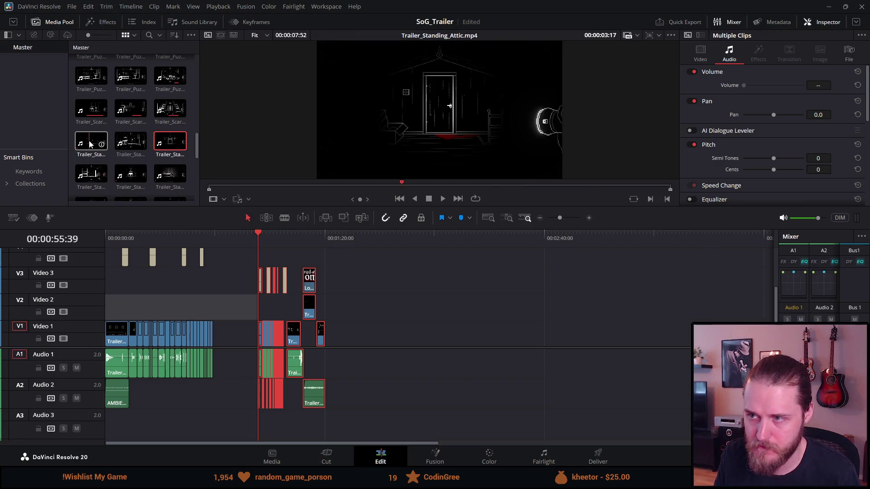
Add Trailer_Standing_Attic, Basement_Center and two more room clips to V1.
mouse_move(91, 144)
left_mouse_down()
mouse_move(281, 301)
mouse_move(360, 314)
mouse_move(375, 336)
left_mouse_up()
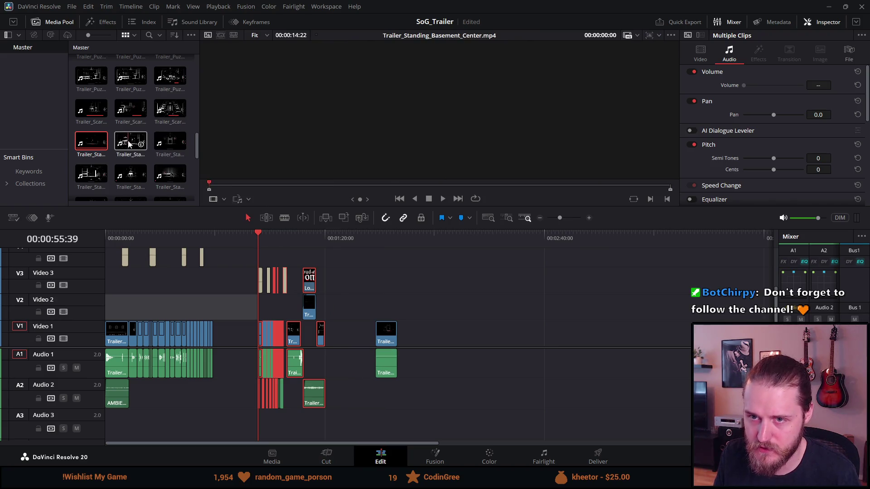
mouse_move(128, 144)
left_mouse_down()
mouse_move(479, 390)
mouse_move(419, 380)
mouse_move(408, 366)
left_mouse_up()
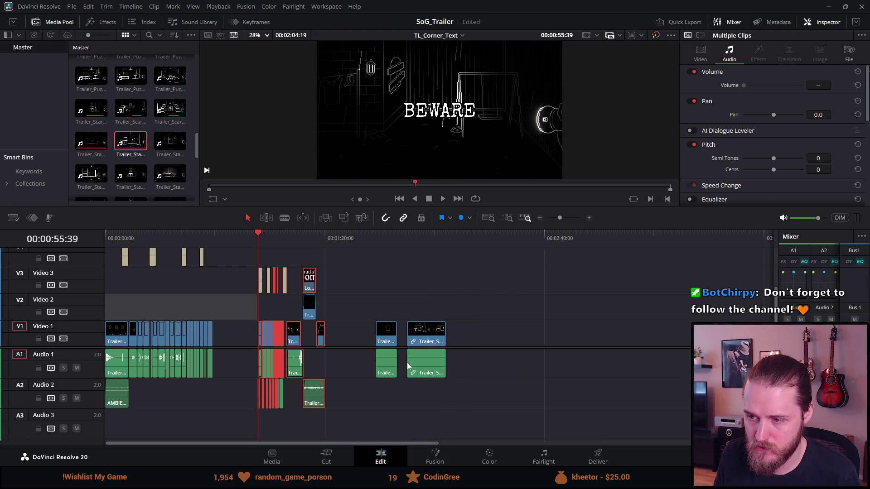
mouse_move(178, 152)
left_mouse_down()
mouse_move(272, 226)
mouse_move(363, 280)
mouse_move(453, 358)
left_mouse_up()
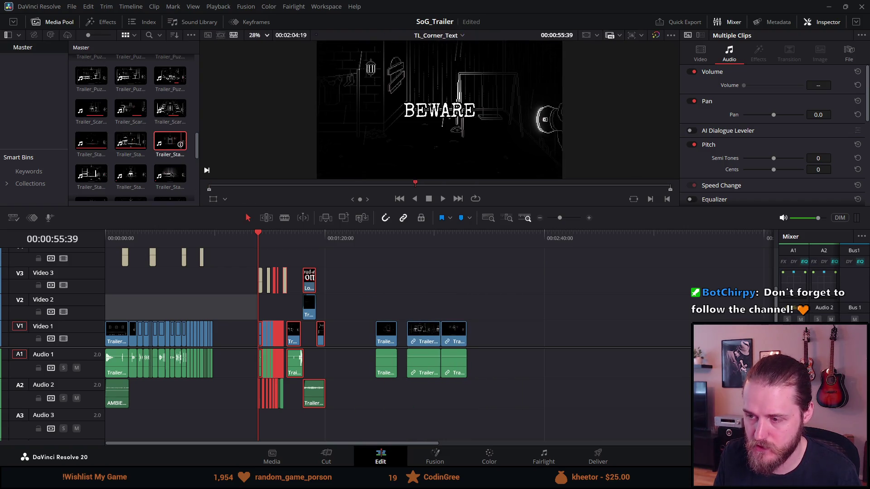
mouse_move(670, 389)
left_mouse_down()
mouse_move(623, 358)
mouse_move(517, 330)
mouse_move(479, 338)
left_mouse_up()
left_click(493, 310)
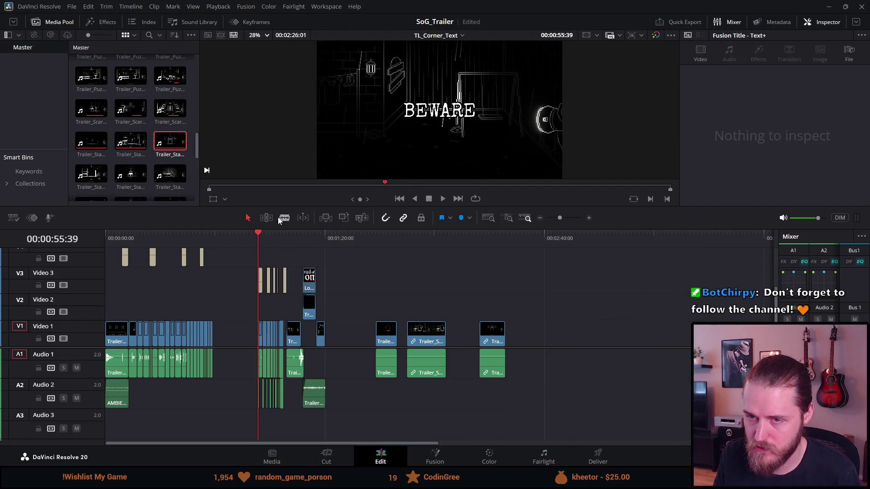
Append Trailer_Standing_Basement_South and the Conservatory clip to the end of V1 and A1.
double_click(100, 170)
mouse_move(100, 170)
left_mouse_down()
mouse_move(452, 281)
mouse_move(520, 338)
mouse_move(537, 335)
left_mouse_up()
double_click(130, 170)
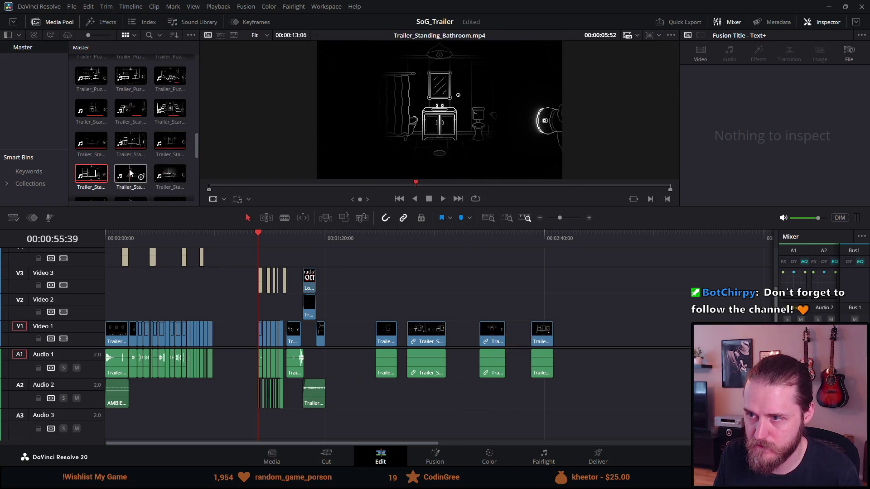
double_click(164, 179)
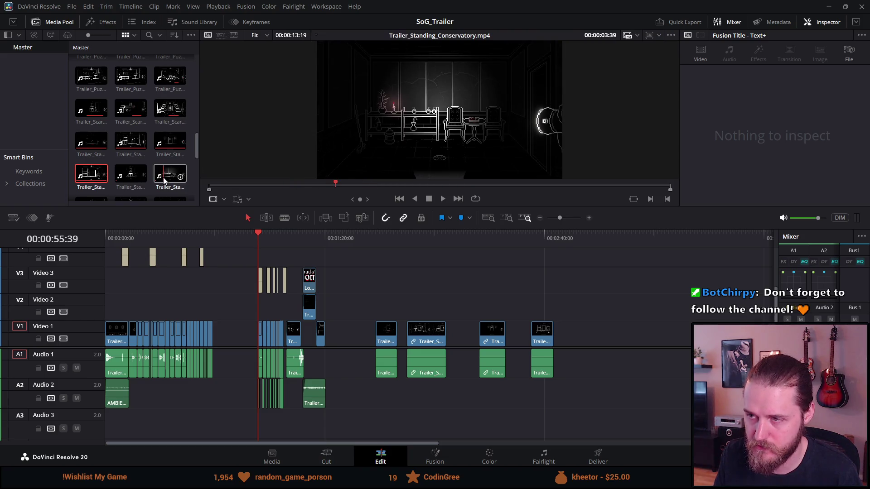
mouse_move(164, 179)
left_mouse_down()
mouse_move(375, 272)
mouse_move(535, 313)
mouse_move(564, 347)
left_mouse_up()
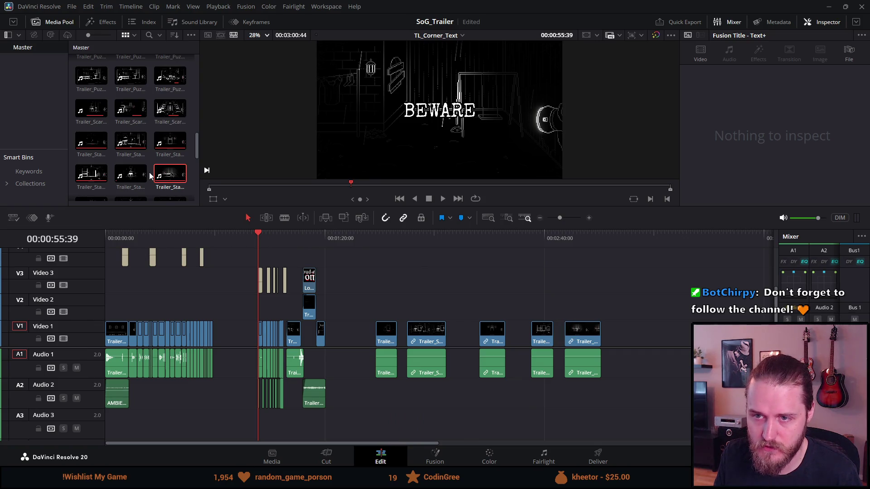
Append another room clip and the Entrance clip after the last clip.
scroll(150, 176, "down", 3)
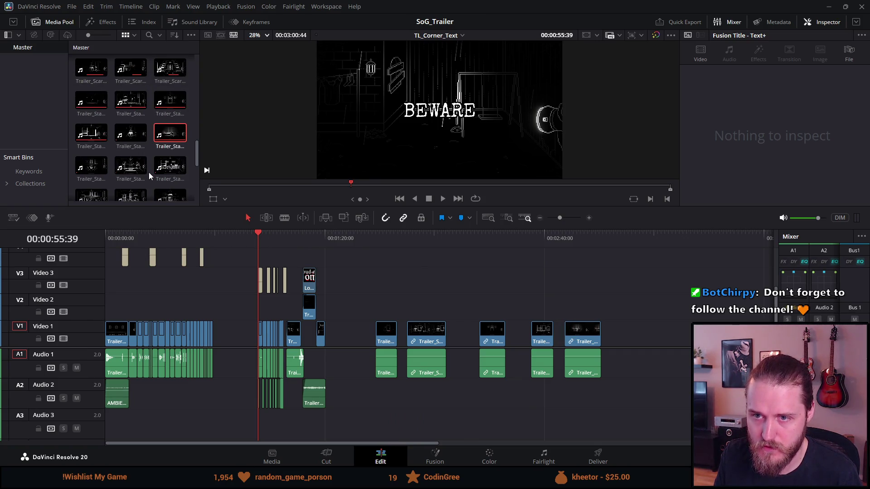
mouse_move(92, 171)
left_mouse_down()
mouse_move(489, 335)
mouse_move(634, 348)
left_mouse_up()
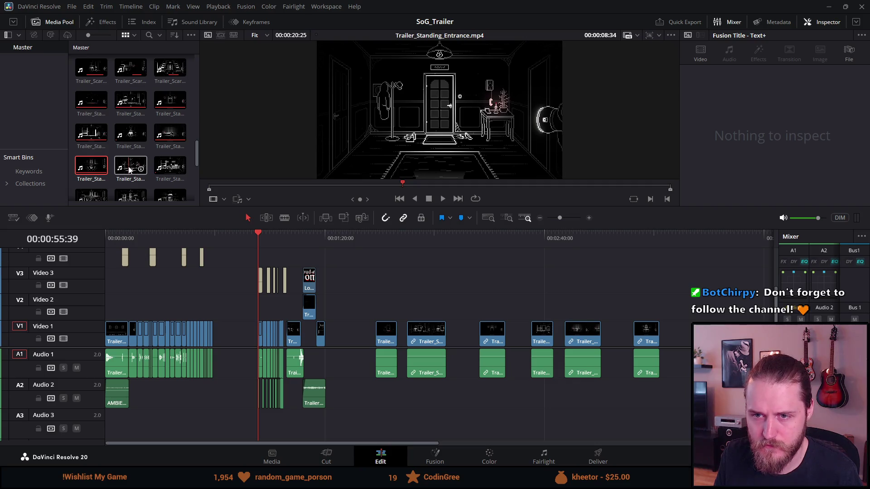
mouse_move(129, 170)
left_mouse_down()
mouse_move(317, 262)
mouse_move(489, 317)
mouse_move(674, 359)
left_mouse_up()
scroll(628, 342, "up", 2)
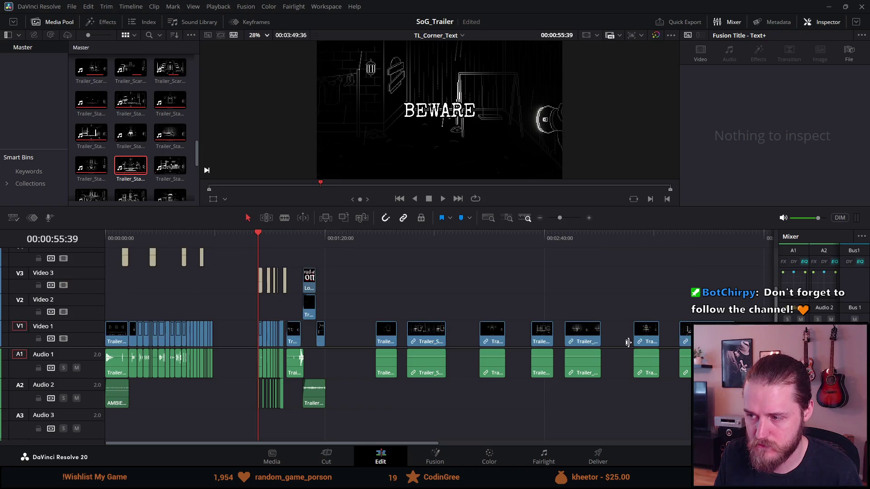
scroll(629, 342, "down", 6)
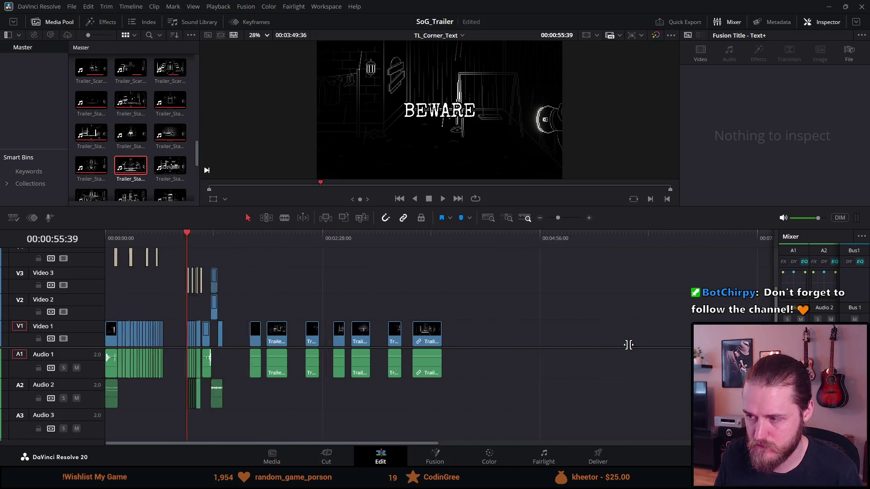
Append the Garage clip to the end of V1/A1 and play it back.
left_click(167, 171)
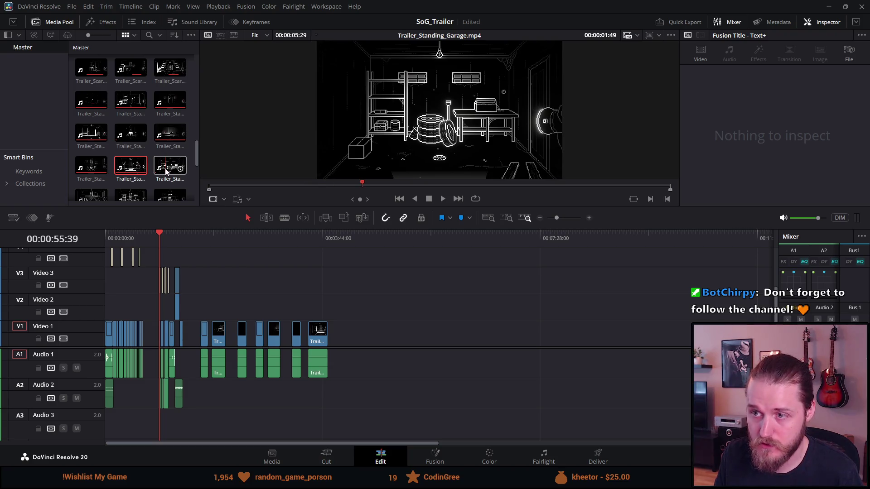
mouse_move(168, 172)
left_mouse_down()
mouse_move(351, 346)
mouse_move(337, 344)
left_mouse_up()
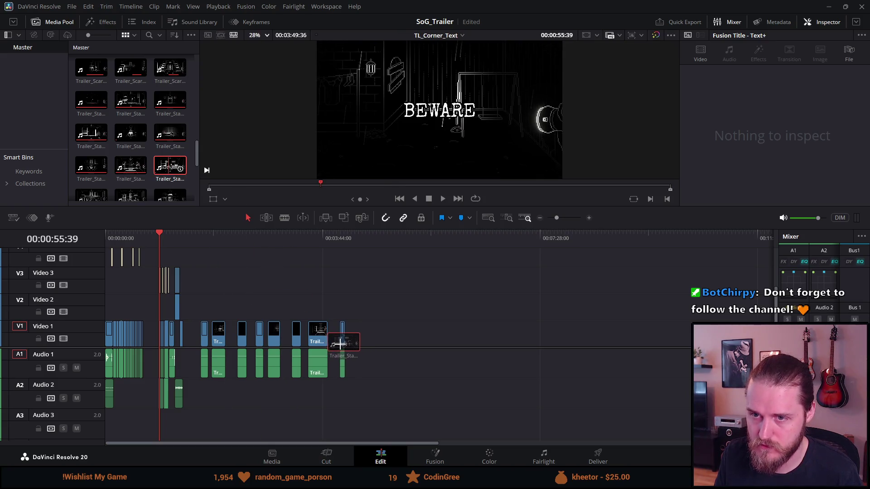
left_click(340, 244)
key("space")
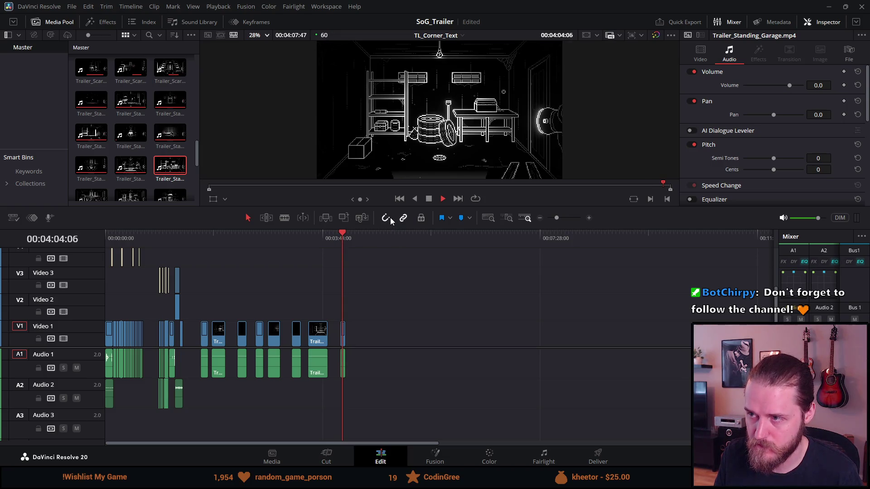
Append the Library and Livingroom clips after Garage on V1/A1, extending the timeline to about 4:36.
left_click(429, 200)
scroll(320, 288, "up", 3)
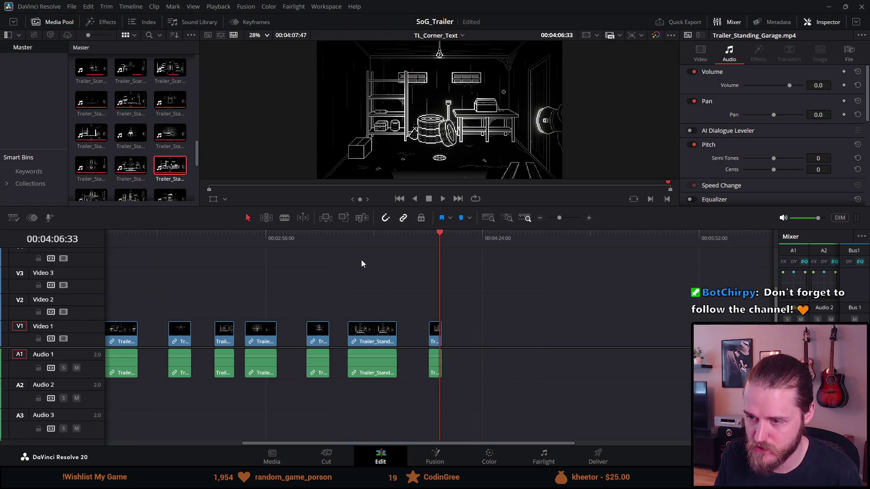
scroll(114, 174, "down", 1)
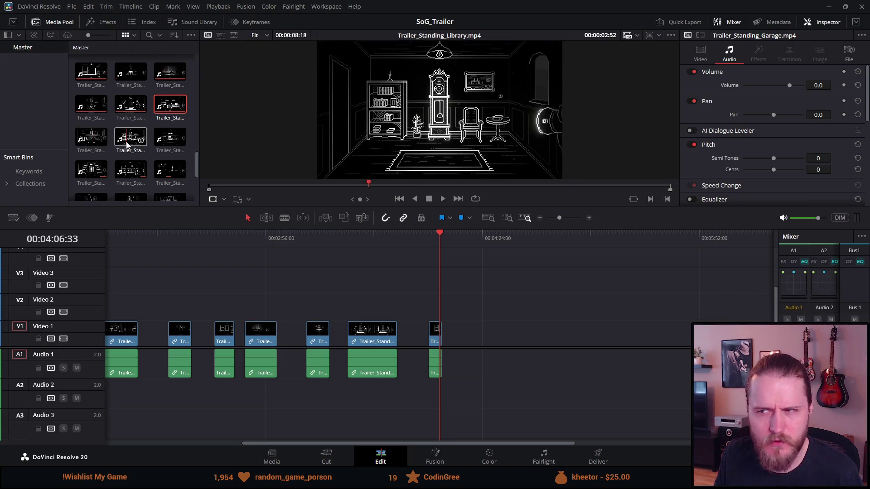
mouse_move(128, 143)
left_mouse_down()
mouse_move(356, 349)
mouse_move(471, 361)
left_mouse_up()
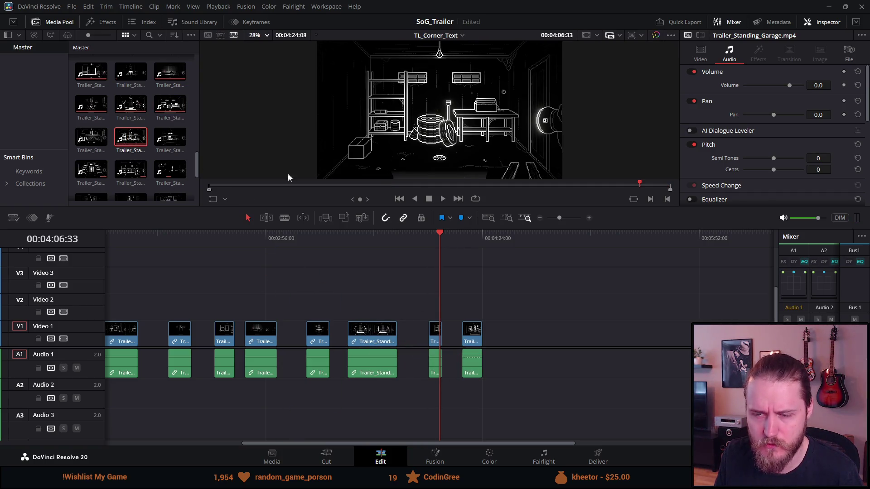
mouse_move(172, 141)
left_mouse_down()
mouse_move(442, 330)
mouse_move(505, 339)
mouse_move(520, 296)
left_mouse_up()
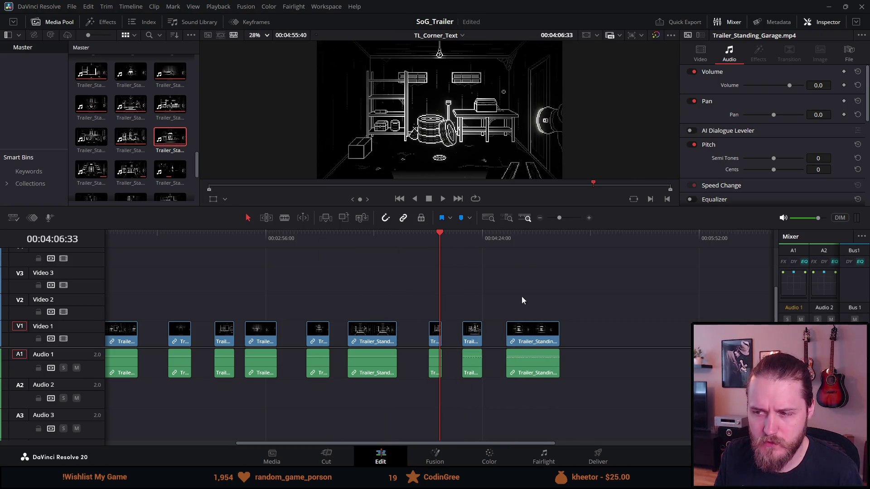
left_click(511, 241)
key("ctrl+equal")
key("ctrl+minus")
key("ctrl+minus")
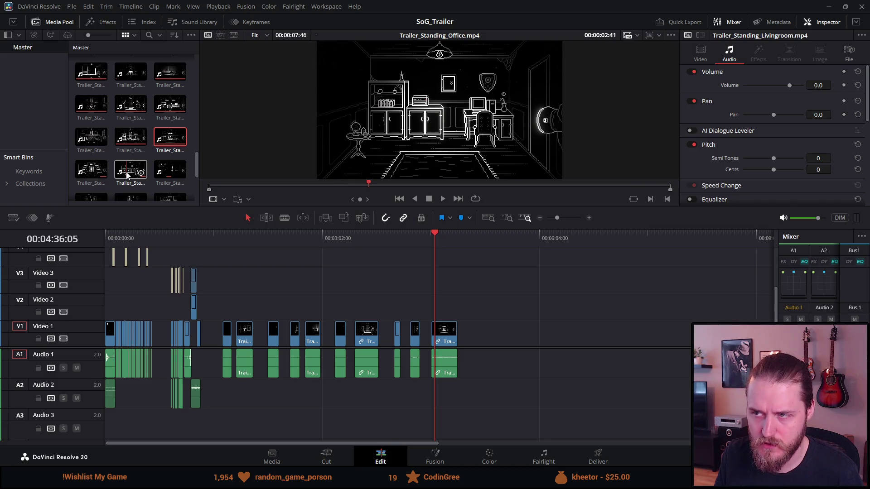
Append the Office clip, another room clip and Outside_Left to the end of V1/A1.
mouse_move(128, 175)
left_mouse_down()
mouse_move(159, 206)
mouse_move(472, 346)
left_mouse_up()
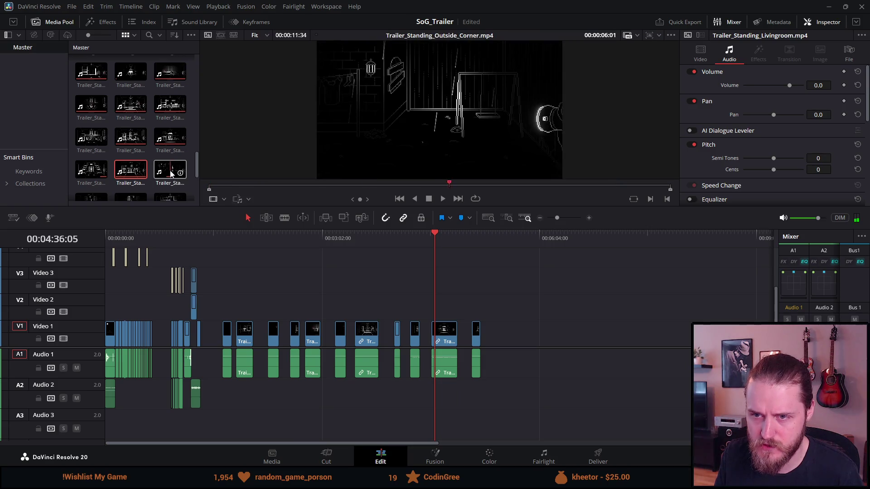
left_click_drag(170, 174, 506, 332)
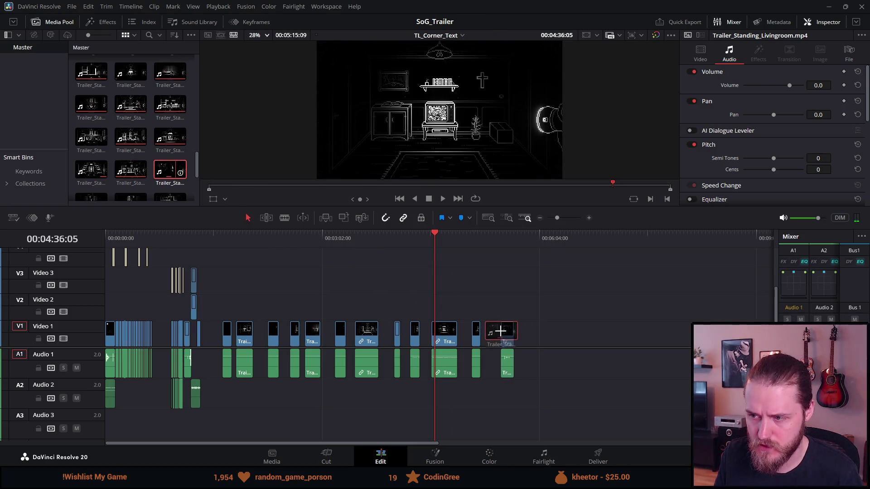
scroll(134, 163, "down", 1)
scroll(133, 163, "down", 2)
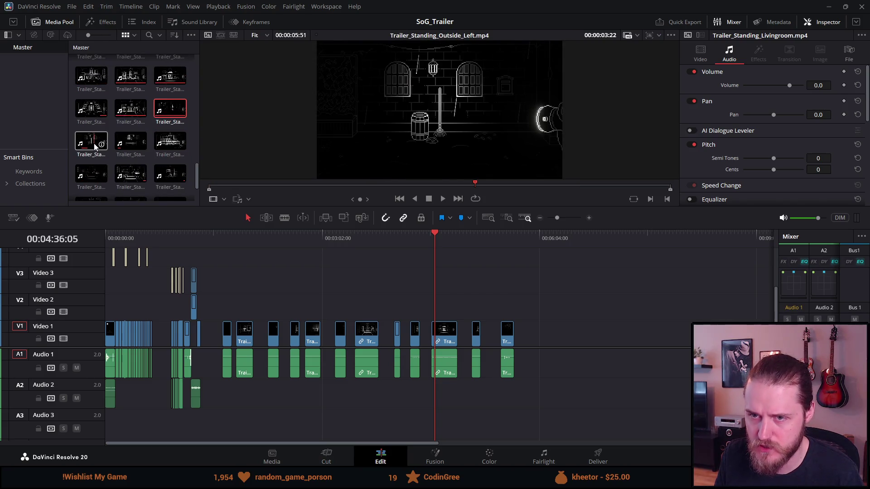
mouse_move(88, 151)
left_mouse_down()
mouse_move(300, 287)
mouse_move(527, 343)
mouse_move(273, 231)
left_mouse_up()
Append four more Trailer_Standing room clips after the last clip on V1.
mouse_move(125, 144)
left_mouse_down()
mouse_move(311, 227)
mouse_move(528, 349)
mouse_move(550, 348)
left_mouse_up()
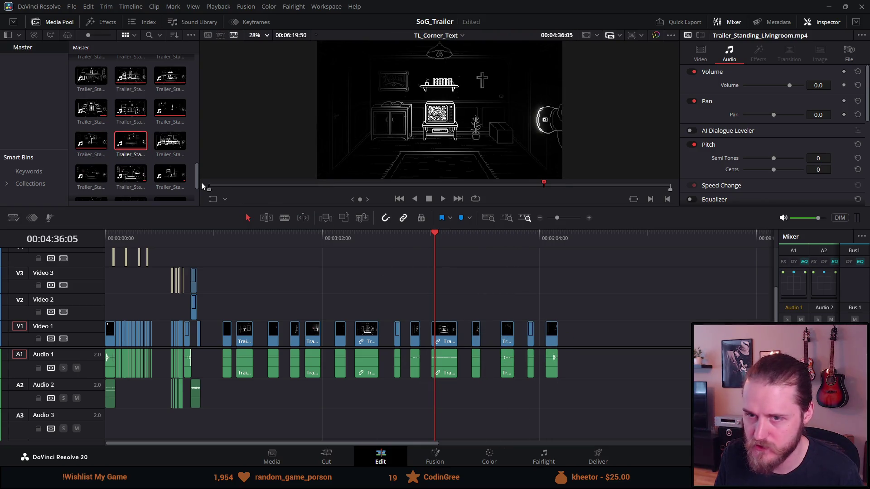
mouse_move(179, 144)
left_mouse_down()
mouse_move(609, 374)
mouse_move(588, 357)
left_mouse_up()
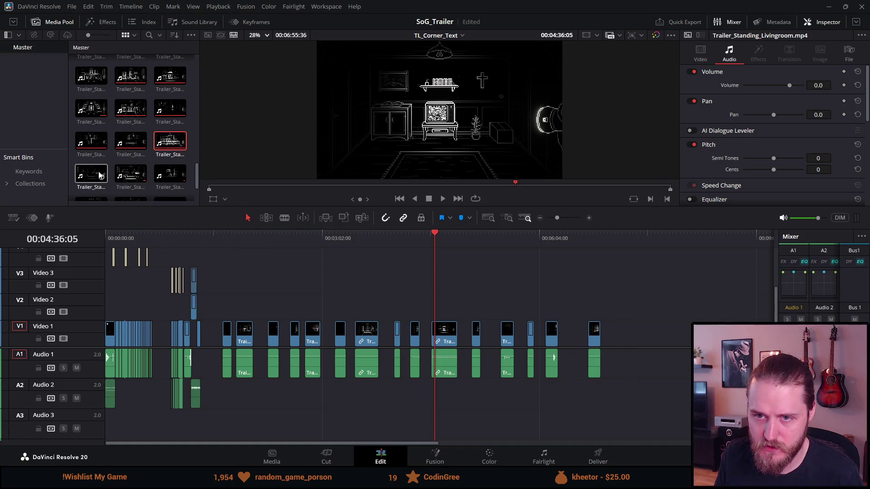
mouse_move(96, 172)
left_mouse_down()
mouse_move(657, 389)
mouse_move(620, 356)
left_mouse_up()
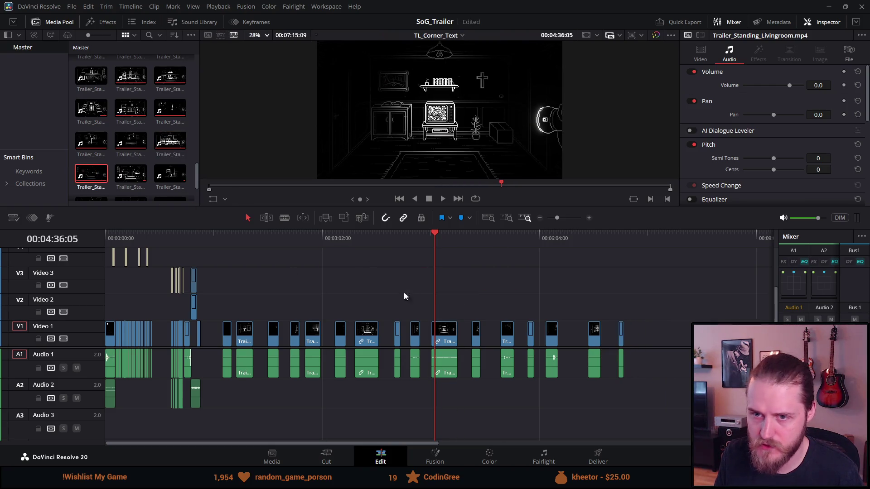
mouse_move(129, 173)
left_mouse_down()
mouse_move(602, 349)
mouse_move(636, 347)
left_mouse_up()
Preview the Storage clip, then append Storage and Upper_Main_Hall to the timeline end.
left_click(156, 175)
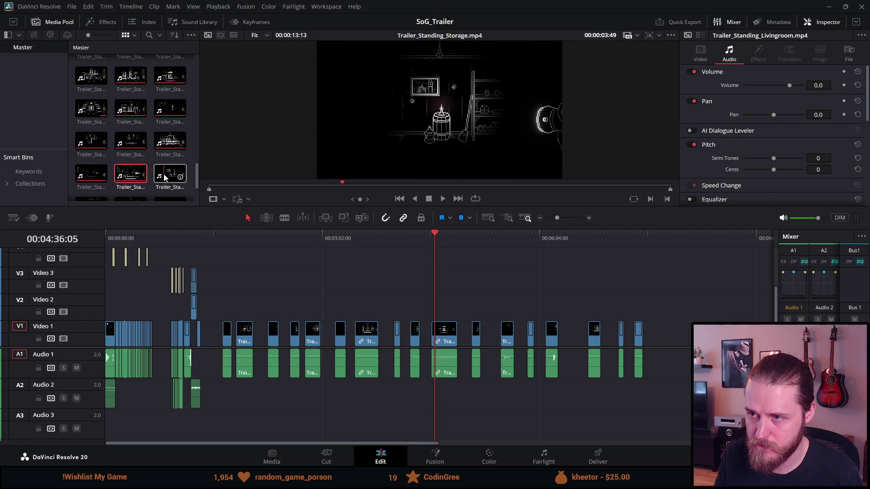
mouse_move(165, 177)
left_mouse_down()
mouse_move(627, 382)
mouse_move(651, 354)
left_mouse_up()
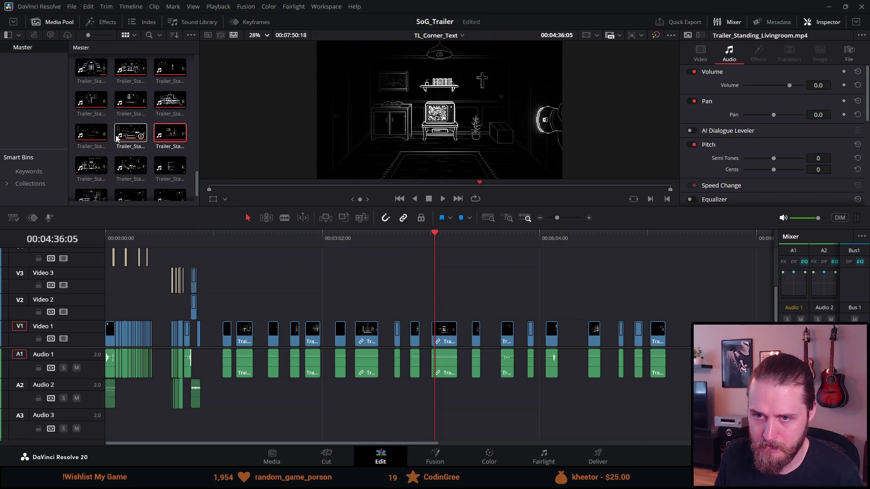
scroll(92, 142, "down", 2)
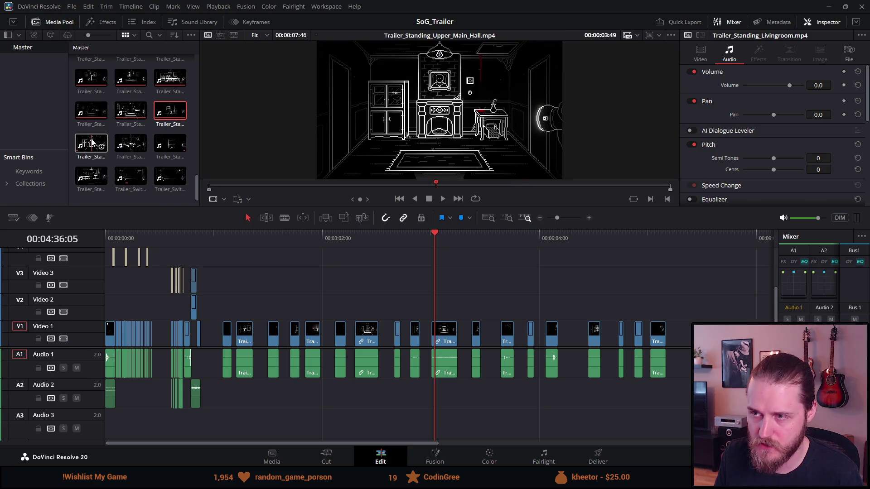
mouse_move(124, 144)
left_mouse_down()
mouse_move(308, 183)
mouse_move(382, 245)
mouse_move(684, 344)
left_mouse_up()
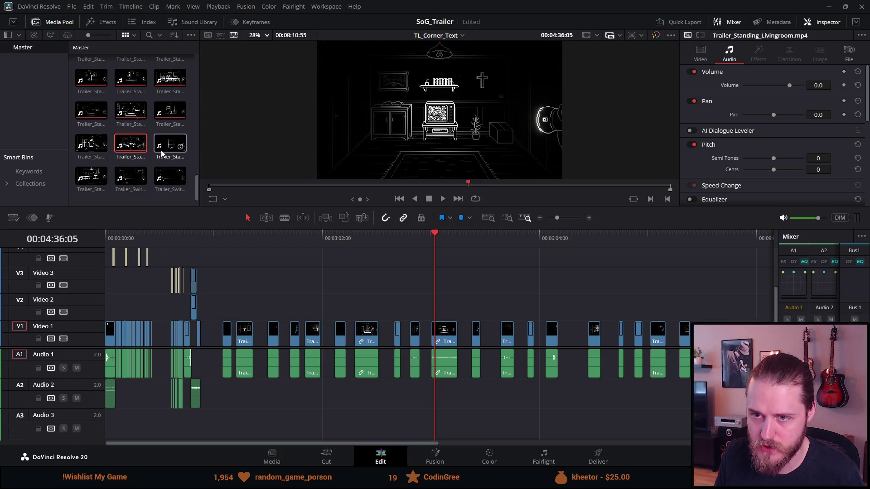
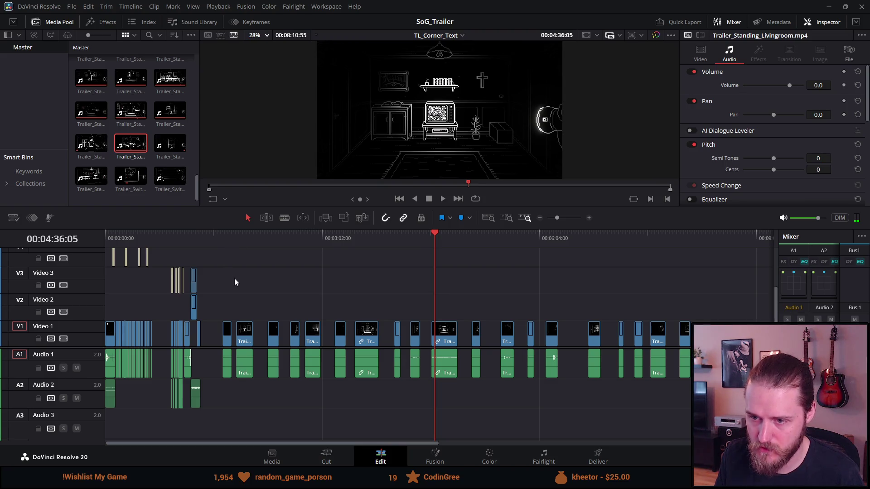
Split the clip at about 06:09 and delete the short piece, leaving an empty gap.
left_click_drag(362, 238, 543, 287)
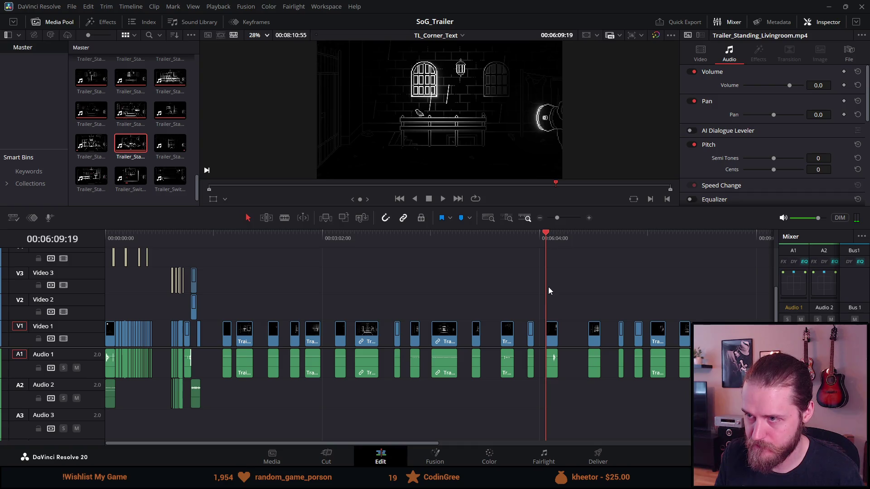
key("ctrl+b")
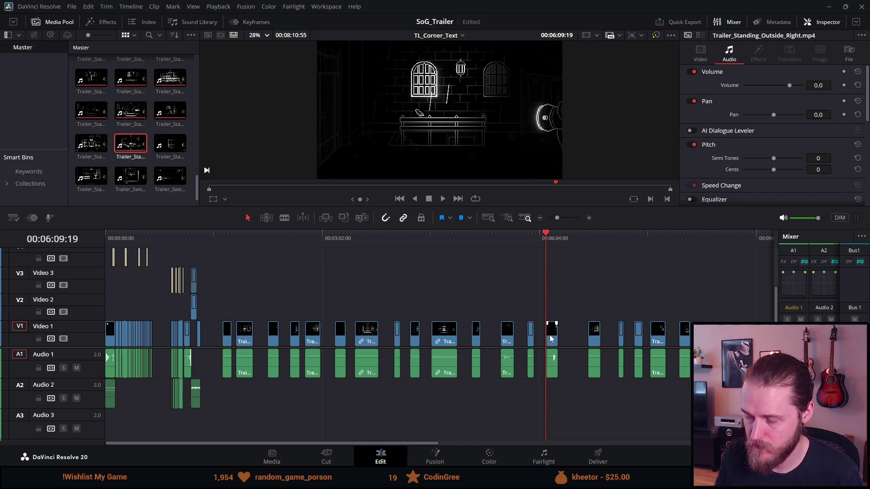
key("BackSpace")
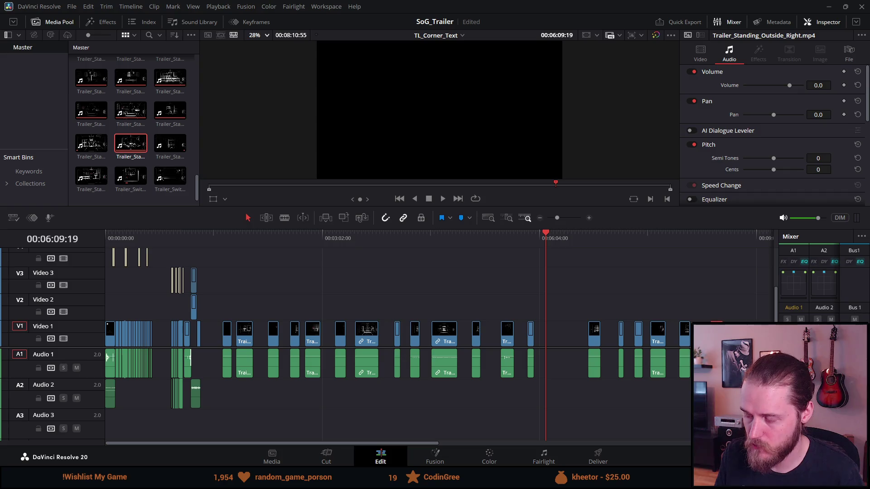
Play back the timeline from near 08:37 to check the end.
left_click(722, 236)
key("space")
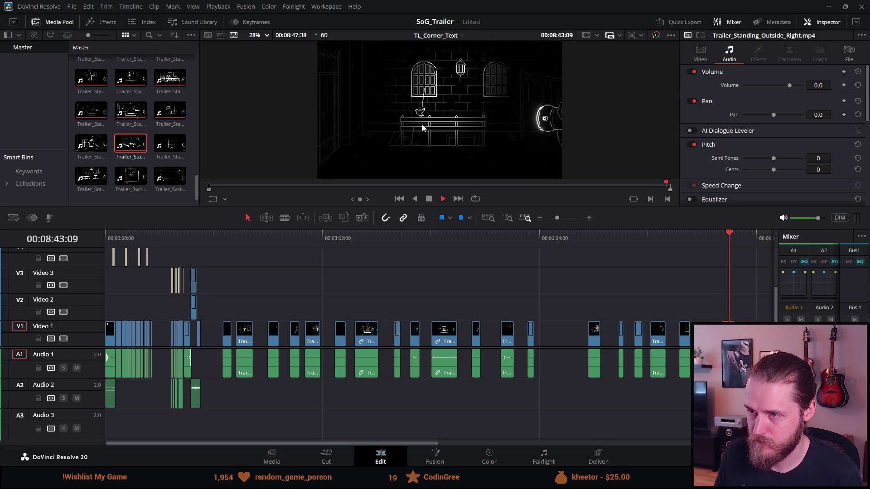
left_click(429, 200)
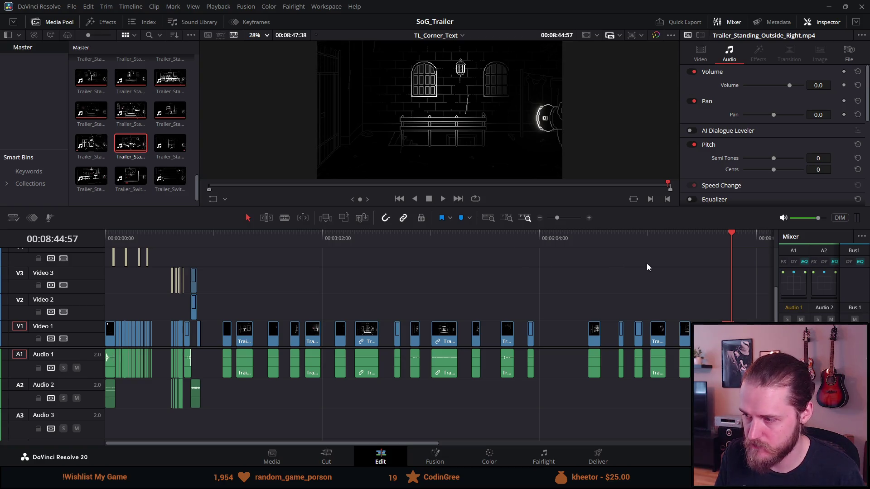
left_click(679, 242)
left_click(657, 239)
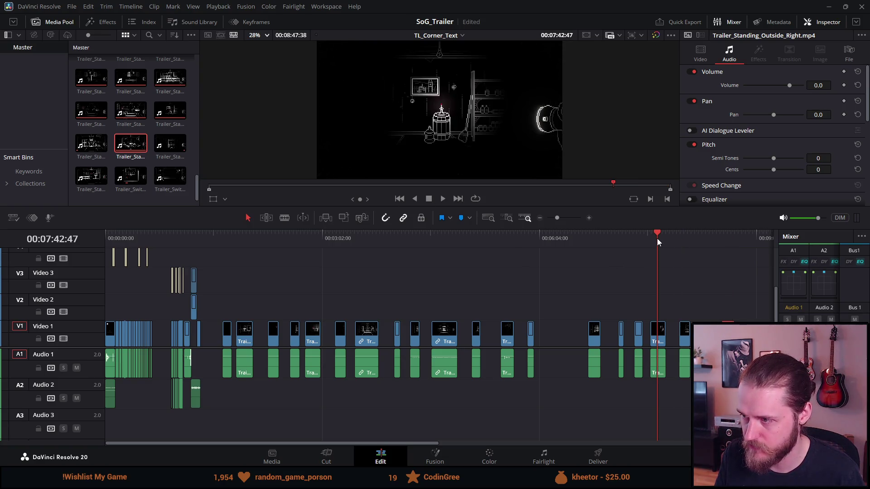
left_click(634, 239)
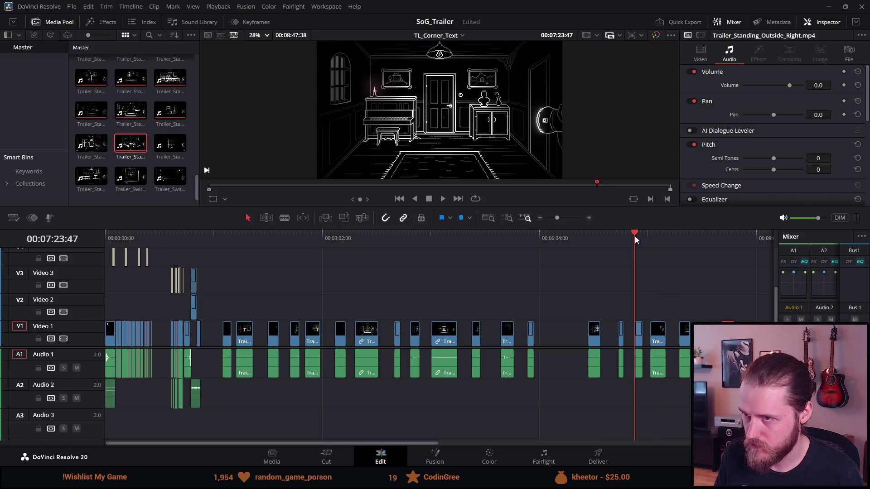
left_click(619, 240)
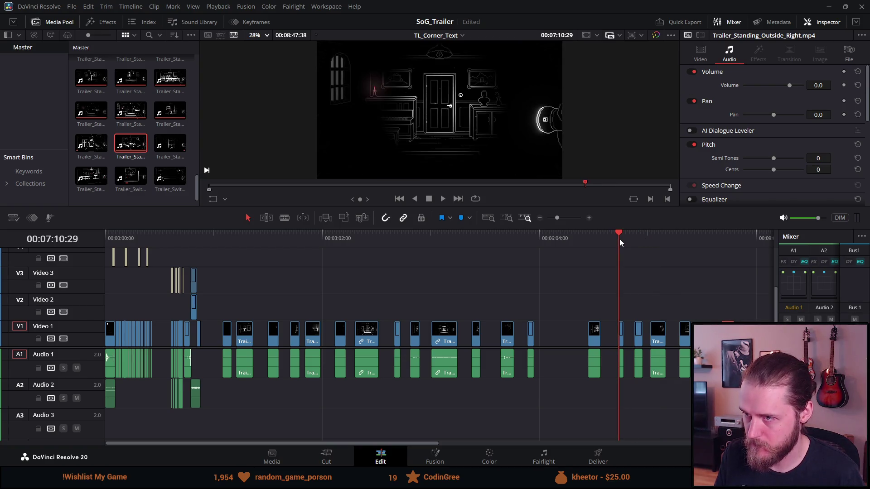
left_click(587, 239)
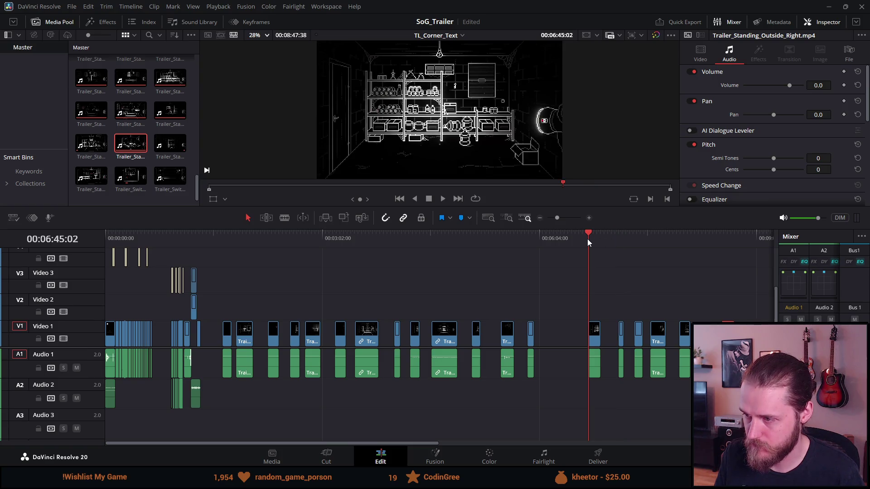
left_click(526, 239)
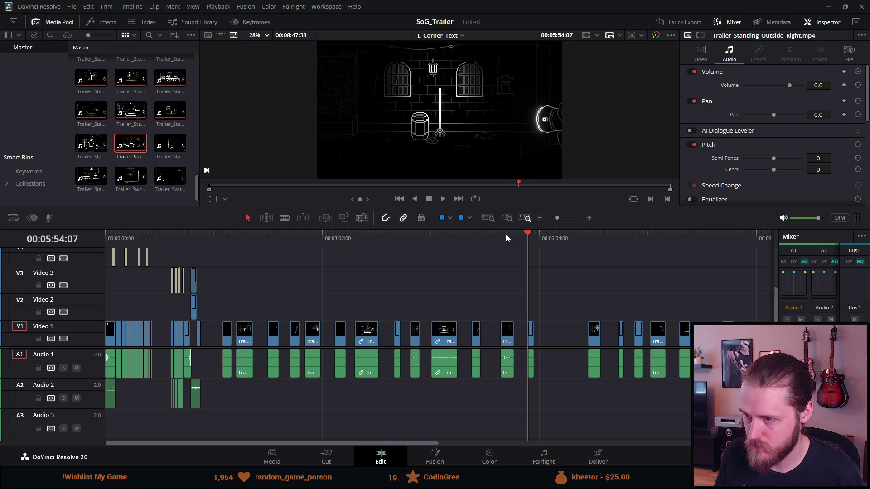
left_click(505, 239)
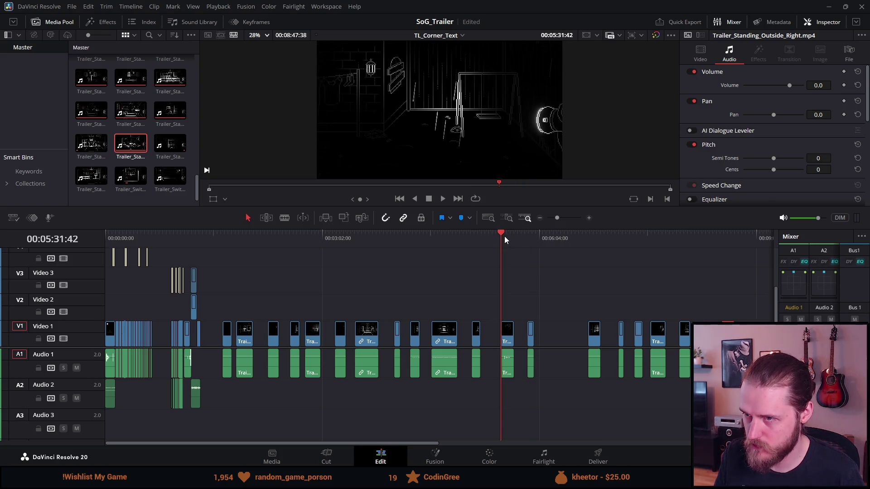
left_click(473, 239)
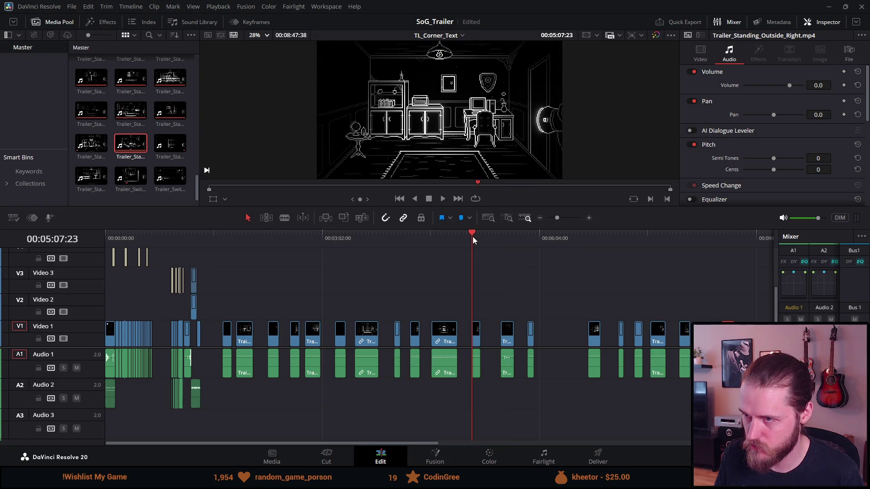
left_click(446, 239)
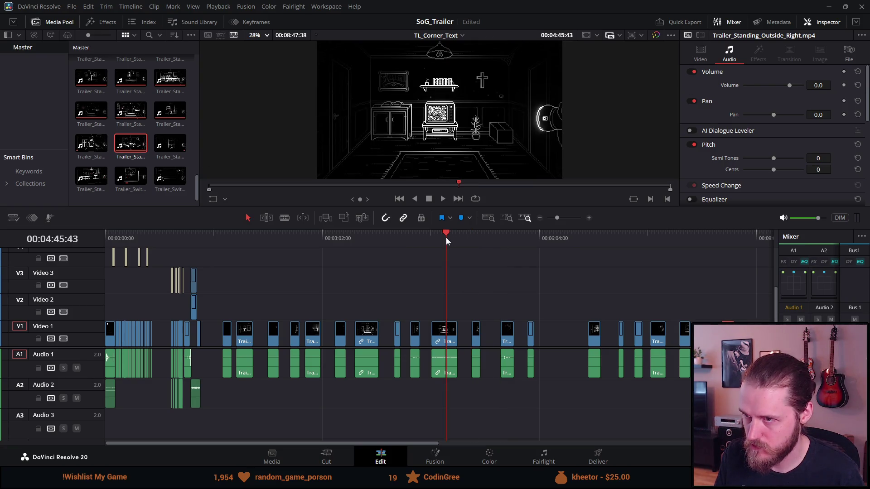
left_click(421, 241)
left_click(414, 240)
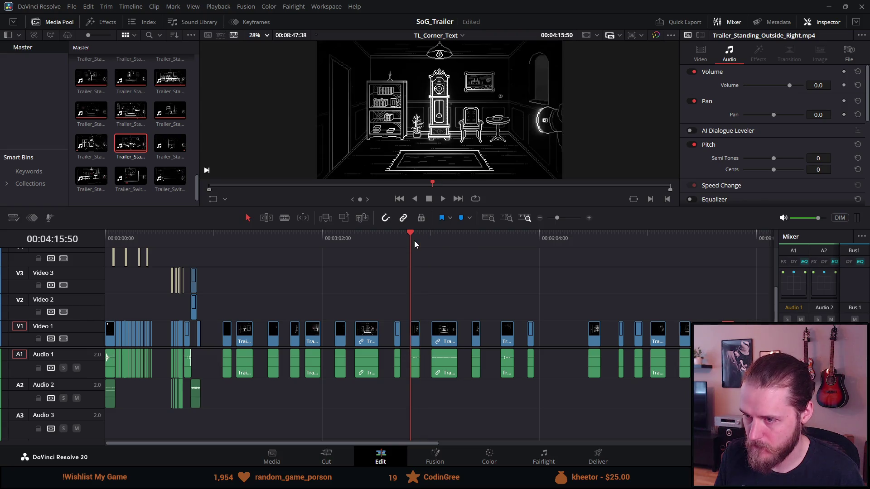
left_click(397, 239)
left_click(393, 238)
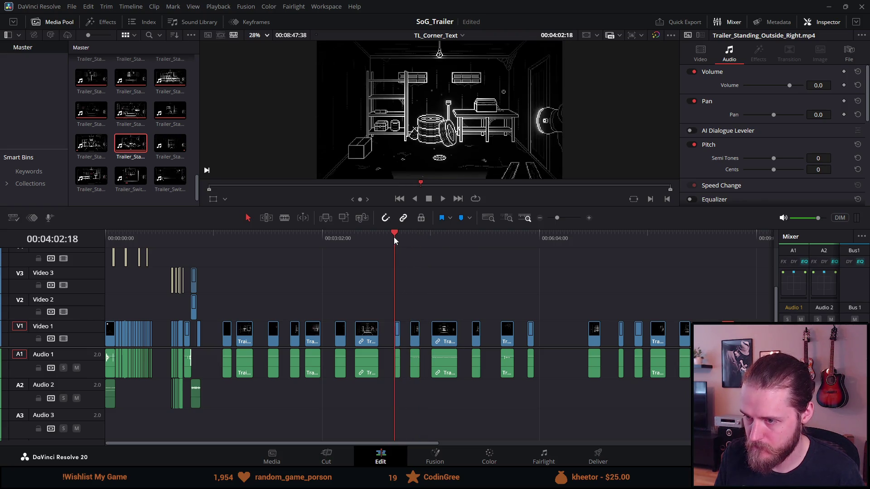
left_click(362, 235)
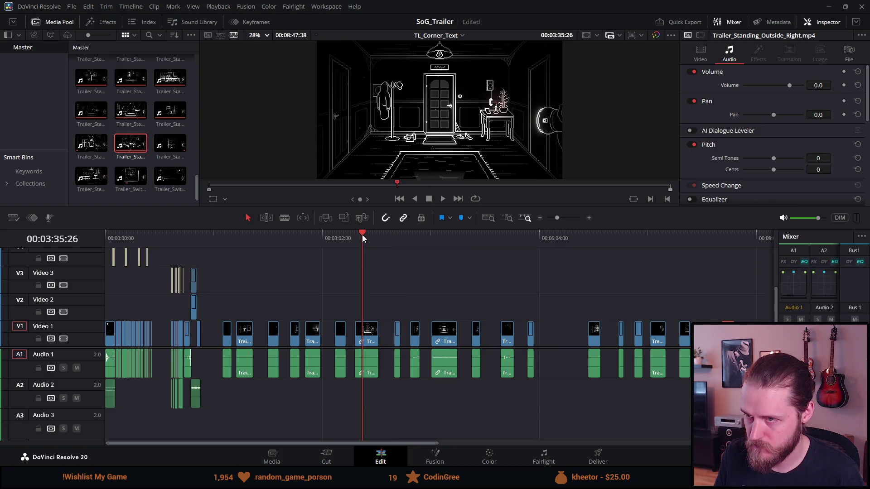
left_click(338, 235)
left_click(305, 237)
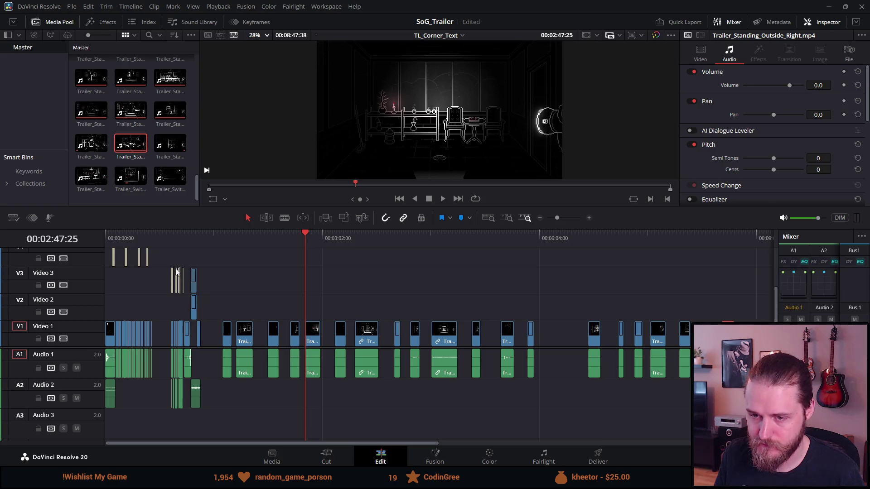
left_click_drag(171, 284, 363, 297)
Slide the BEWARE title on Video 3 earlier, first to 2:35 and then to 2:16.
left_click(363, 238)
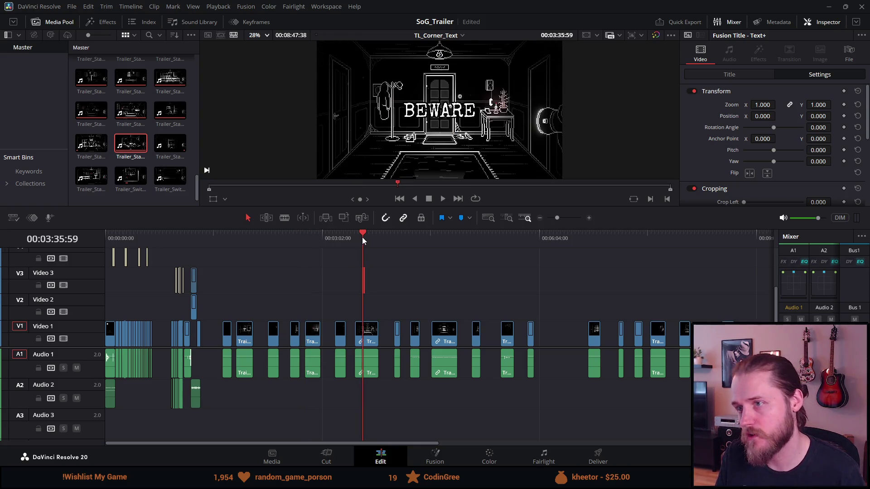
left_click(301, 244)
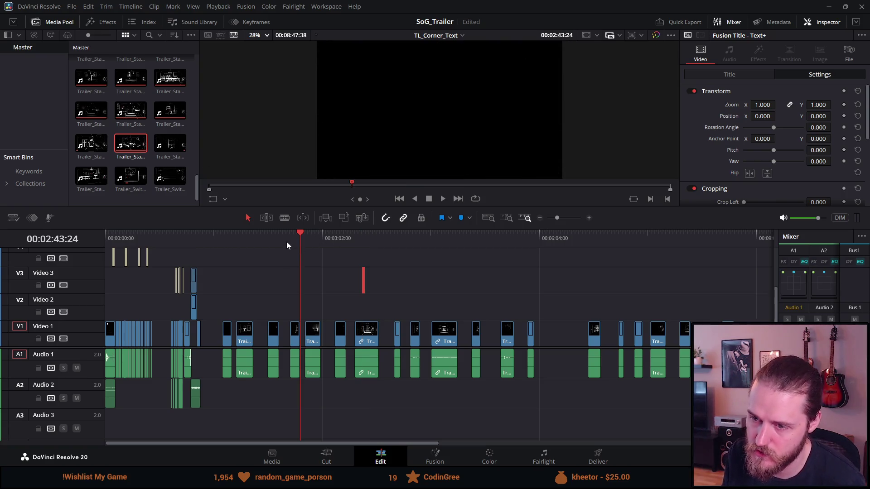
left_click(288, 242)
left_click_drag(363, 282, 292, 278)
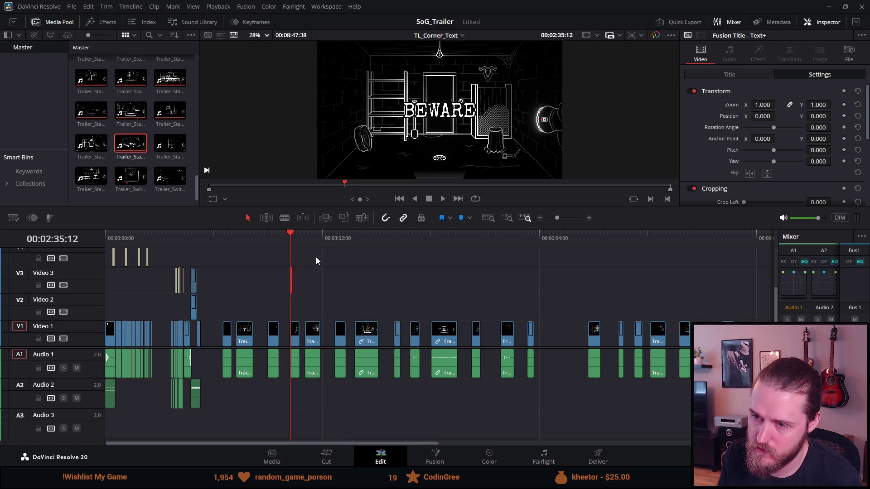
left_click(308, 246)
left_click(269, 242)
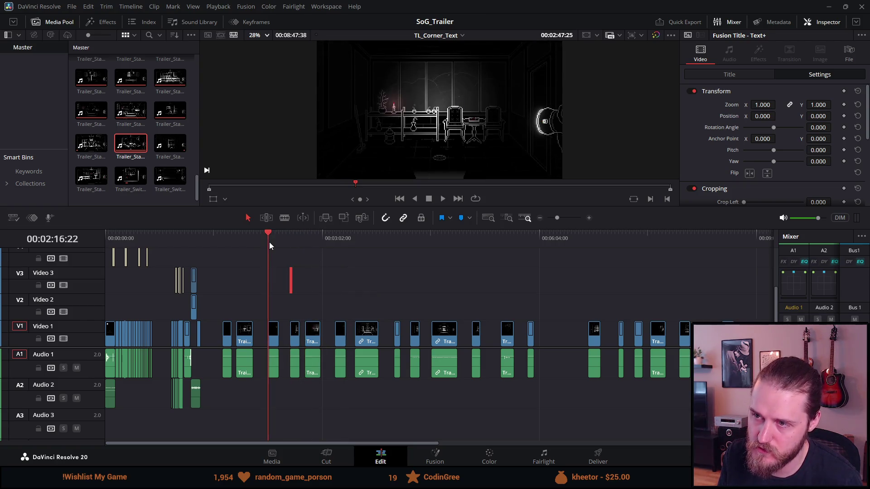
left_click_drag(292, 278, 270, 280)
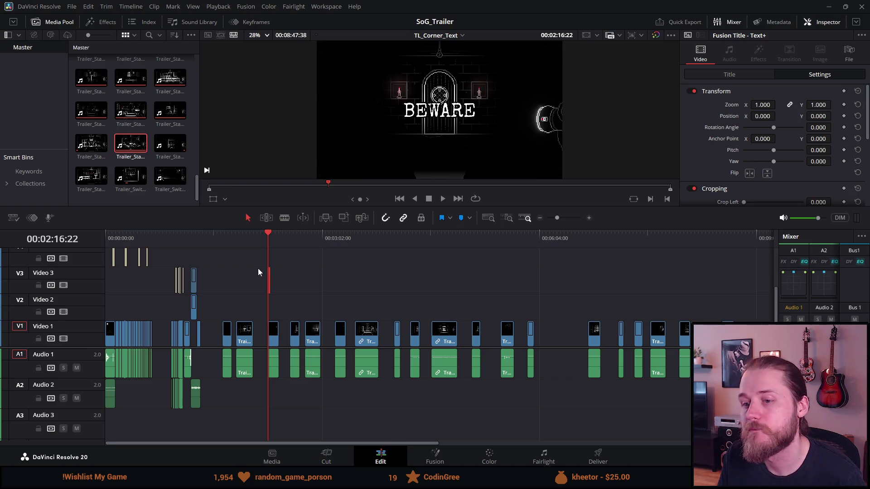
Move BEWARE further back to 1:57, then to 1:38 over the door shot.
left_click(246, 238)
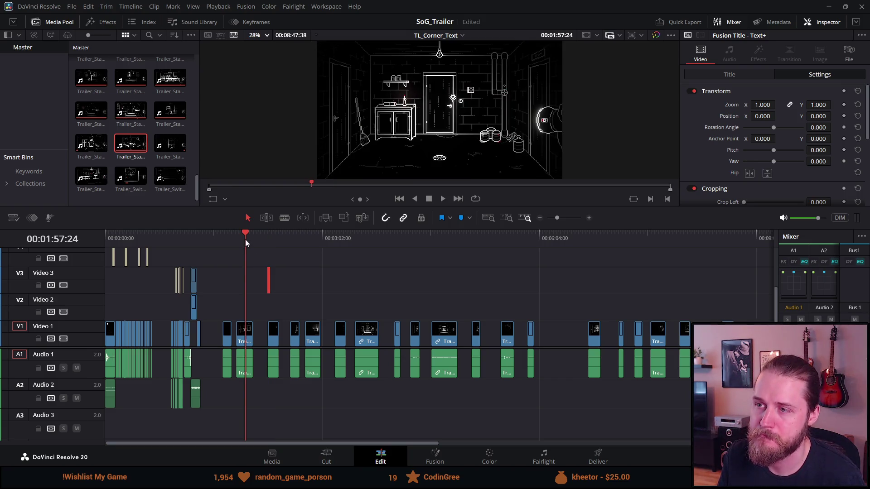
left_click_drag(268, 279, 246, 283)
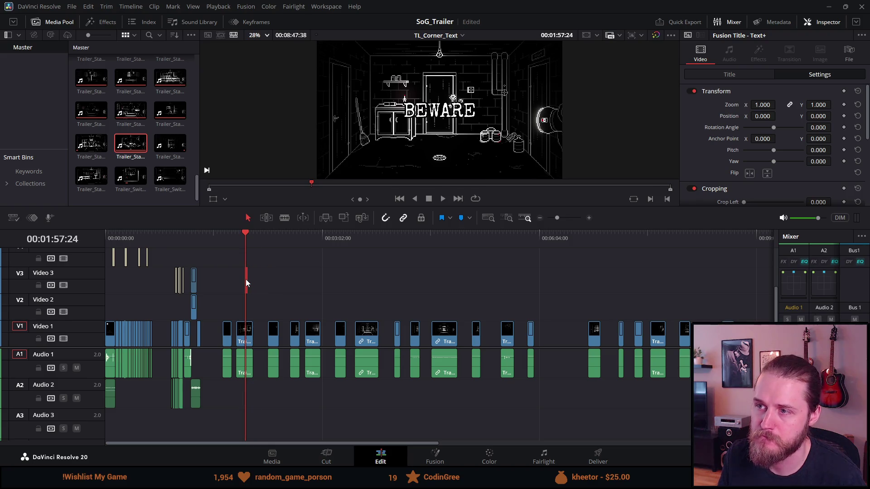
left_click(224, 242)
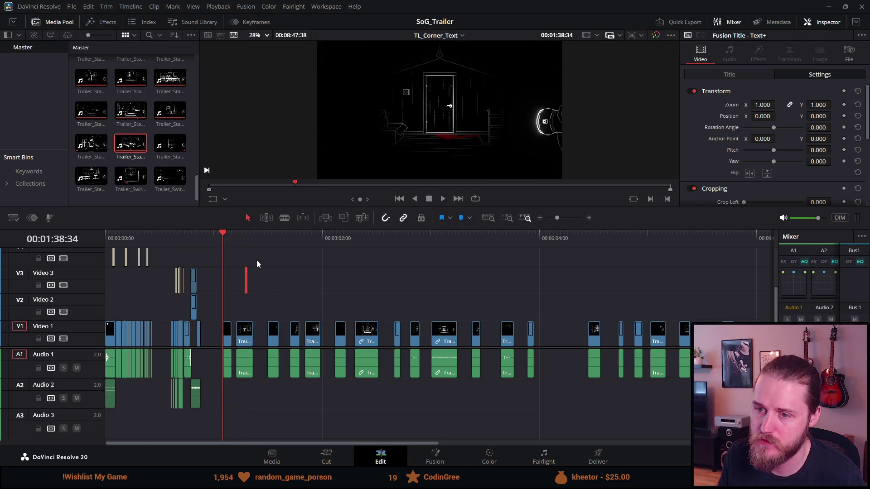
left_click_drag(250, 276, 223, 278)
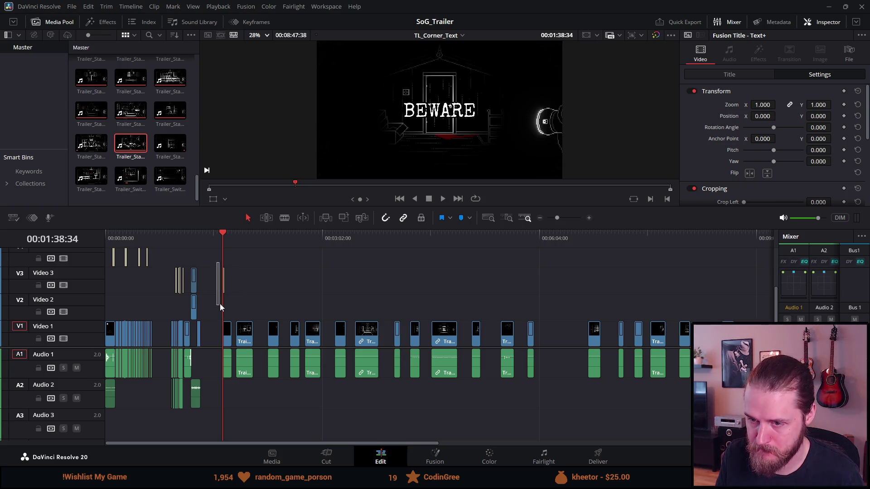
left_click(241, 239)
Push every clip after the playhead about 45 seconds later, then save the project.
key("y")
left_click_drag(243, 339, 300, 341)
scroll(305, 351, "down", 3)
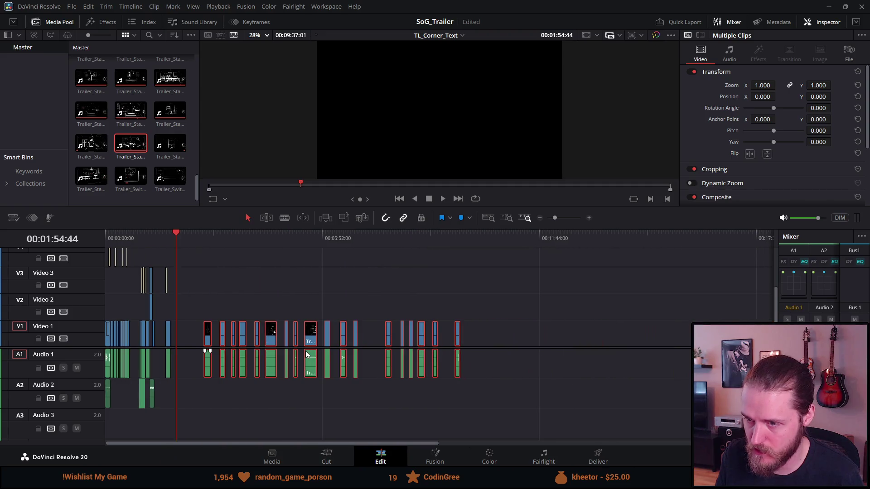
key("ctrl+s")
Move only the last clip, Trailer_Standing_Outside_Right, earlier onto the main video track.
left_click(455, 235)
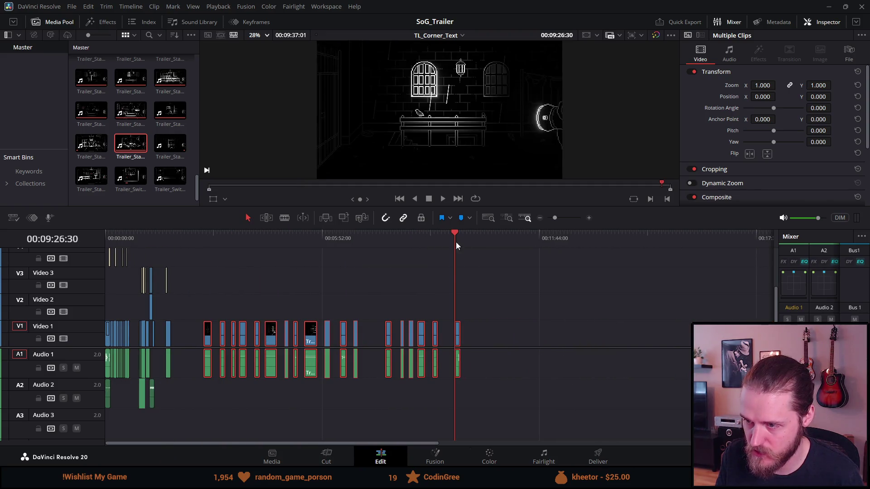
left_click_drag(457, 336, 367, 317)
key("ctrl+z")
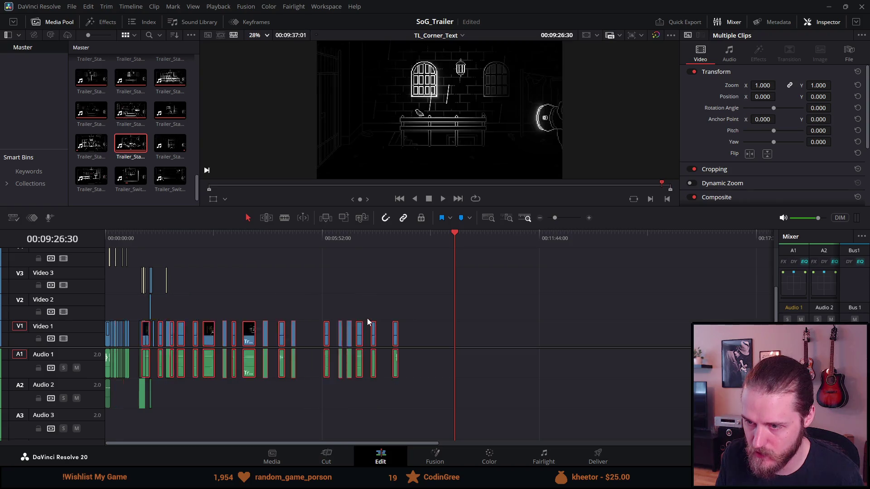
left_click(457, 334)
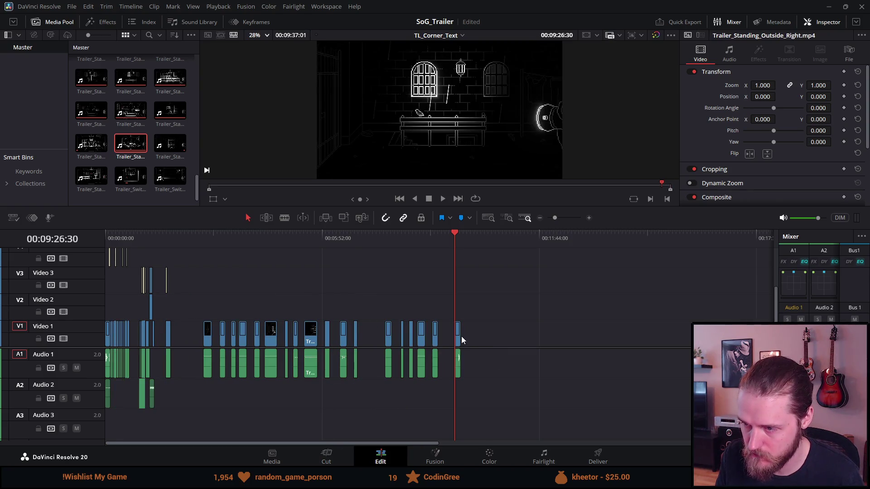
left_click_drag(461, 336, 181, 324)
left_click(169, 243)
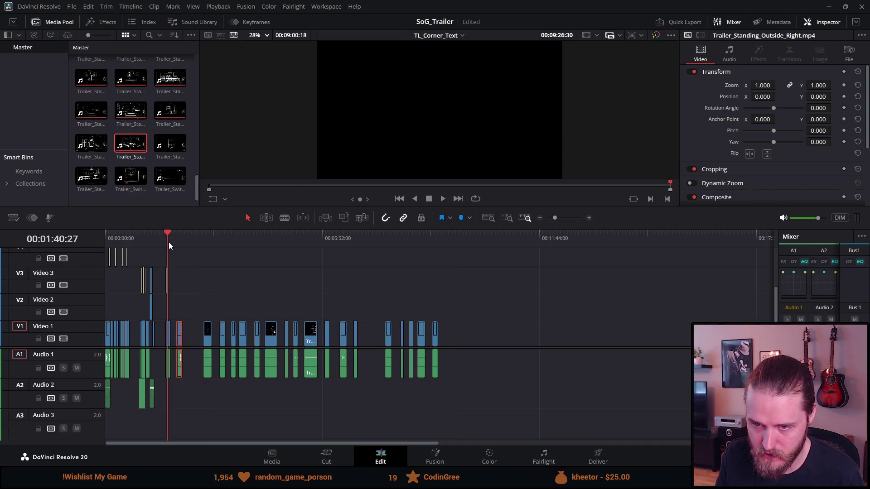
Review playback from 00:00:38:16, then drag Trailer_Puzzle_Album later along V1.
scroll(170, 247, "up", 5)
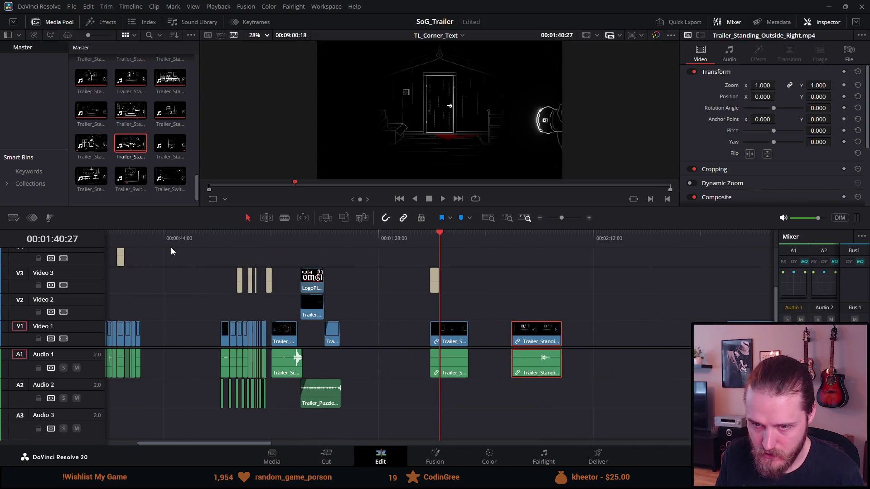
left_click(135, 244)
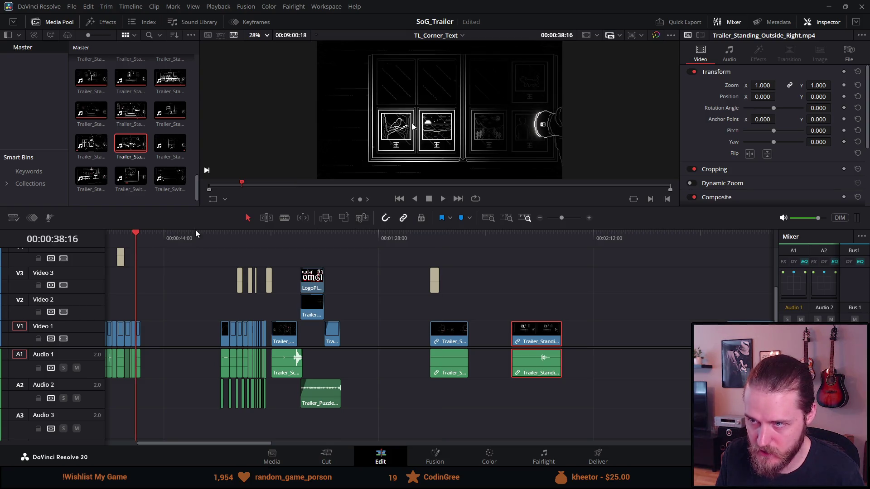
key("space")
left_click(426, 201)
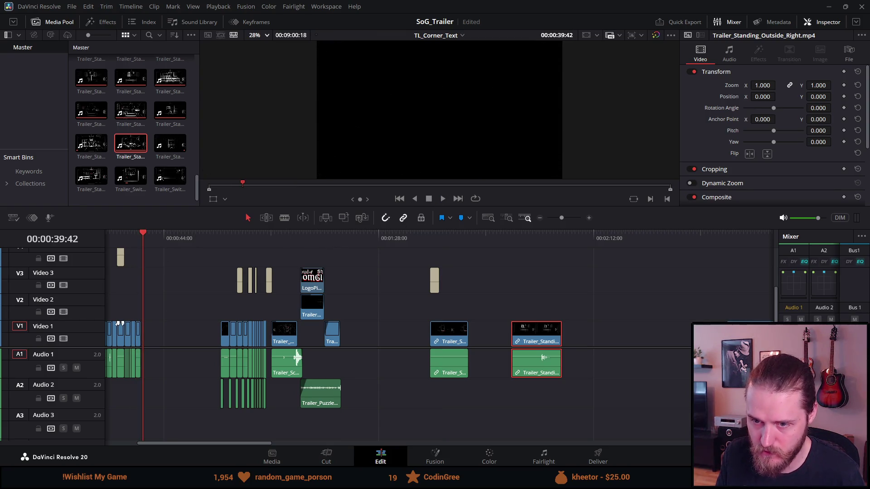
left_click_drag(140, 336, 406, 337)
scroll(406, 337, "up", 3)
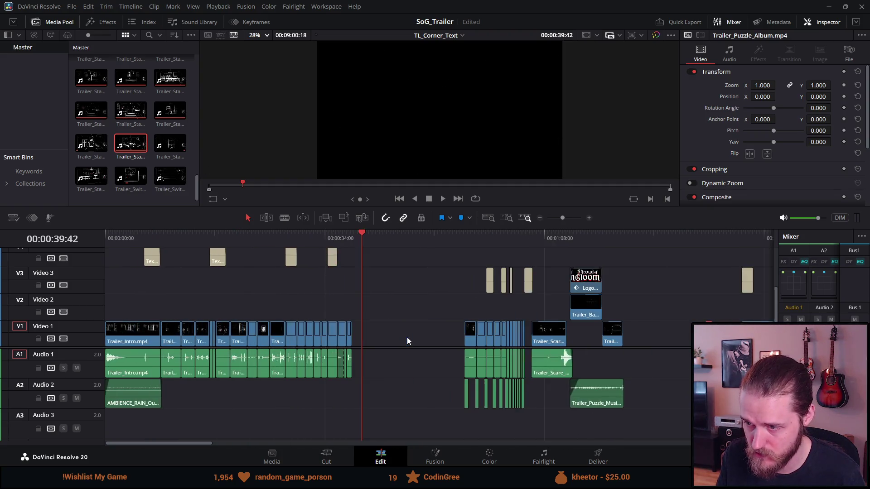
Move the Trailer_Standing_Attic clip and BEWARE Text+ title earlier, aligned, and preview them.
scroll(414, 337, "down", 2)
left_click(621, 236)
key("ctrl+equal")
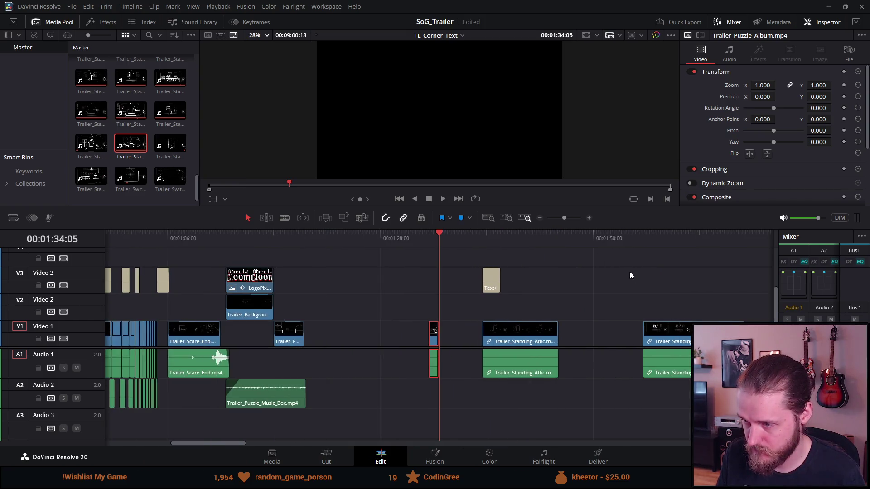
left_click_drag(563, 339, 531, 335)
mouse_move(538, 289)
left_mouse_down()
mouse_move(416, 278)
mouse_move(434, 285)
mouse_move(509, 283)
left_mouse_up()
left_click(491, 237)
key("space")
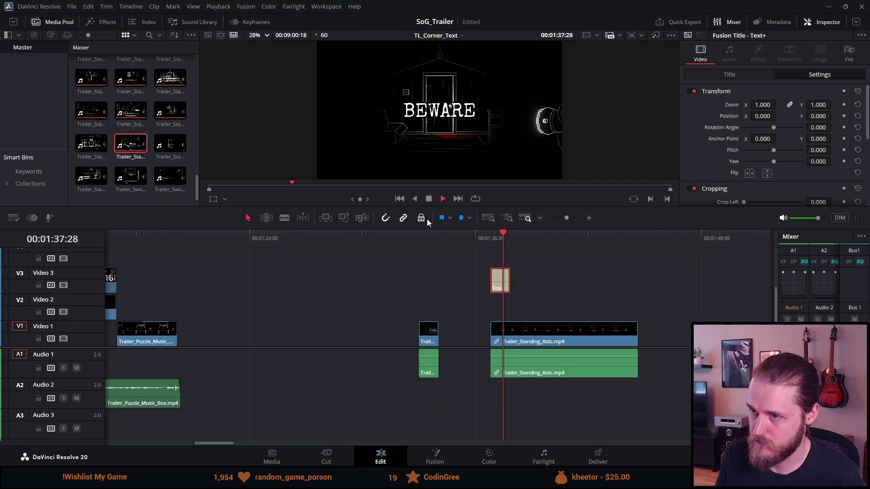
left_click(424, 199)
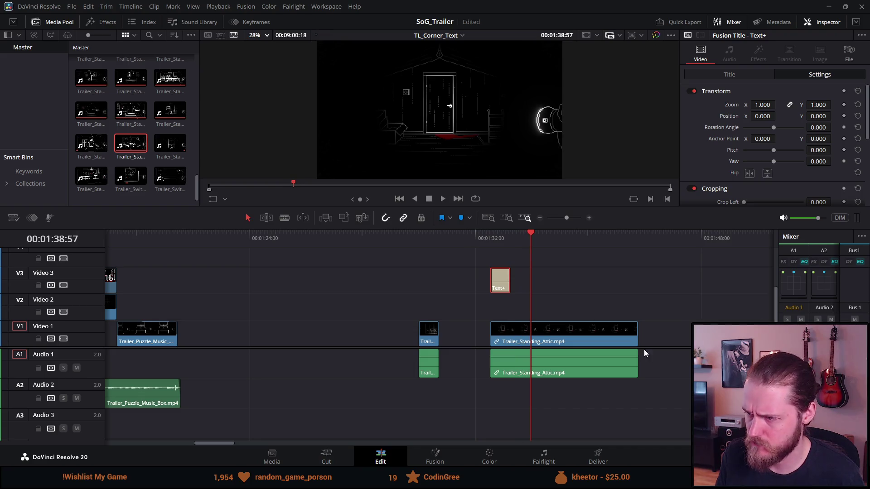
Shorten the attic clip from its end and replay the shot.
mouse_move(640, 341)
left_mouse_down()
mouse_move(489, 337)
mouse_move(520, 337)
mouse_move(511, 341)
left_mouse_up()
left_click(482, 233)
key("space")
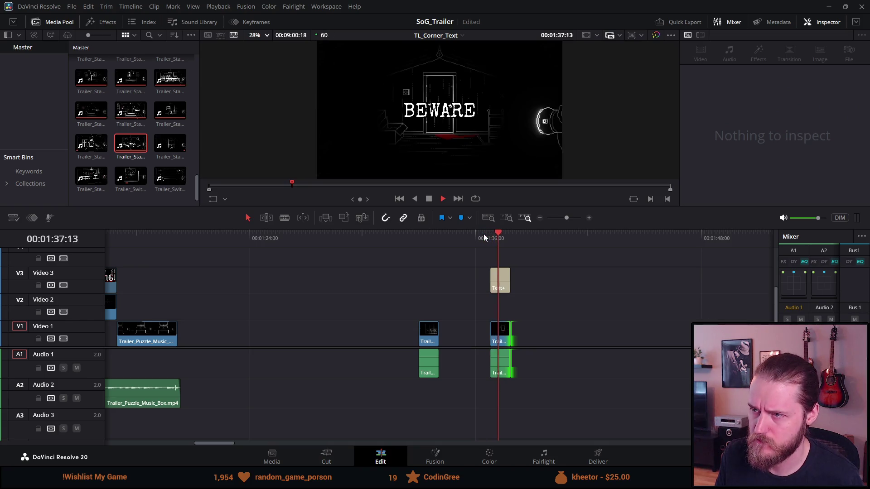
left_click(430, 200)
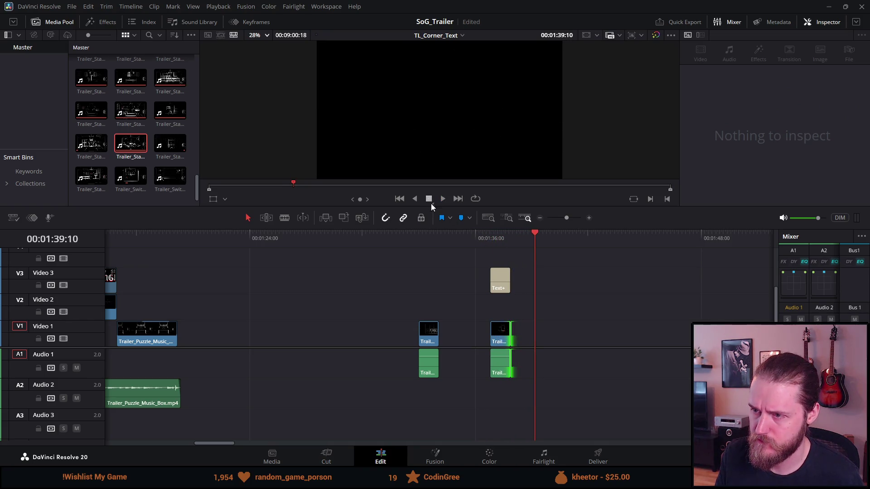
scroll(532, 344, "up", 1)
scroll(532, 345, "down", 2)
Move Trailer_Standing_Outside_Right earlier to around 01:43:23 and zoom in there.
left_click_drag(640, 339, 452, 323)
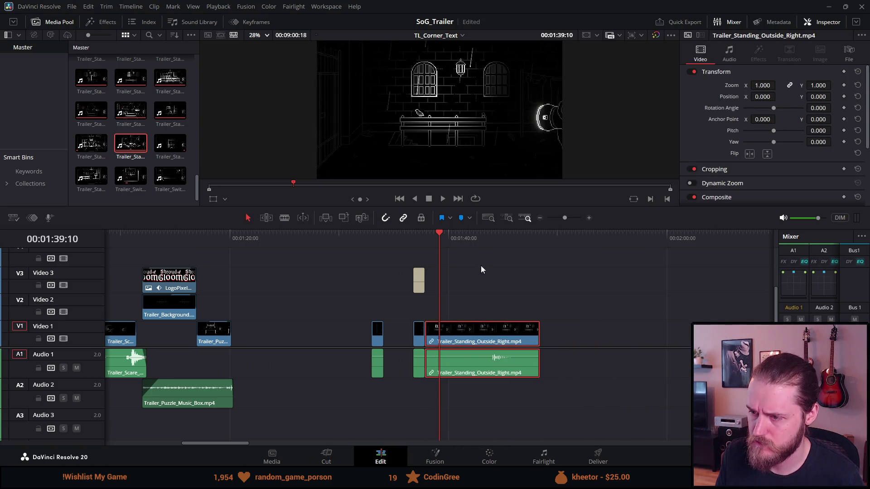
left_click(486, 238)
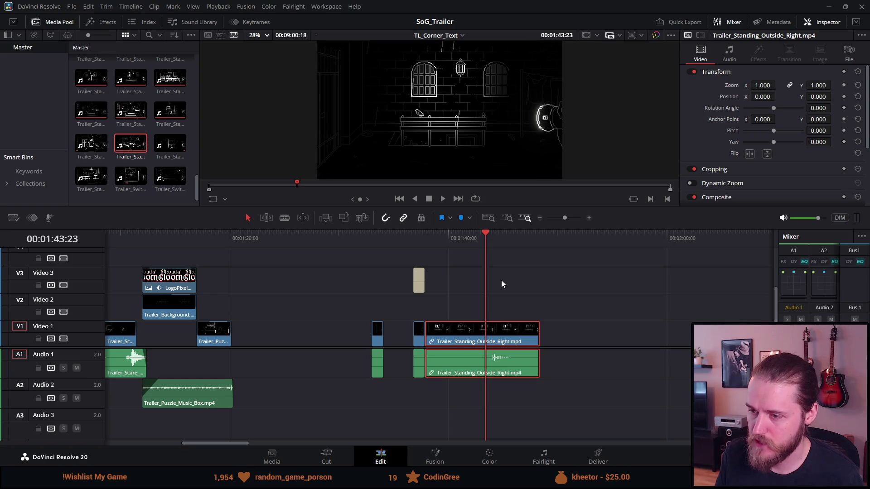
key("ctrl+equal")
key("ctrl+equal")
key("ctrl+equal")
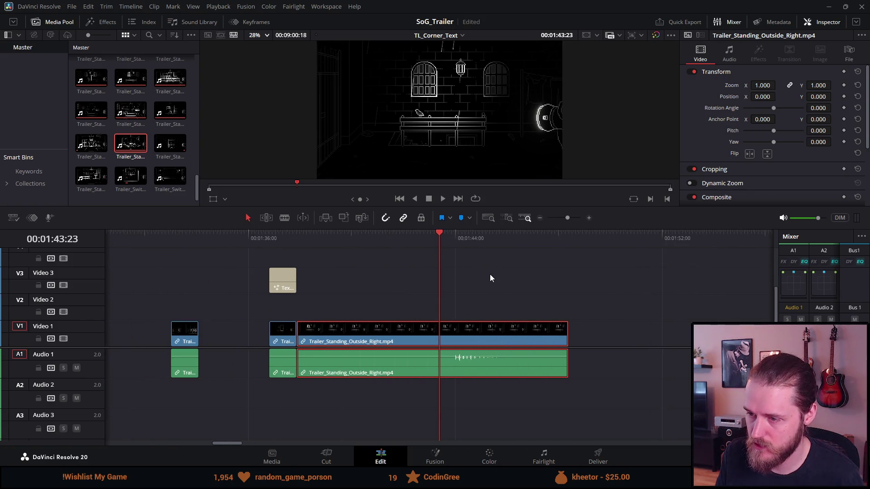
key("ctrl+equal")
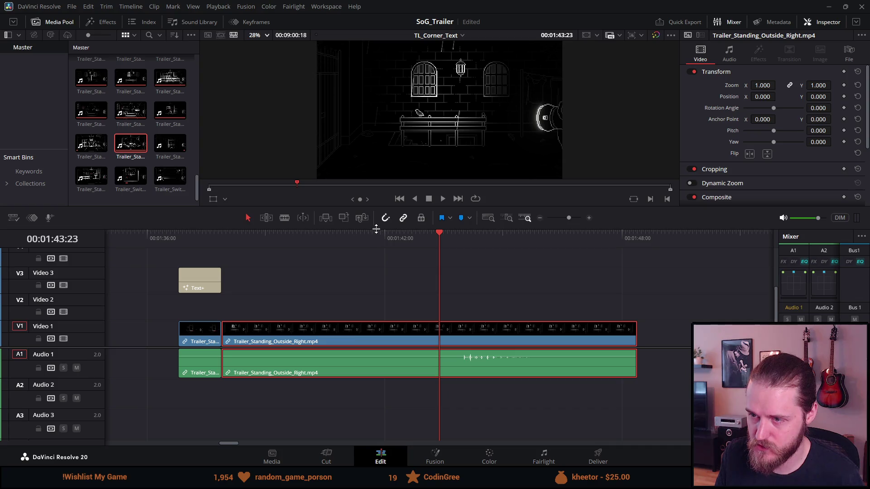
left_click_drag(376, 229, 369, 284)
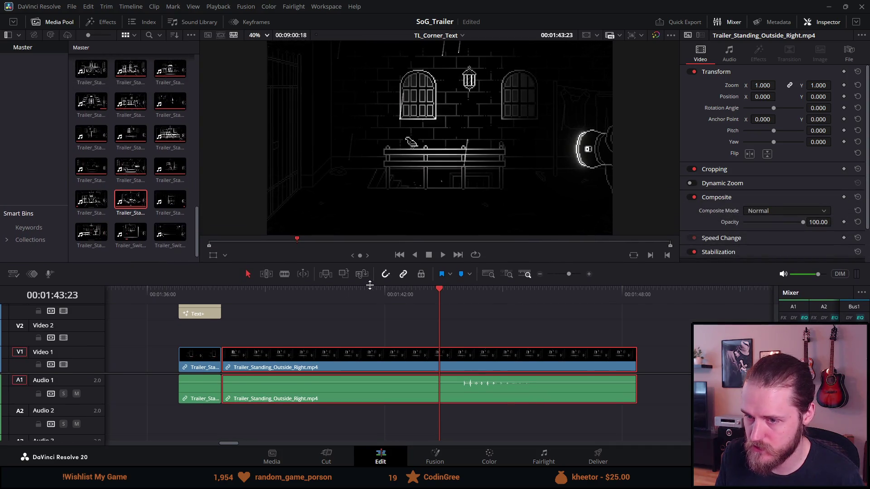
Trim the Outside_Right clip's start to the playhead and shorten its end.
left_click(193, 312)
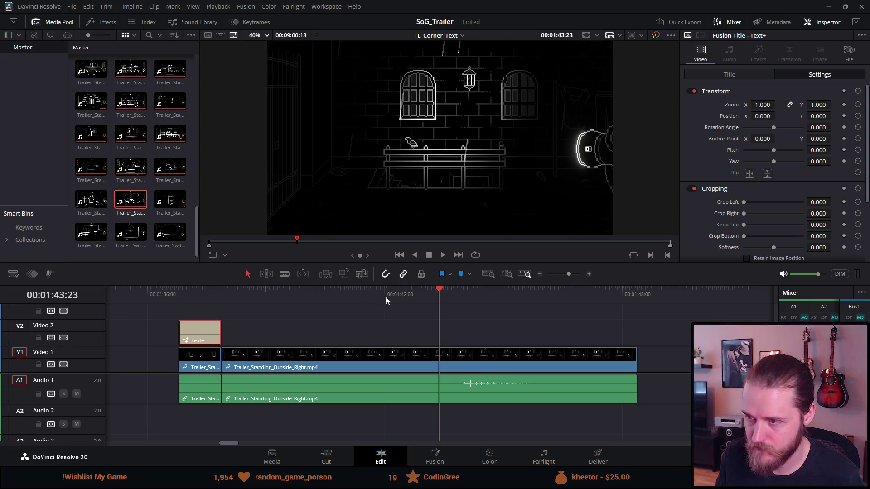
left_click_drag(430, 284, 428, 329)
left_click_drag(390, 394, 388, 404)
left_click_drag(442, 333, 455, 339)
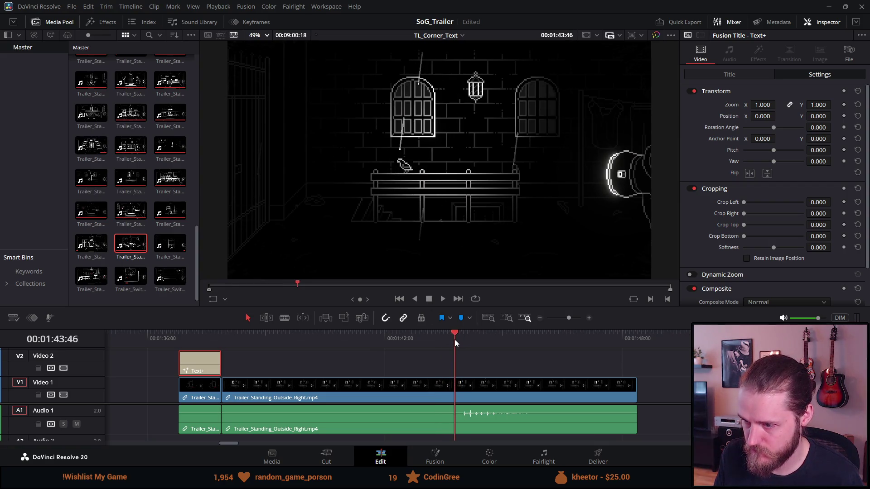
mouse_move(226, 390)
left_mouse_down()
mouse_move(462, 390)
mouse_move(457, 409)
left_mouse_up()
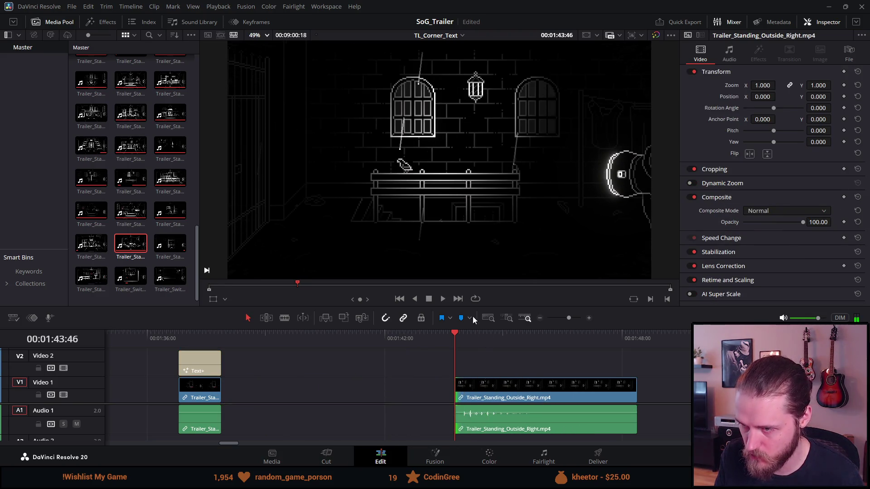
key("space")
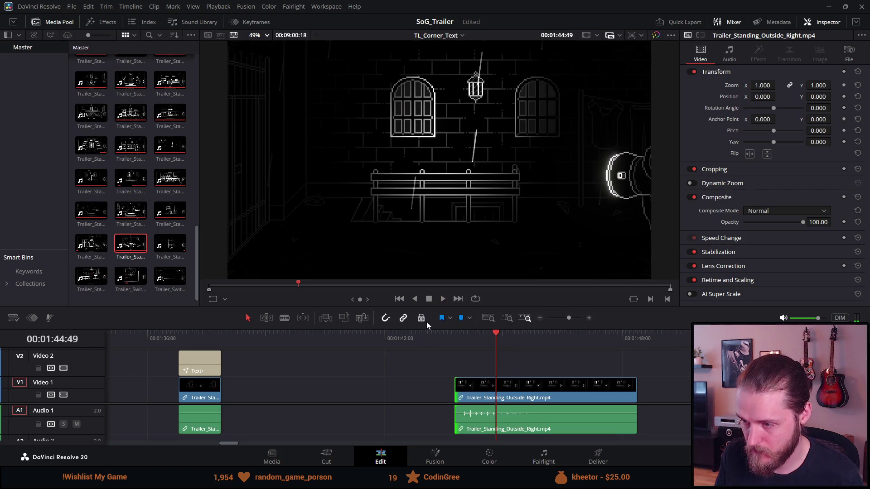
mouse_move(640, 393)
left_mouse_down()
mouse_move(204, 385)
mouse_move(245, 386)
left_mouse_up()
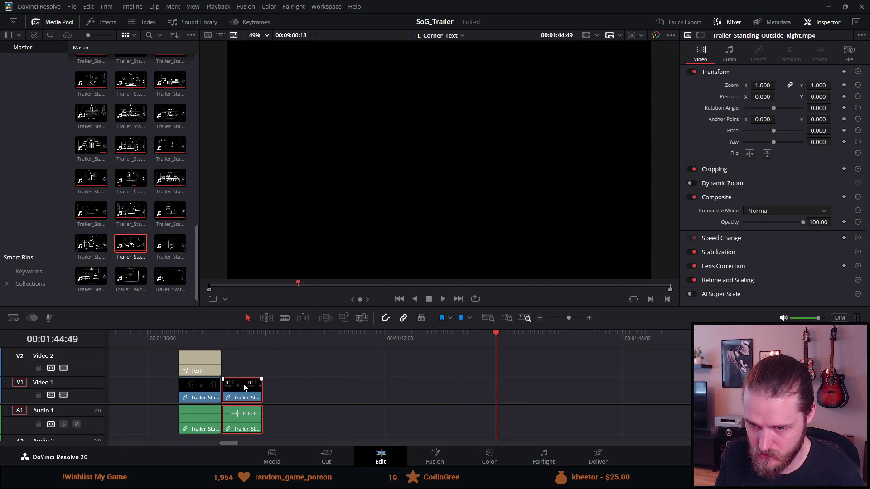
Review the cut and reposition the attic and Outside_Right clips so they butt together.
left_click(216, 338)
left_click(176, 336)
key("space")
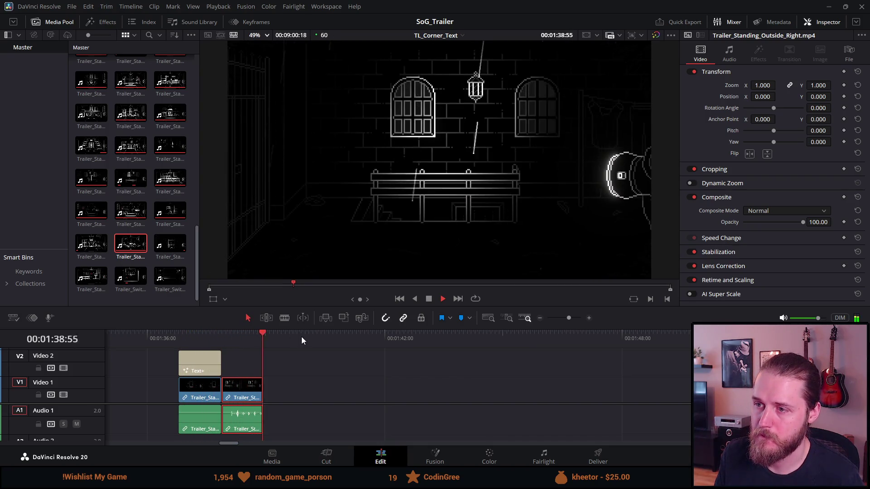
key("space")
left_click(222, 336)
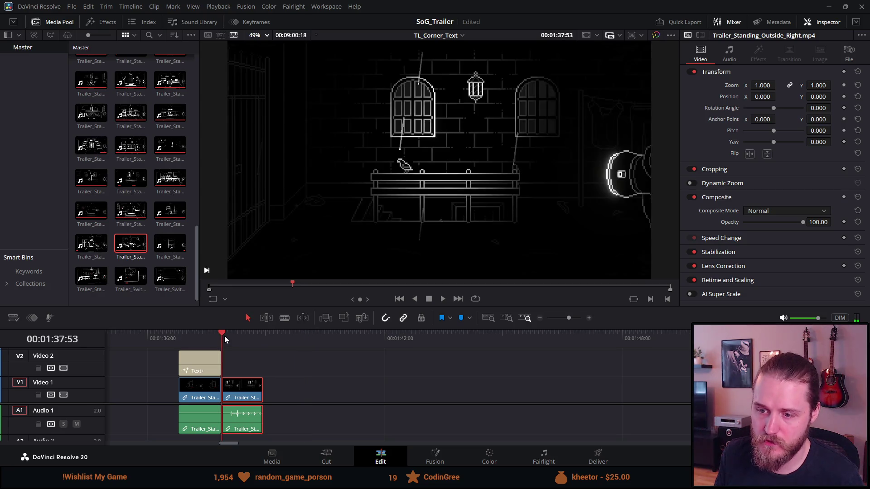
key("space")
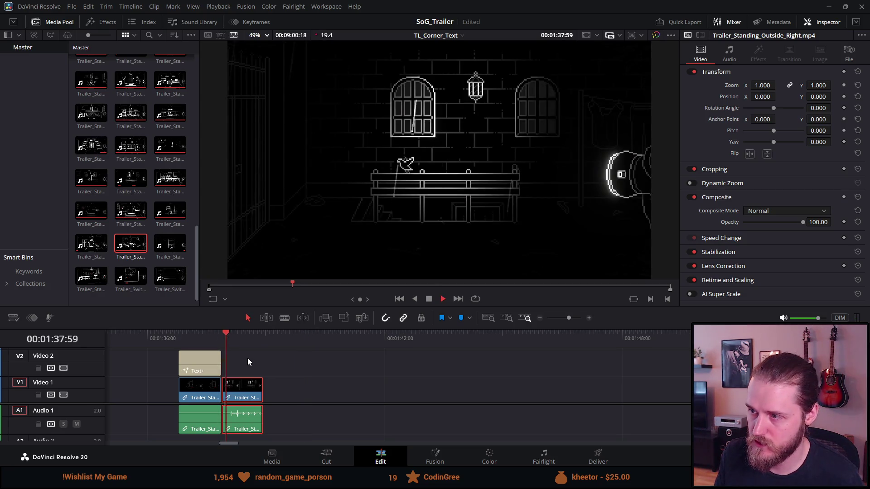
key("space")
mouse_move(243, 388)
left_mouse_down()
mouse_move(260, 389)
mouse_move(195, 394)
mouse_move(229, 394)
left_mouse_up()
mouse_move(177, 392)
left_mouse_down()
mouse_move(135, 391)
mouse_move(253, 392)
left_mouse_up()
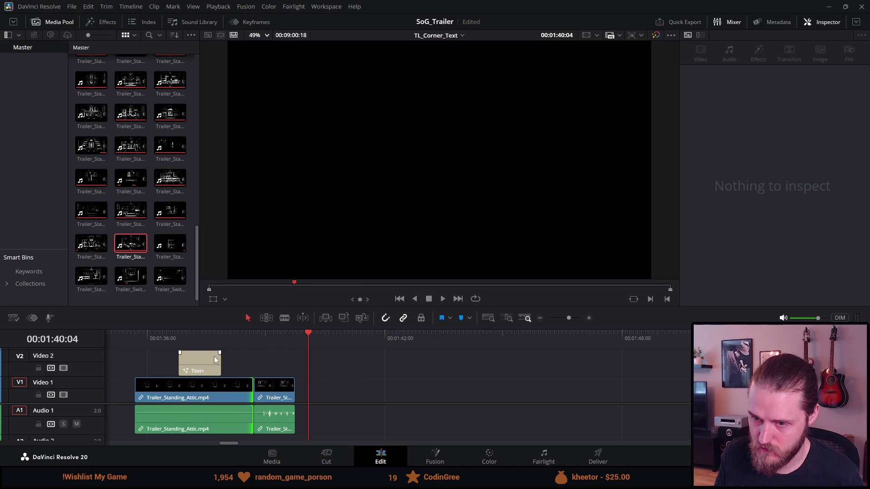
Cut the attic clip where BEWARE appears, delete the leftover piece, and close the gap.
left_click(232, 338)
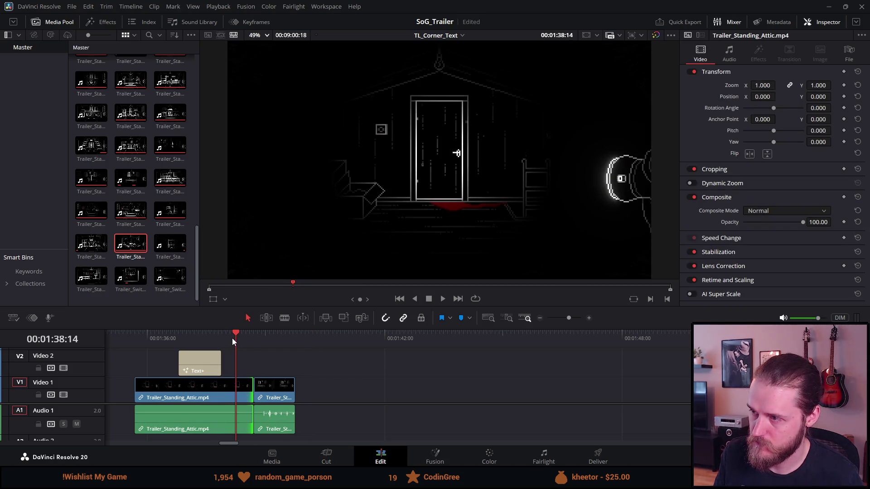
left_click(252, 335)
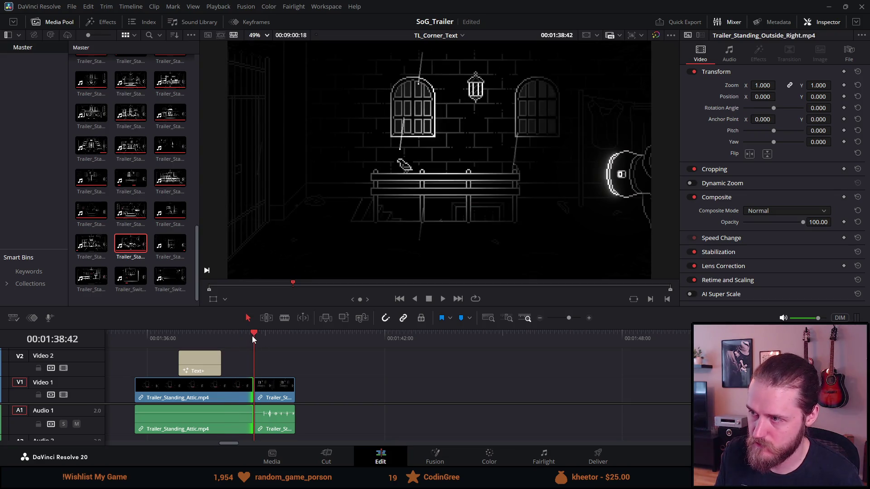
key("Left")
key("Left")
key("Left")
key("Left")
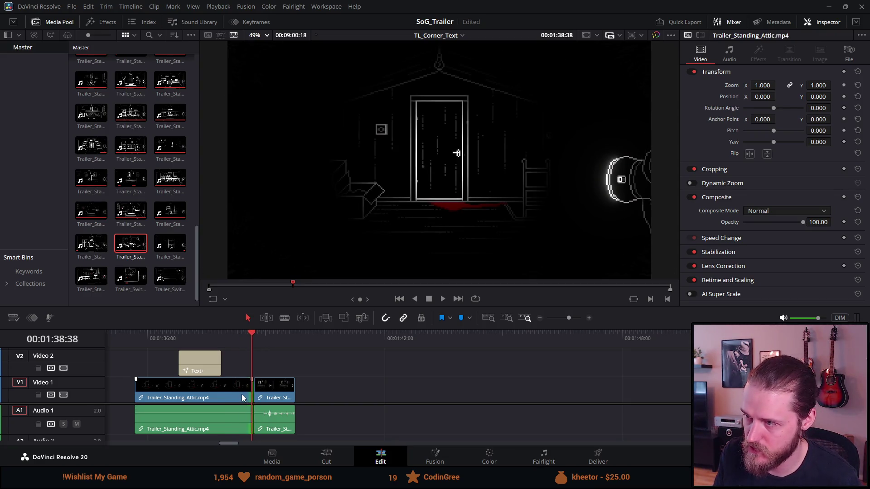
key("Left")
key("Left")
key("Left")
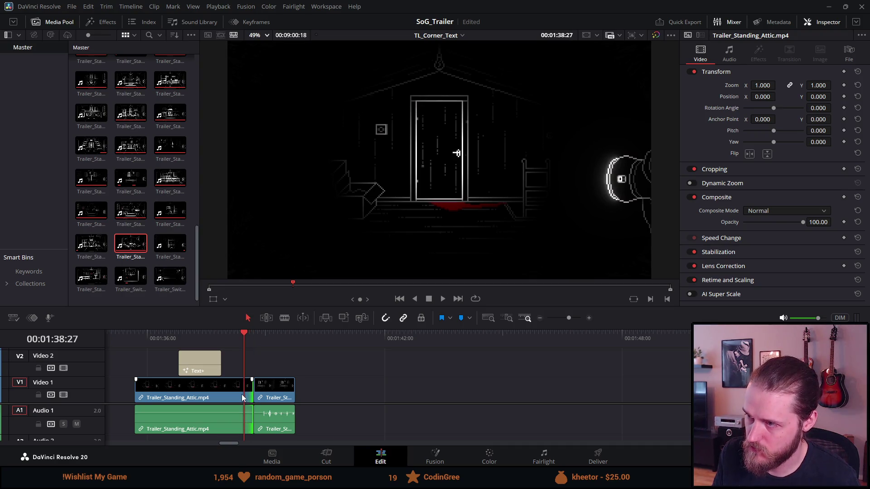
mouse_move(242, 333)
left_mouse_down()
mouse_move(205, 330)
mouse_move(219, 339)
left_mouse_up()
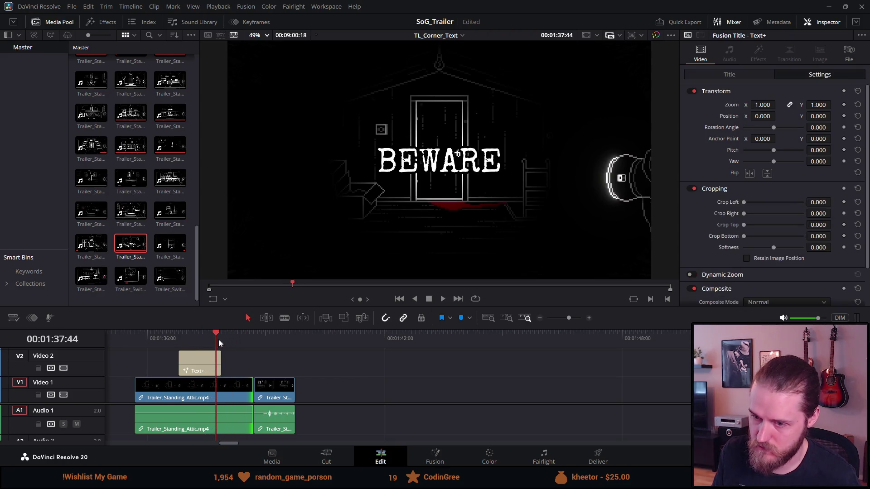
left_click(218, 387)
key("ctrl+b")
left_click(226, 390)
key("Delete")
left_click_drag(200, 392, 237, 392)
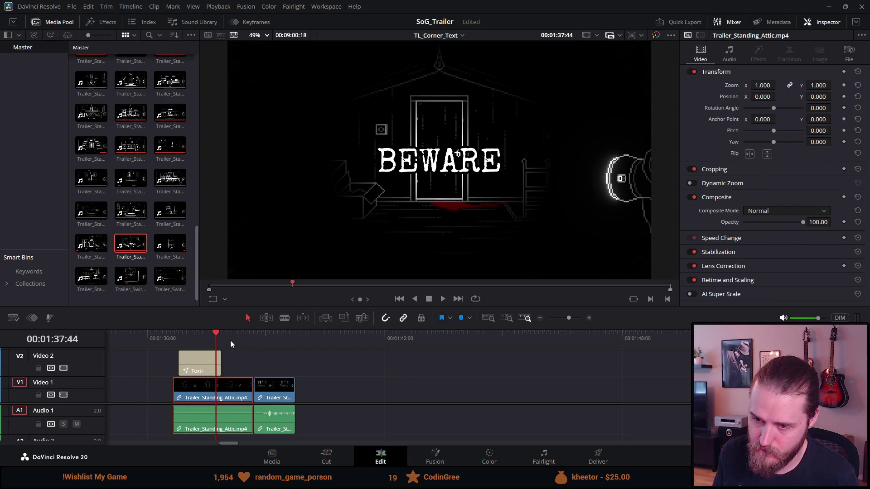
Push Outside_Right later to about 1:47 and extend the Attic clip's end to about 1:44.
left_click(245, 344)
key("space")
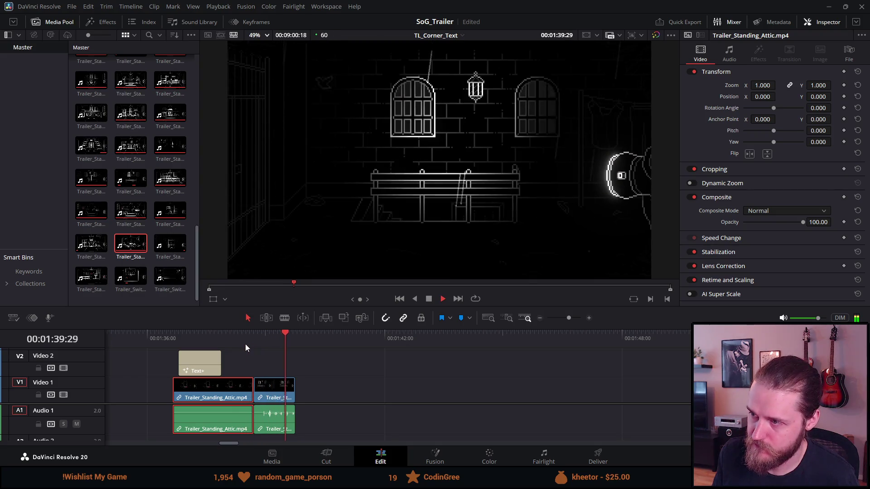
left_click(429, 300)
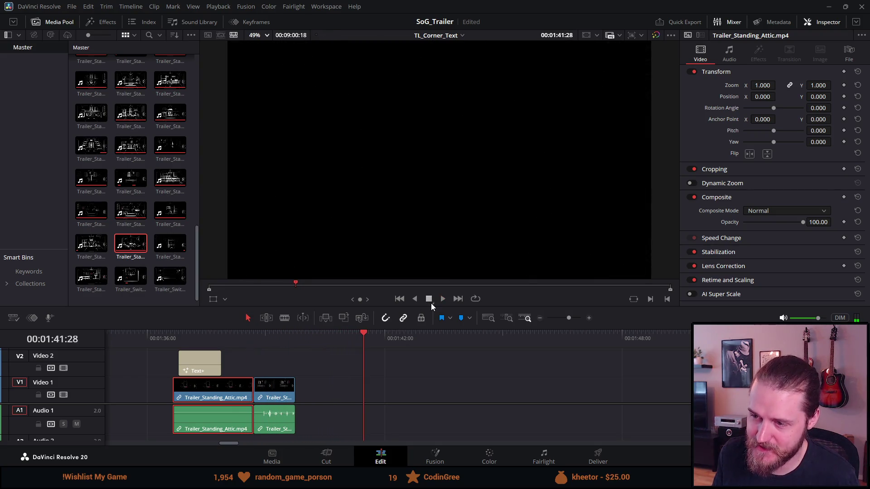
mouse_move(179, 335)
left_mouse_down()
mouse_move(254, 335)
mouse_move(152, 330)
mouse_move(179, 335)
left_mouse_up()
mouse_move(270, 397)
left_mouse_down()
mouse_move(473, 410)
mouse_move(498, 421)
left_mouse_up()
left_click_drag(251, 392, 641, 398)
left_click(629, 333)
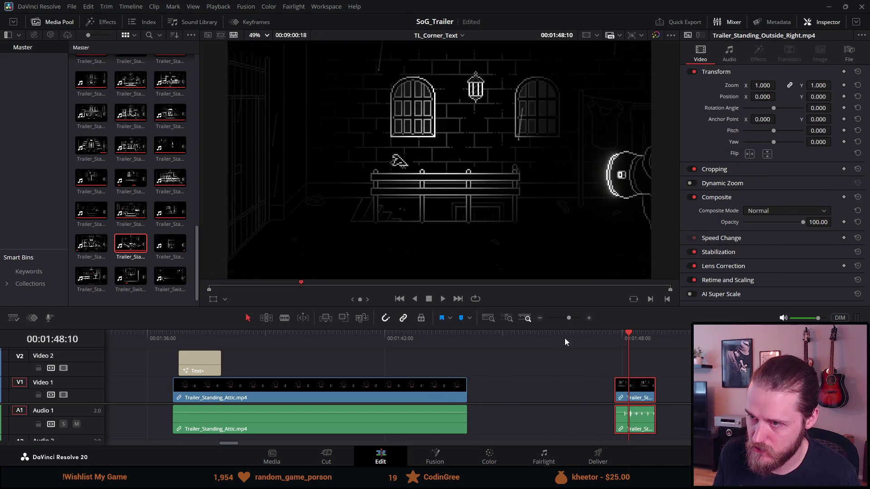
Trim the Attic clip's end back to the playhead and play the edit.
scroll(396, 331, "down", 3)
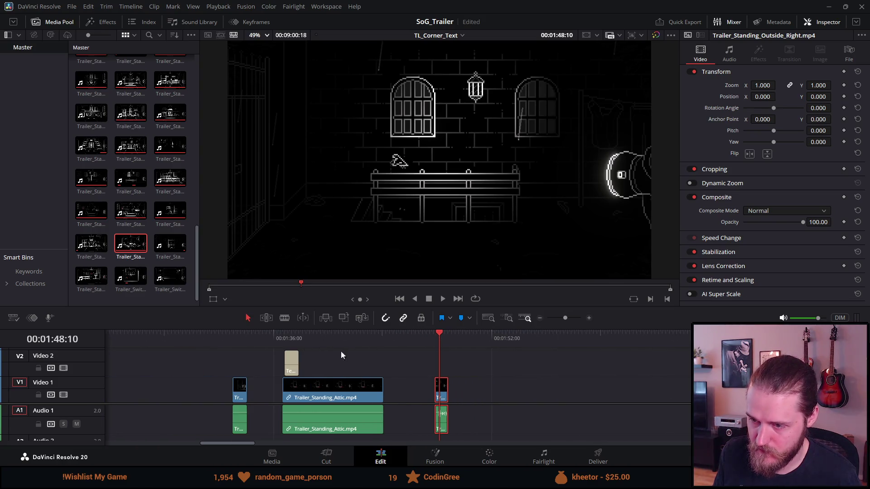
left_click_drag(384, 388, 389, 388)
mouse_move(287, 337)
left_mouse_down()
mouse_move(374, 342)
mouse_move(347, 339)
mouse_move(354, 341)
left_mouse_up()
mouse_move(389, 384)
left_mouse_down()
mouse_move(343, 386)
mouse_move(424, 387)
left_mouse_up()
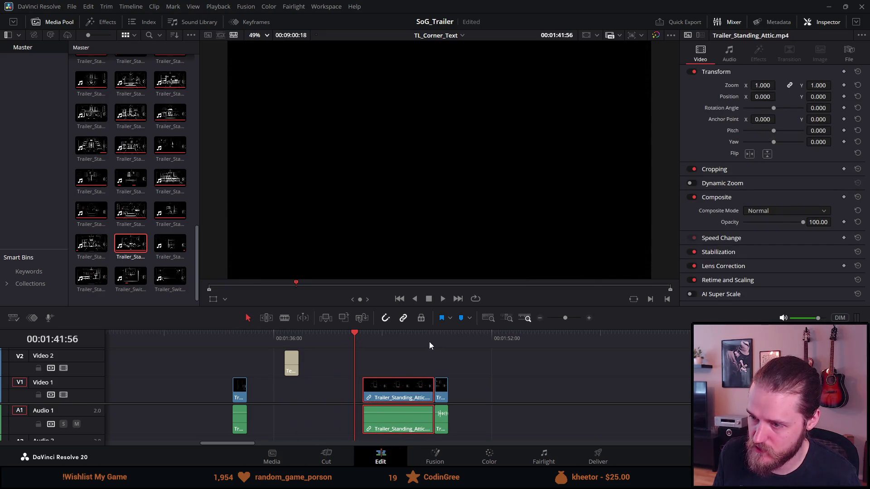
left_click(421, 338)
key("space")
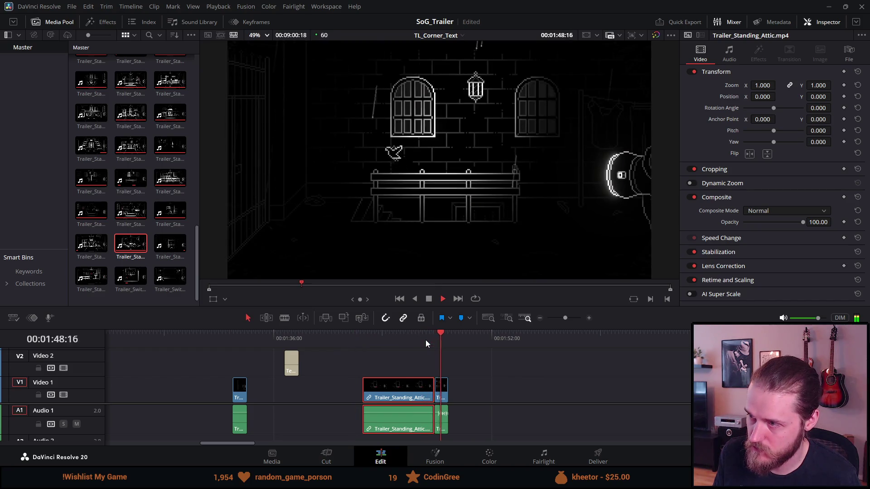
Slide the short Outside_Right clip back against the end of the Attic clip.
key("ctrl+equal")
key("ctrl+equal")
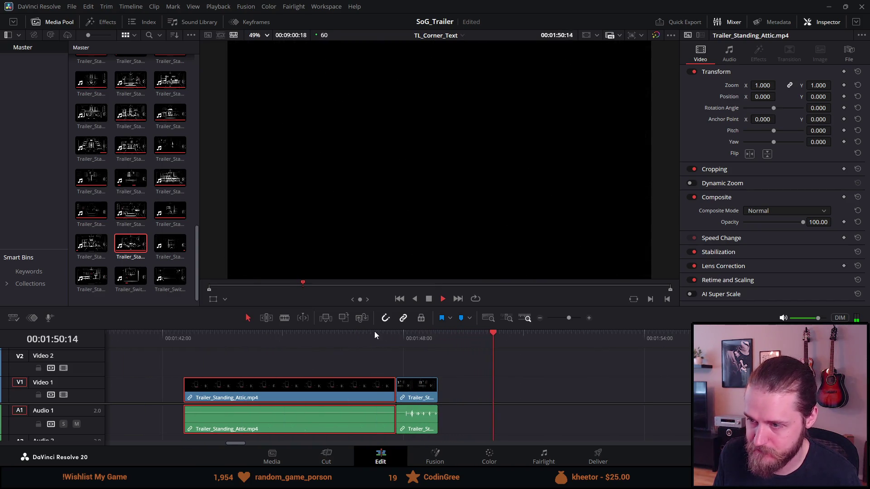
left_click(381, 336)
mouse_move(392, 333)
left_mouse_down()
mouse_move(412, 338)
mouse_move(385, 336)
mouse_move(434, 342)
left_mouse_up()
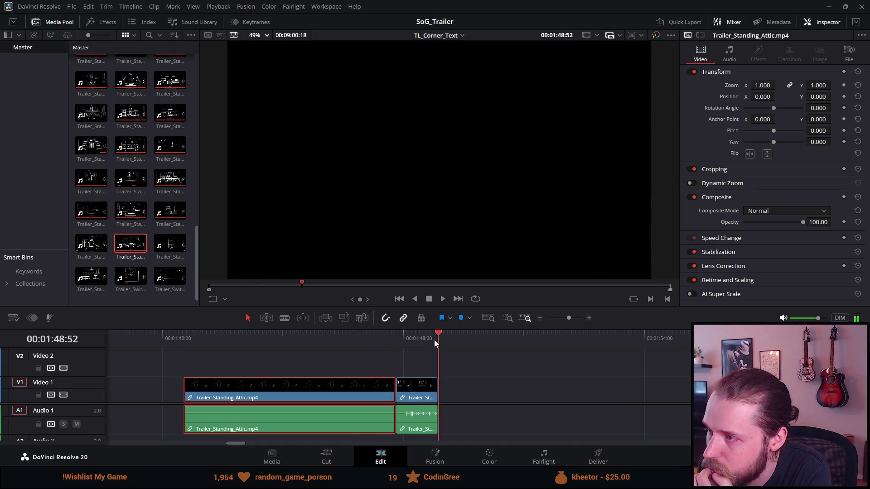
mouse_move(412, 385)
left_mouse_down()
mouse_move(482, 397)
mouse_move(437, 392)
left_mouse_up()
mouse_move(443, 337)
left_mouse_down()
mouse_move(466, 338)
mouse_move(458, 338)
left_mouse_up()
left_click_drag(456, 387, 418, 380)
Trim the start of the Outside_Right clip at the cut and play the transition.
left_click(387, 338)
left_click_drag(387, 338, 420, 343)
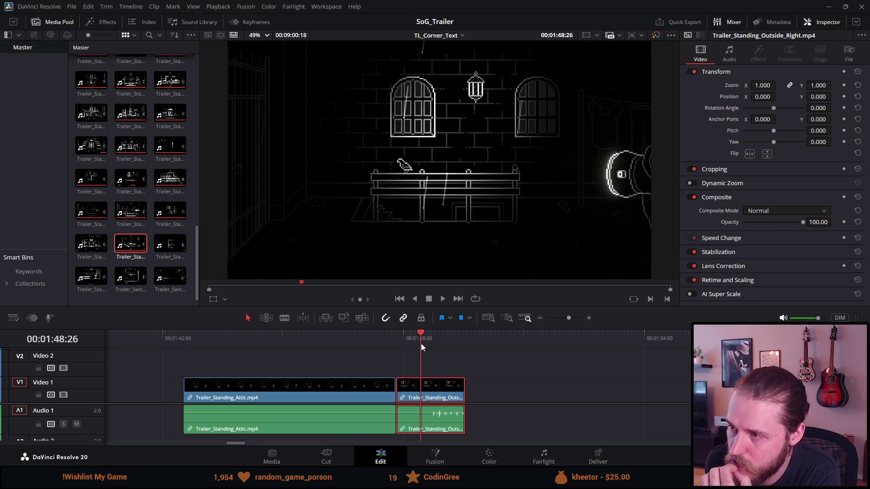
mouse_move(400, 384)
left_mouse_down()
mouse_move(439, 393)
mouse_move(421, 395)
left_mouse_up()
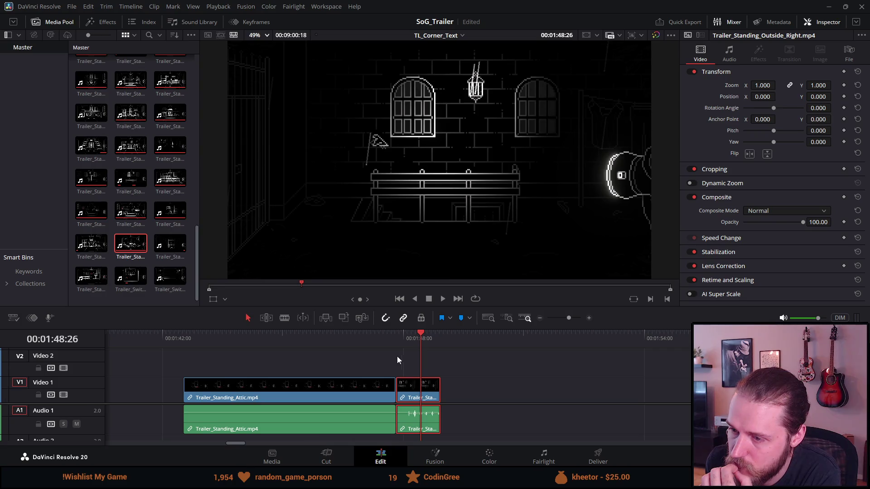
left_click(388, 337)
key("space")
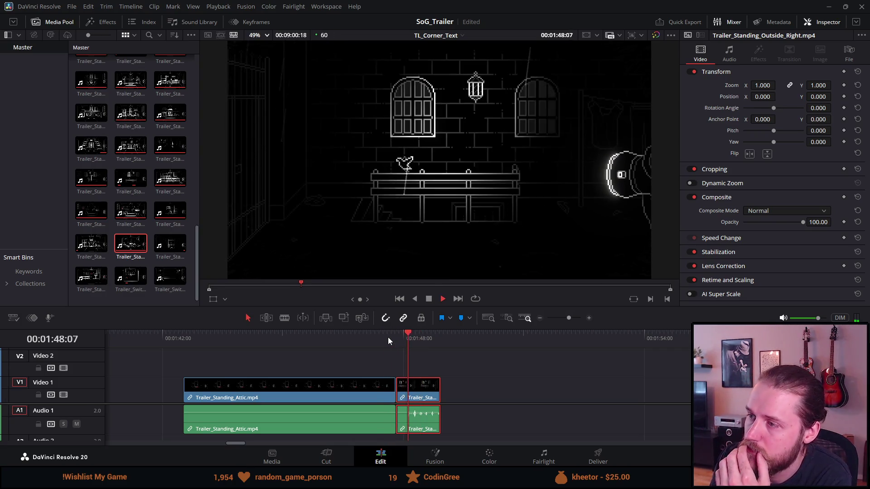
key("space")
Re-trim the Outside_Right clip's start so it begins just after 01:48.
mouse_move(353, 339)
left_mouse_down()
mouse_move(405, 341)
mouse_move(395, 341)
left_mouse_up()
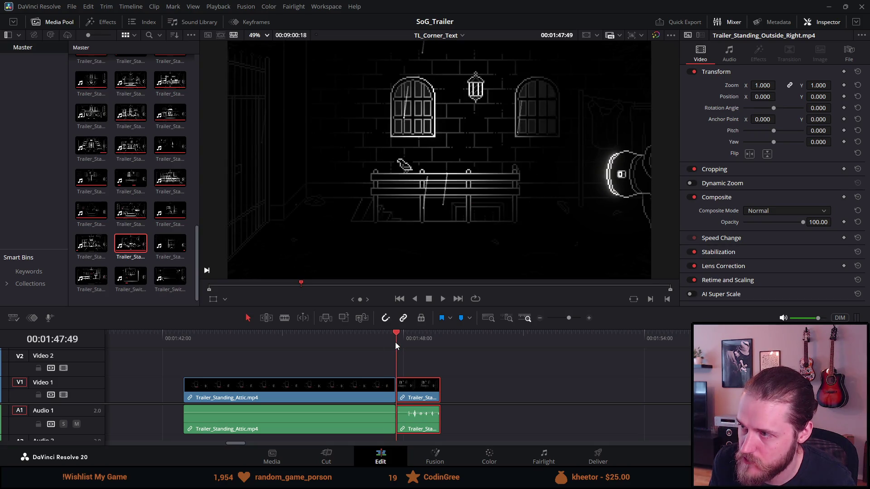
key("space")
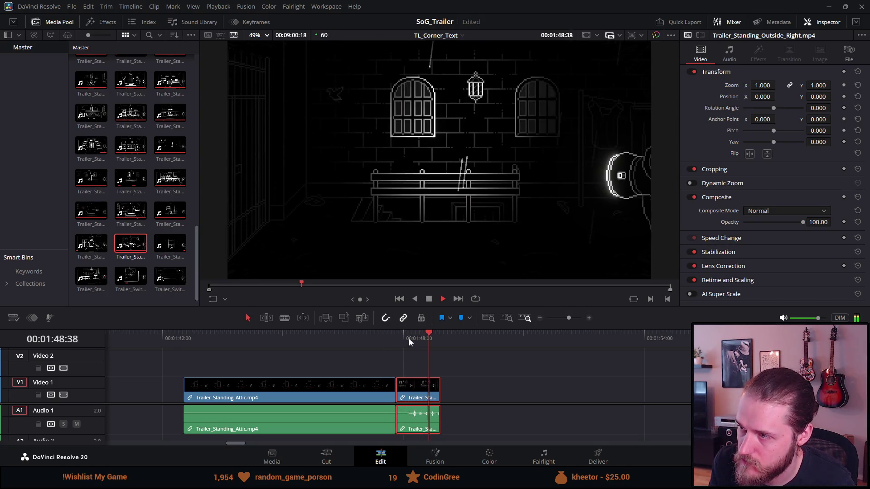
left_click(430, 295)
left_click_drag(390, 338, 434, 344)
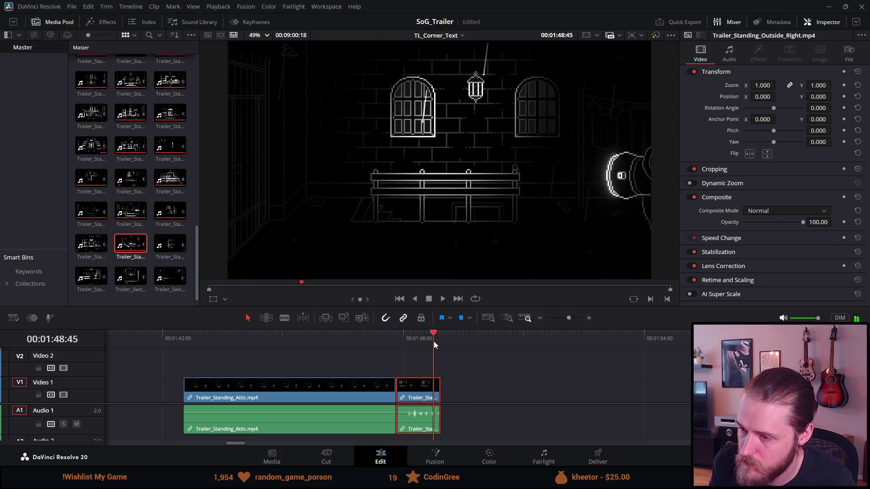
mouse_move(420, 385)
left_mouse_down()
mouse_move(461, 386)
mouse_move(406, 388)
left_mouse_up()
left_click(410, 337)
left_click_drag(414, 336, 439, 341)
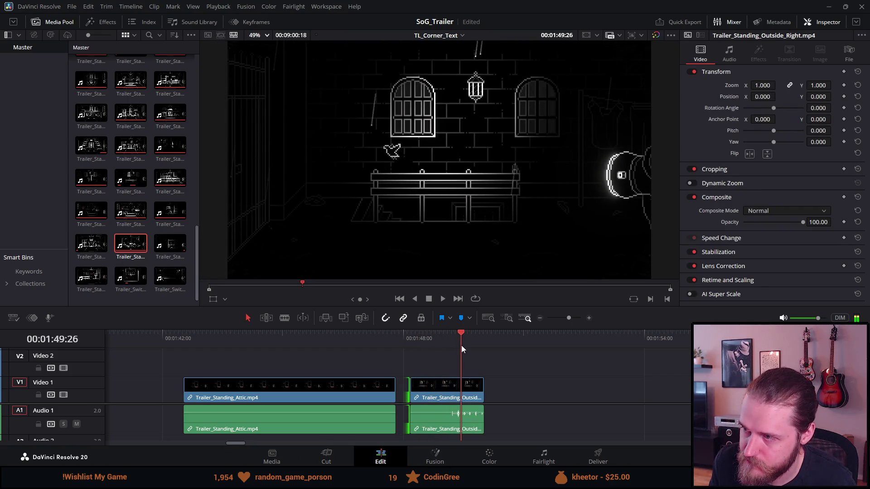
Extend the start of Outside_Right slightly earlier and save the project.
left_click_drag(461, 346, 483, 349)
left_click(431, 387)
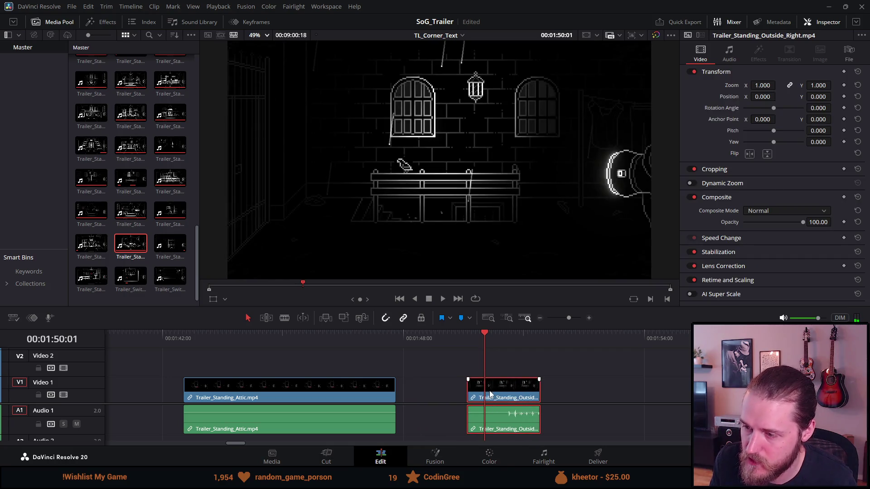
left_click_drag(410, 386, 405, 385)
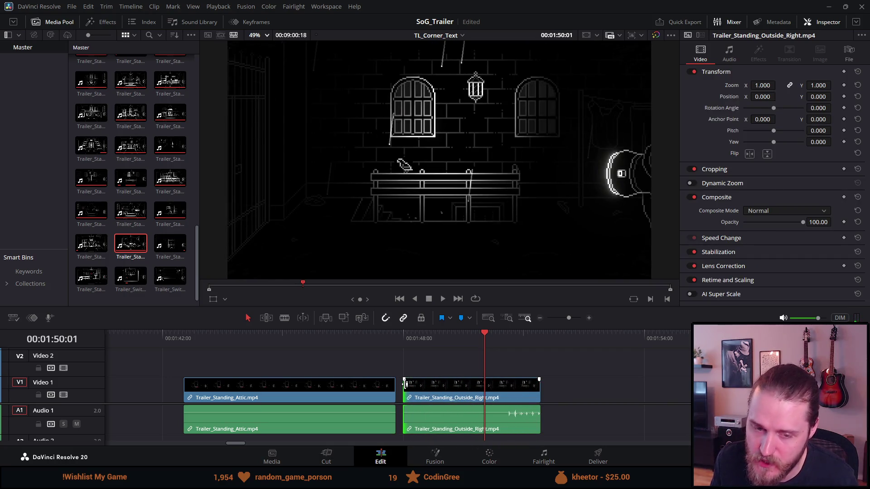
key("ctrl+s")
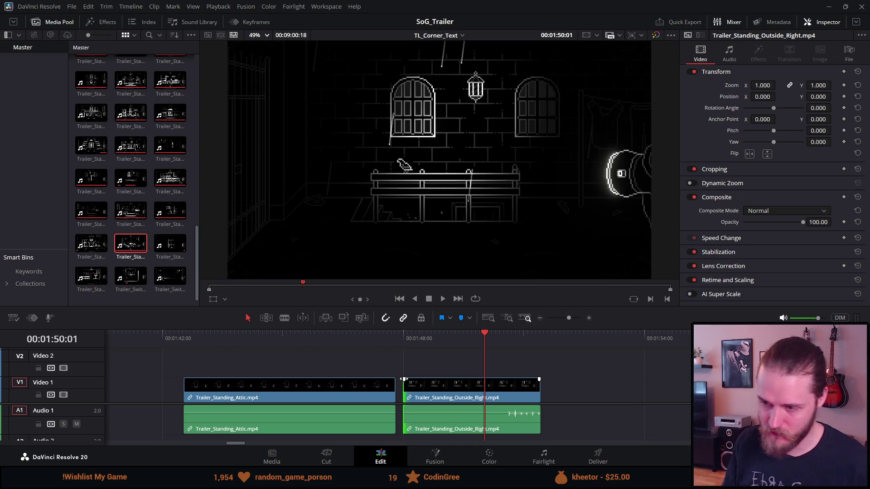
Nudge the Attic clip right so it ends right at 1:48.
left_click(401, 336)
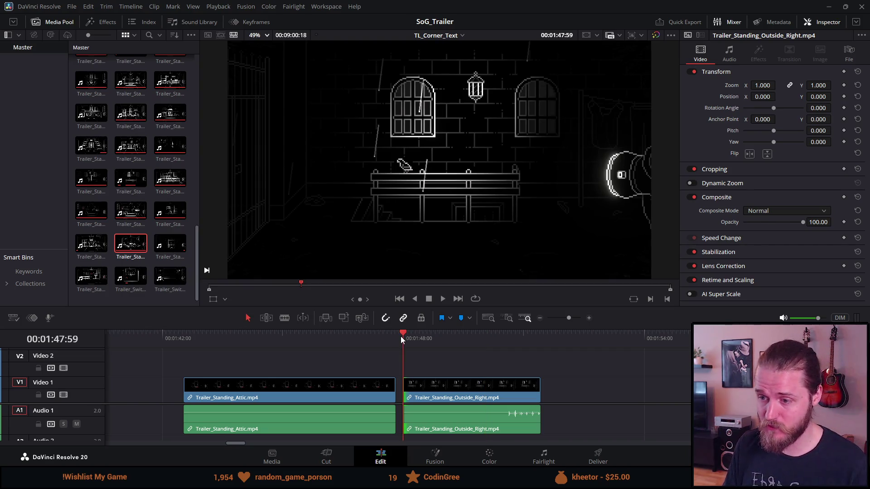
key("space")
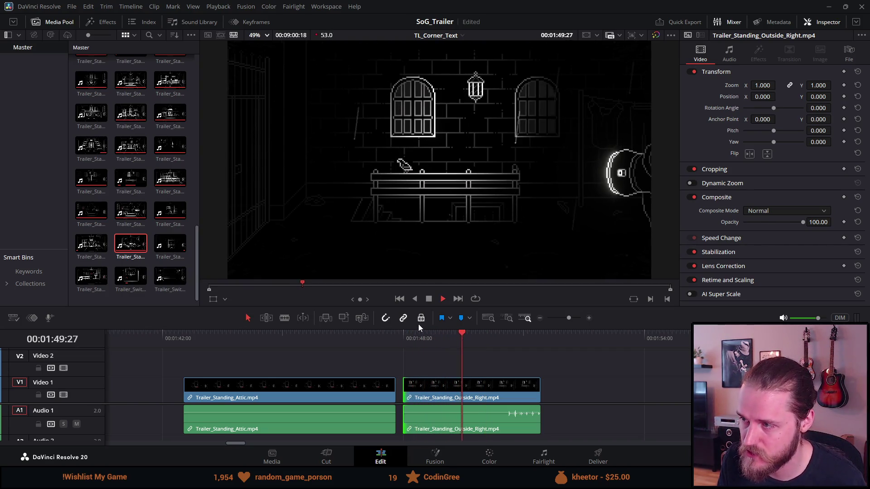
left_click(429, 299)
left_click_drag(373, 388, 380, 388)
Shift Outside_Right 13 frames later, leaving a tiny gap after the Attic clip.
left_click(384, 339)
key("space")
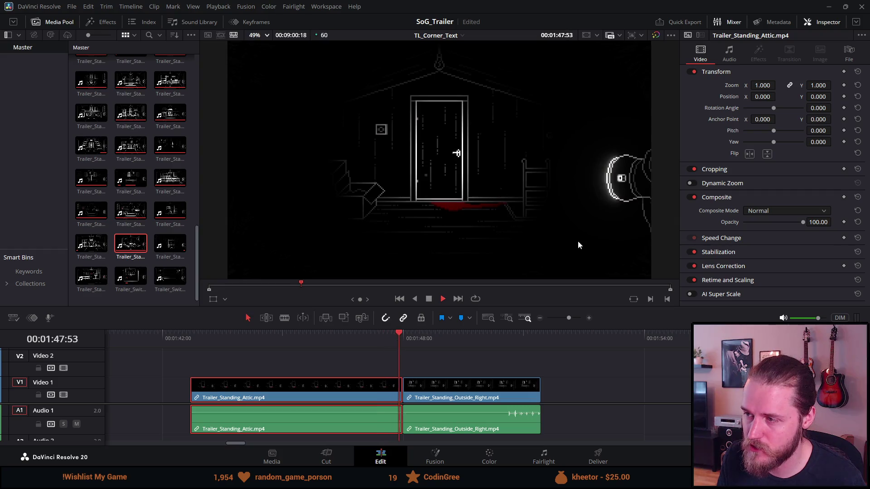
left_click(372, 335)
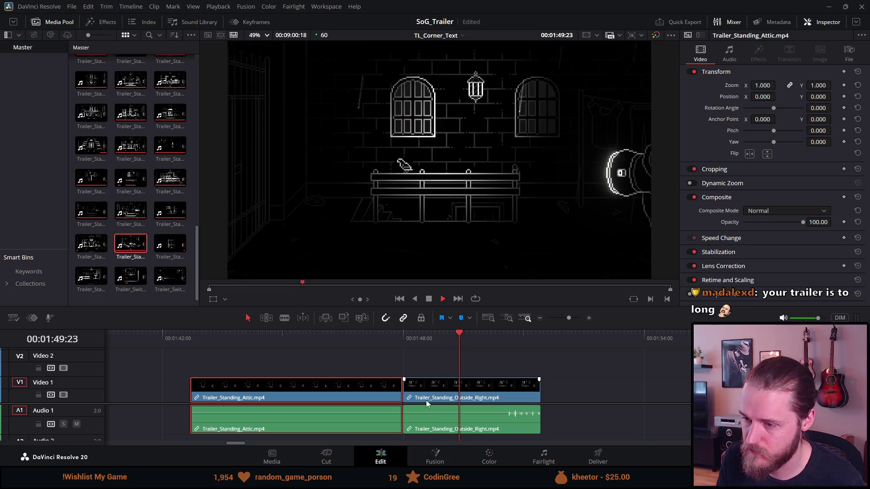
left_click_drag(428, 393, 437, 397)
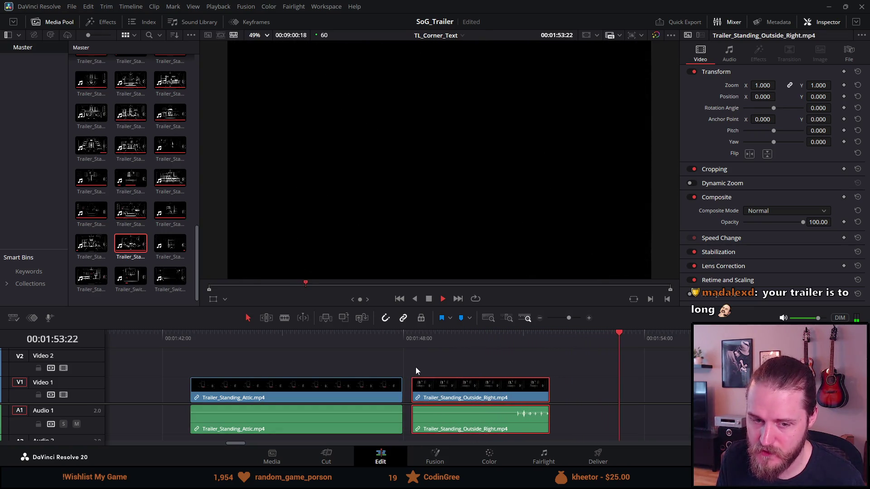
left_click(428, 299)
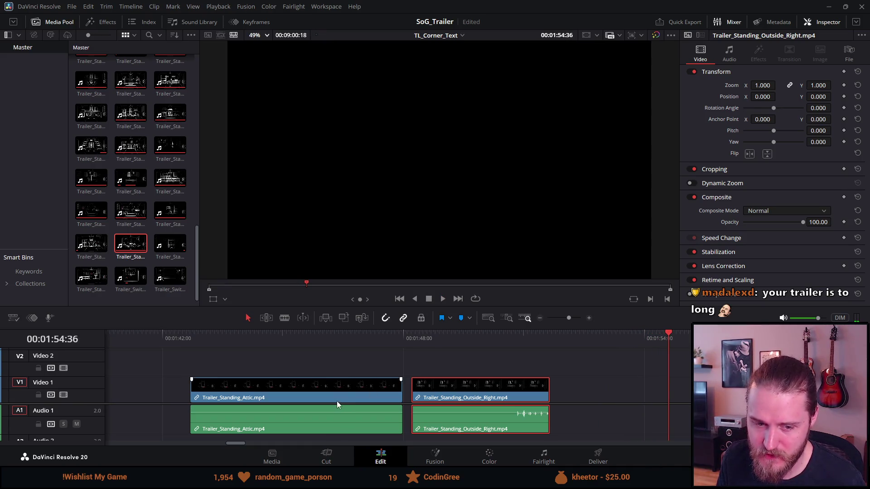
Try shifting the later clips toward the start, then undo the move.
scroll(333, 401, "down", 5)
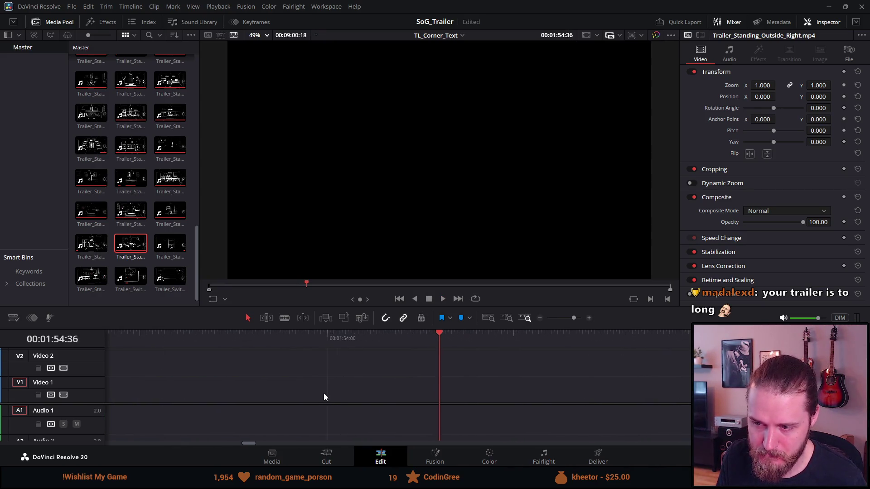
scroll(327, 388, "down", 3)
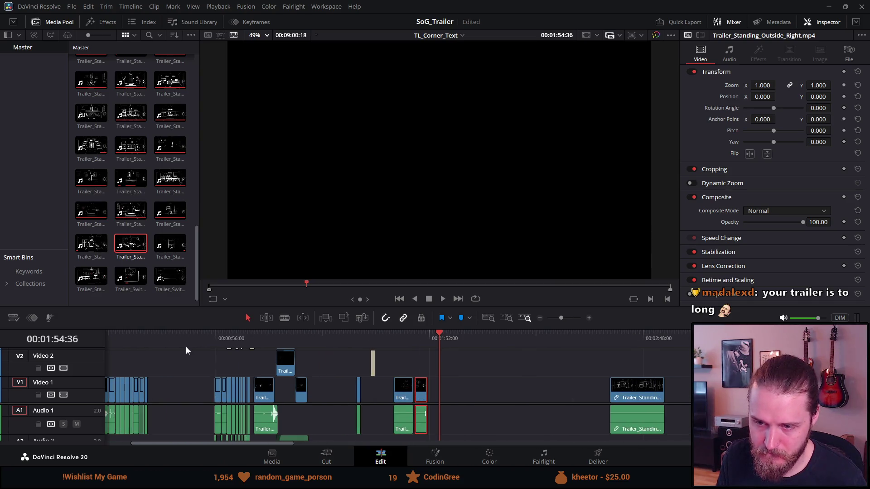
scroll(195, 363, "down", 2)
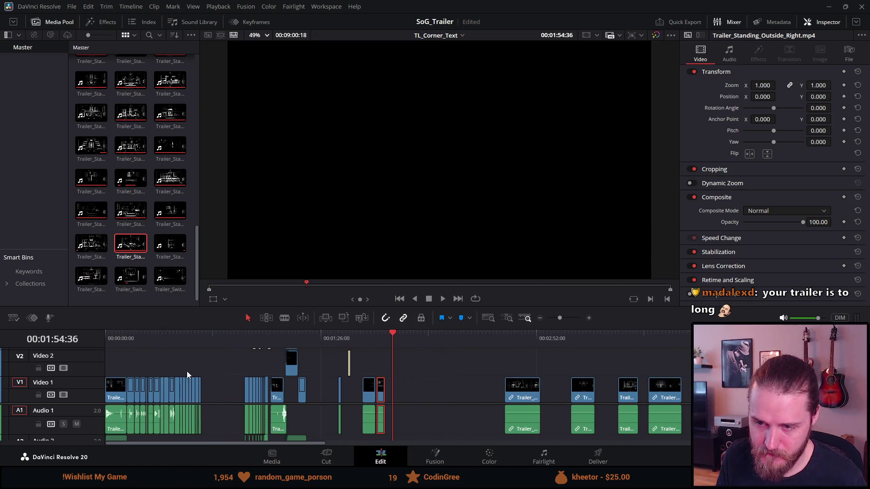
left_click(226, 371)
left_click(227, 338)
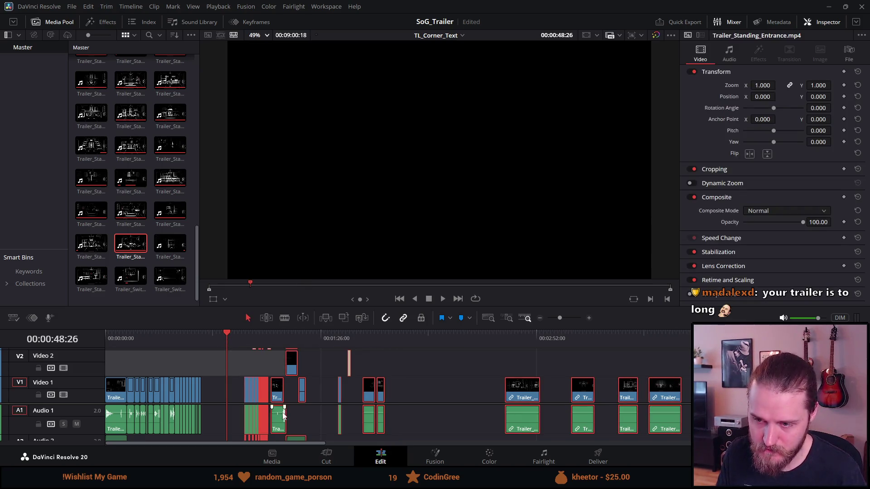
mouse_move(258, 406)
left_mouse_down()
mouse_move(250, 388)
mouse_move(219, 390)
left_mouse_up()
left_click_drag(240, 339, 261, 344)
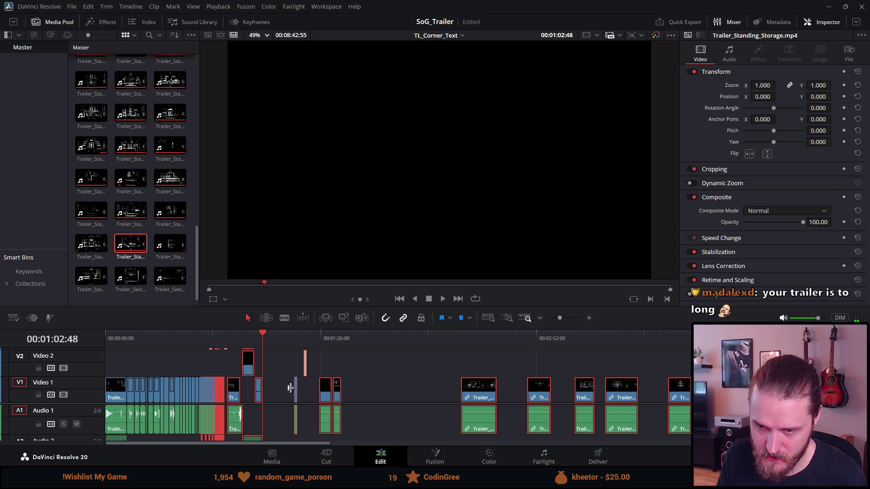
key("ctrl+z")
Save the SoG_Trailer project and place the playhead at 01:33:00.
key("ctrl+s")
left_click(341, 338)
scroll(356, 389, "up", 2)
scroll(356, 389, "up", 5)
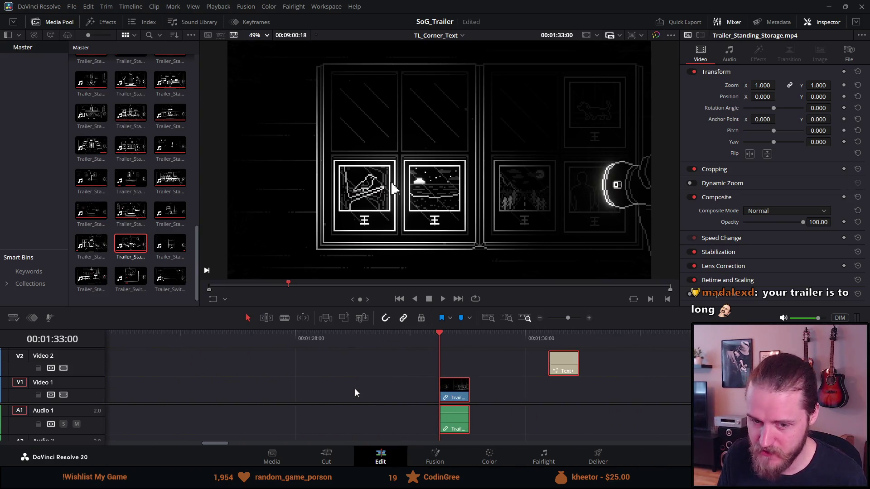
scroll(354, 387, "up", 1)
scroll(355, 387, "right", 5)
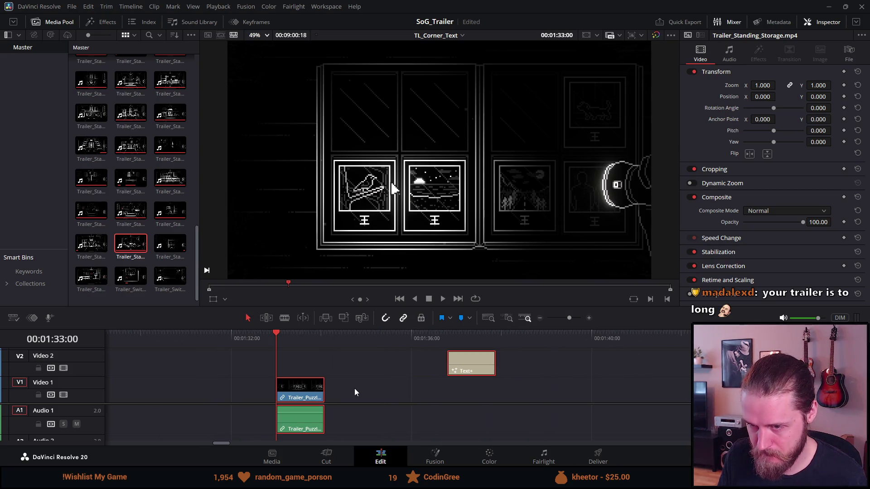
scroll(354, 388, "down", 4)
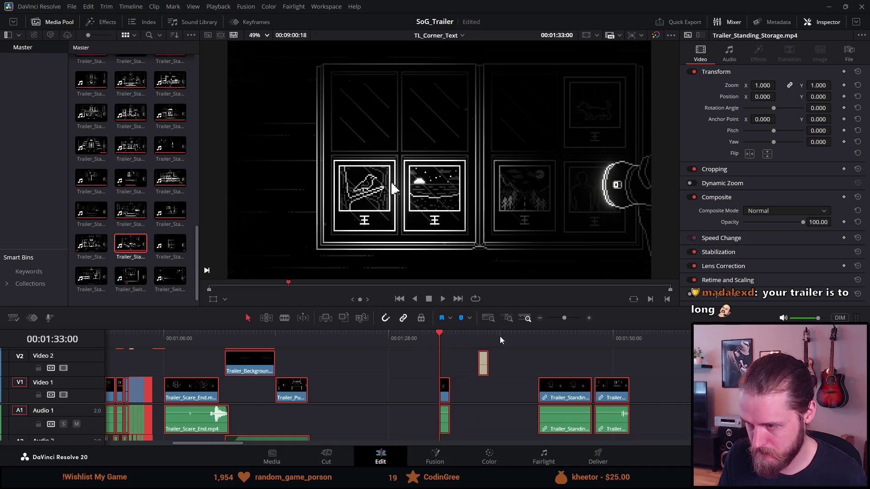
Play the timeline from the door scene at 01:47:08 to review it.
left_click(583, 336)
scroll(565, 342, "up", 1)
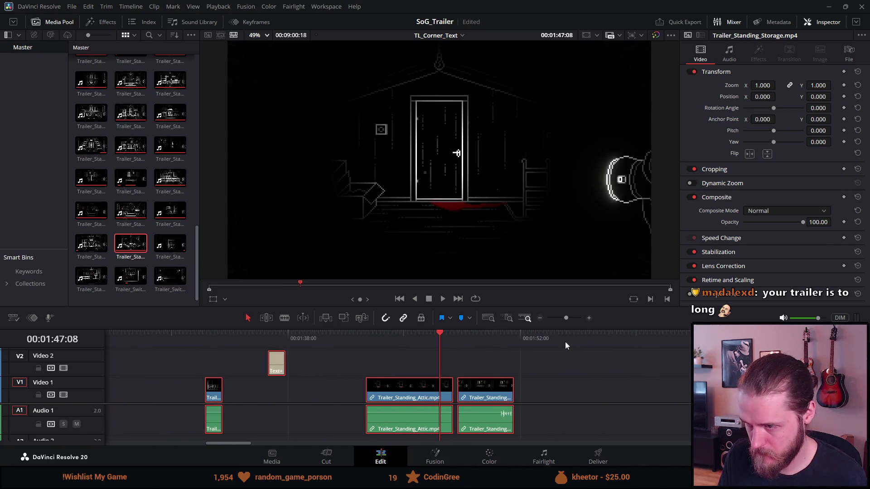
scroll(553, 339, "up", 1)
left_click(443, 298)
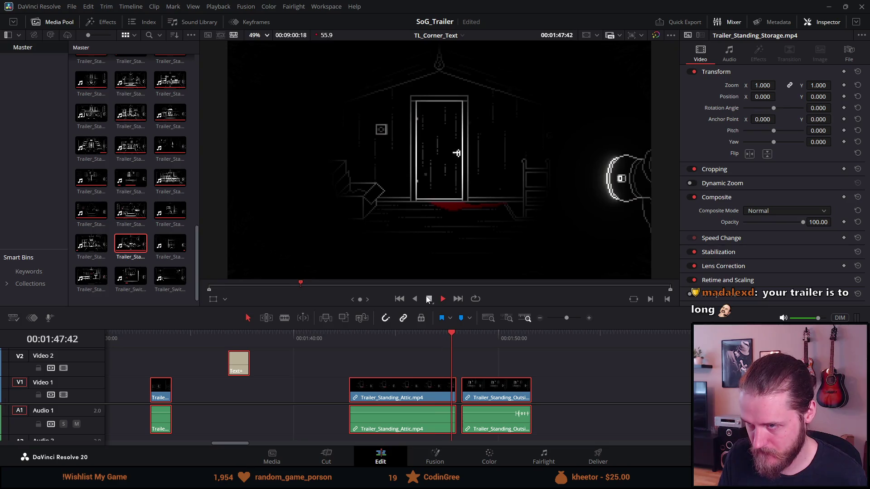
left_click(429, 299)
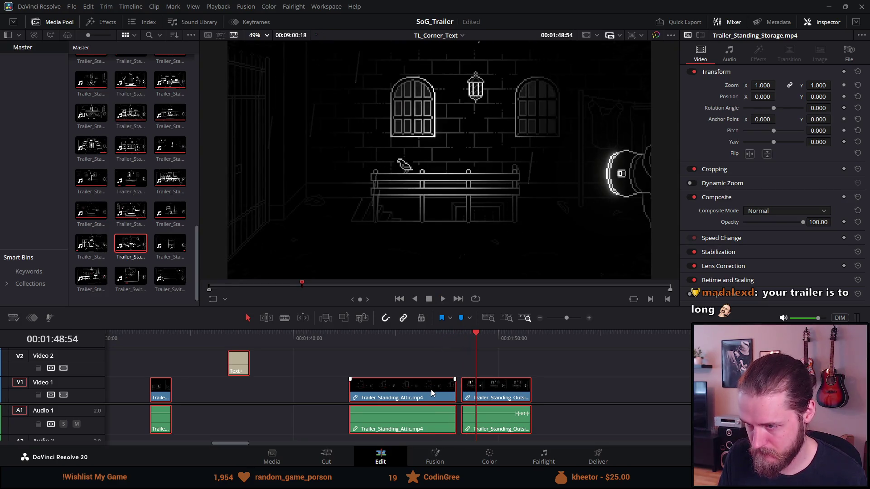
Nudge the Outside_Right clip slightly and play back the cut between the clips.
left_click(506, 379)
left_click_drag(506, 384, 503, 384)
left_click(451, 336)
key("space")
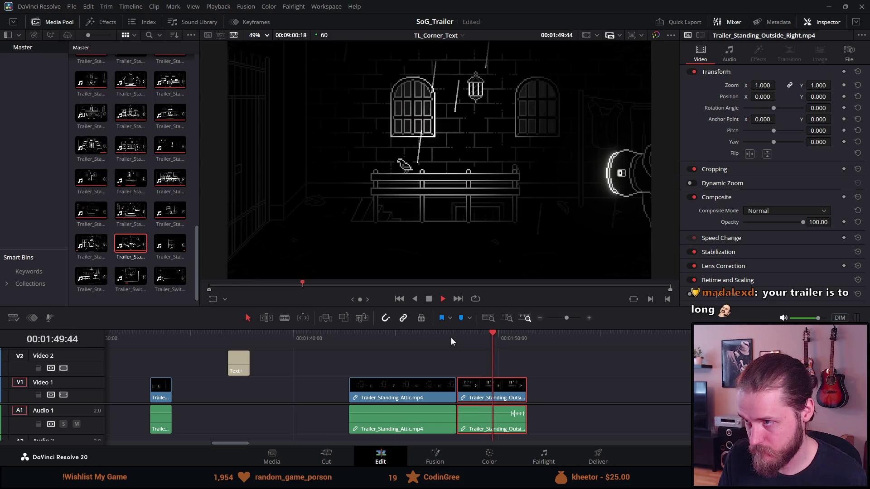
left_click(429, 298)
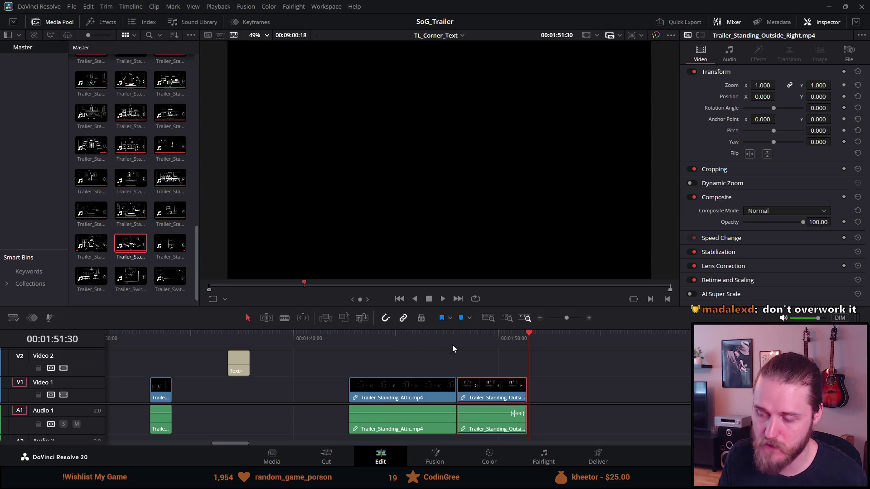
left_click_drag(459, 389, 465, 390)
Move the Attic clip left, shorten its end, and butt Outside_Right against it.
left_click_drag(388, 394, 266, 395)
left_click_drag(334, 394, 251, 393)
mouse_move(487, 392)
left_mouse_down()
mouse_move(279, 380)
mouse_move(285, 389)
mouse_move(326, 393)
mouse_move(260, 389)
left_mouse_up()
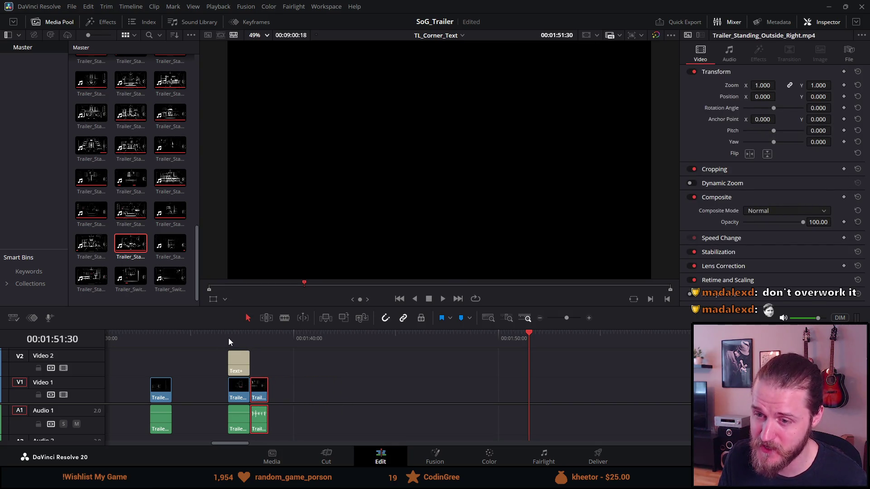
left_click(228, 338)
key("space")
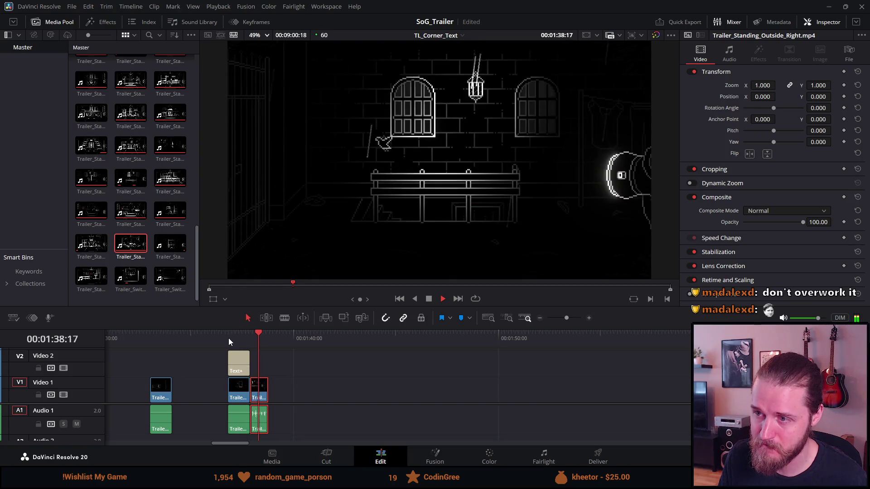
key("space")
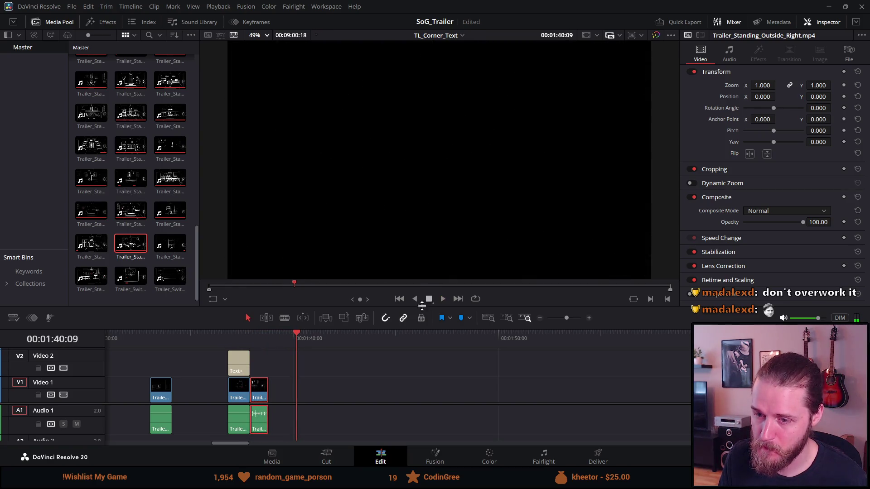
scroll(387, 417, "down", 3)
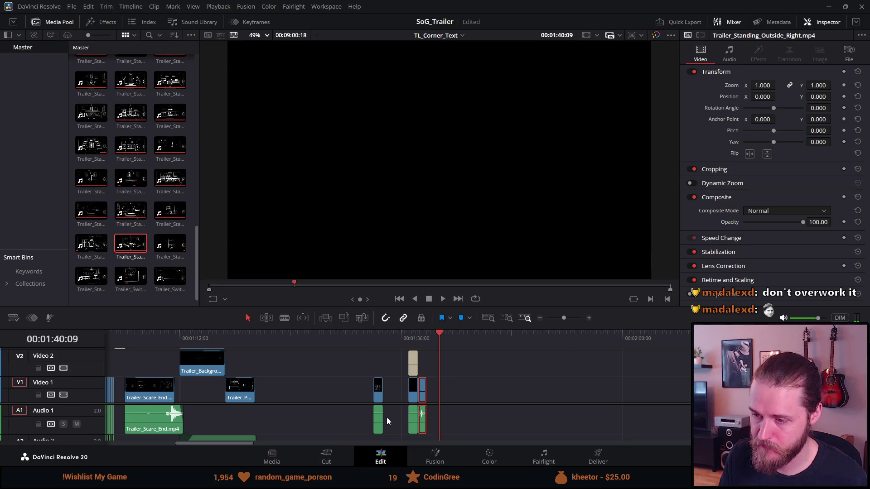
left_click(372, 342)
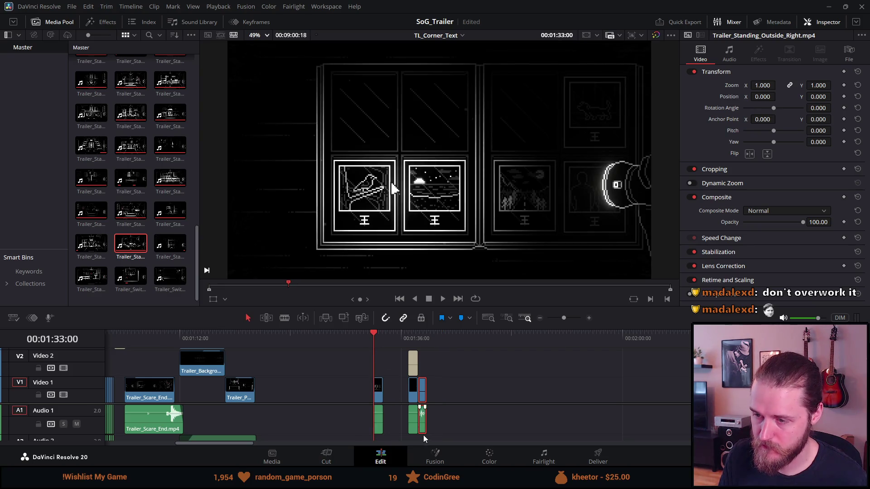
scroll(423, 434, "down", 3)
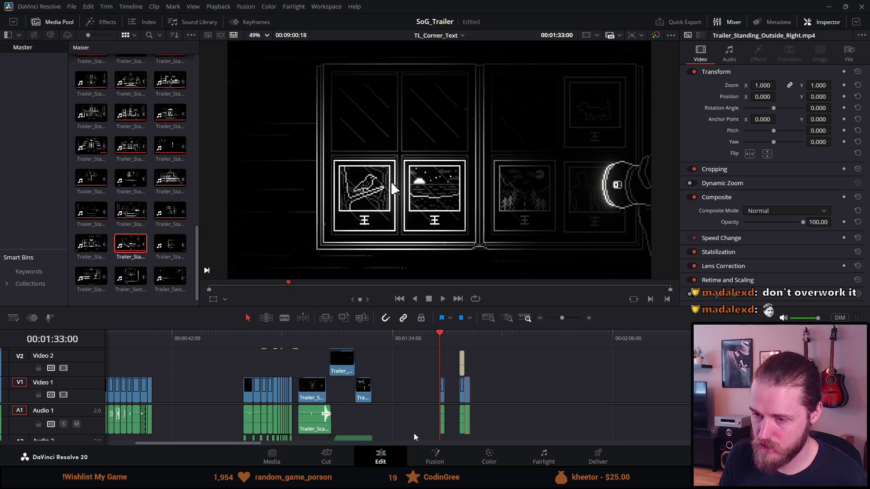
left_click(245, 339)
key("space")
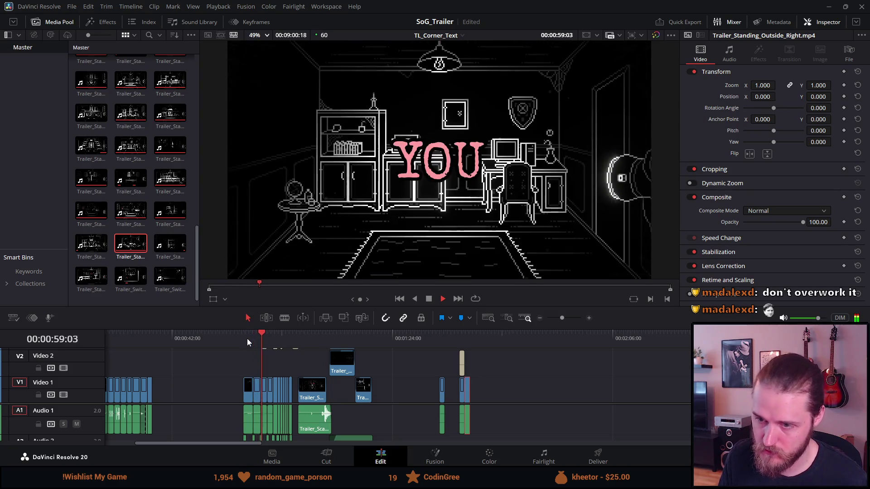
key("space")
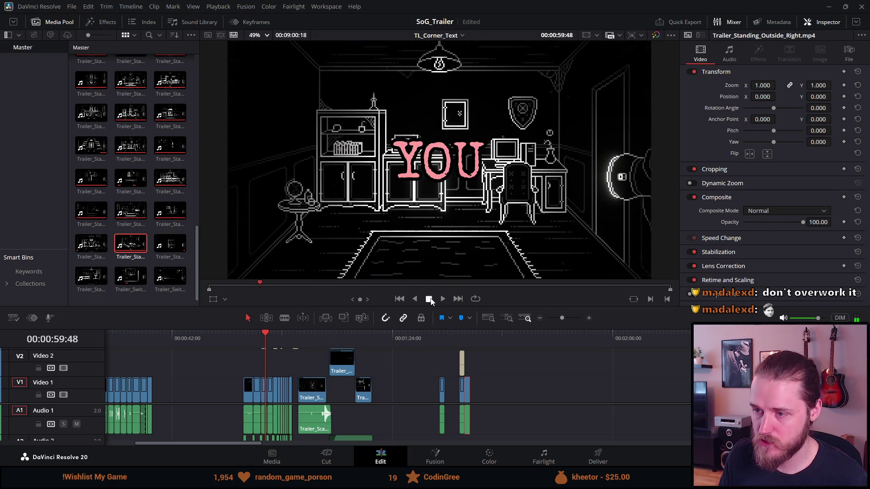
scroll(419, 374, "down", 2)
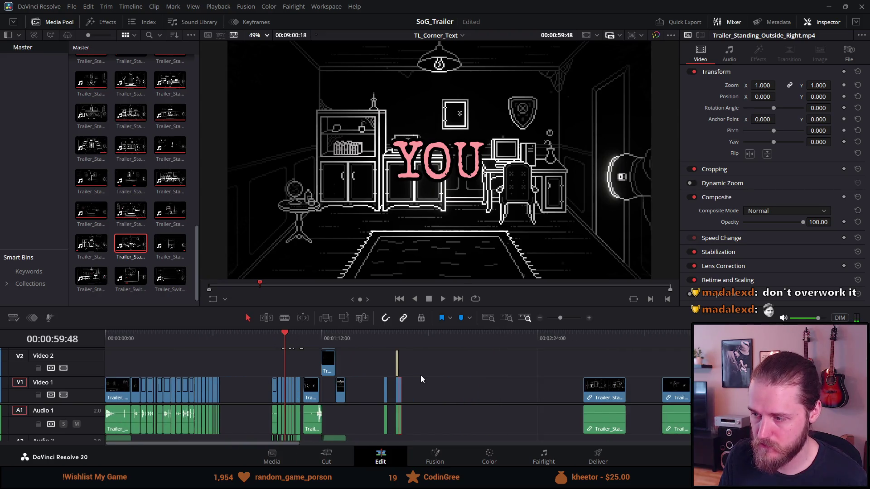
left_click(395, 342)
key("space")
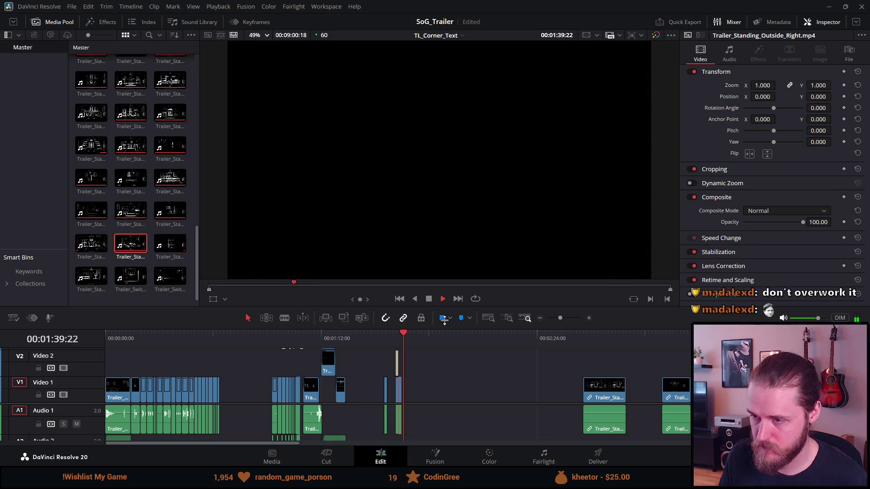
left_click(433, 300)
left_click(584, 344)
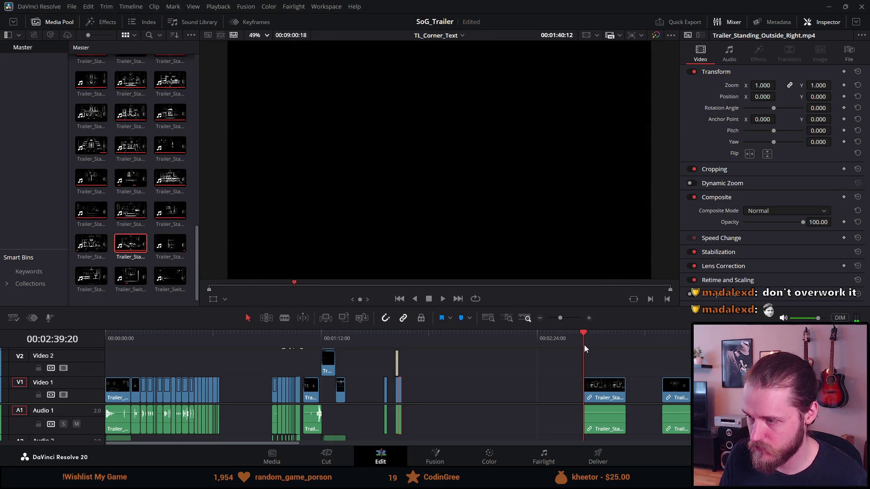
scroll(584, 340, "right", 3)
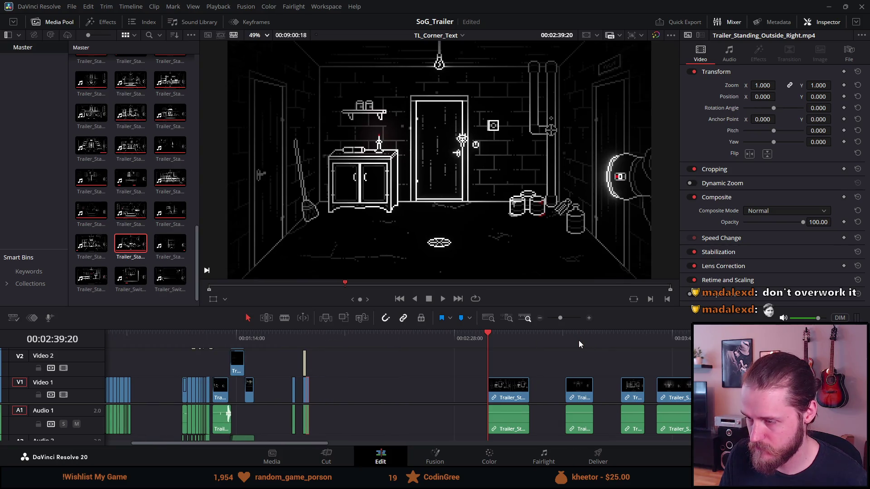
Slide Trailer_Standing_Conservatory left to directly follow Outside_Right, then shorten its end.
left_click_drag(500, 336, 662, 363)
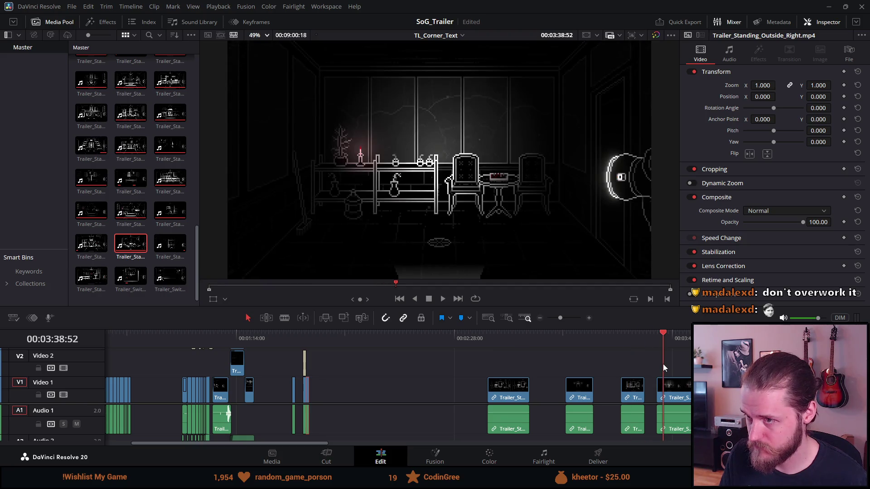
mouse_move(674, 394)
left_mouse_down()
mouse_move(517, 368)
mouse_move(379, 368)
mouse_move(336, 389)
left_mouse_up()
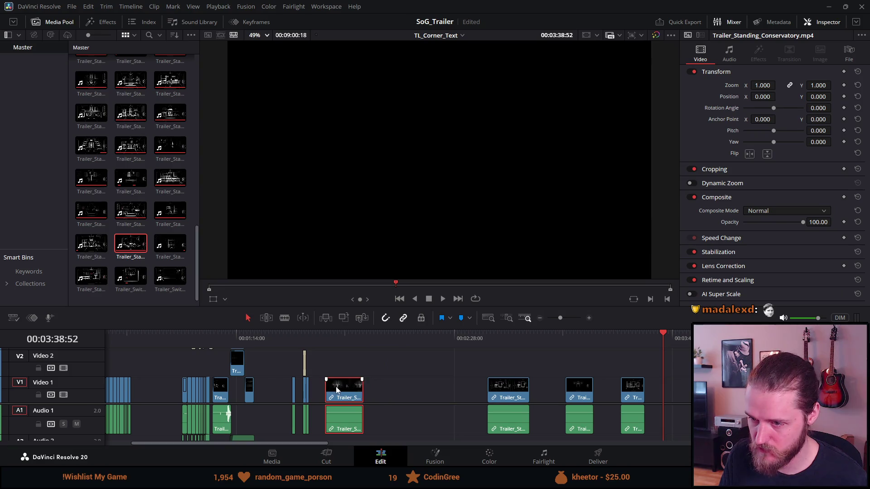
left_click(341, 335)
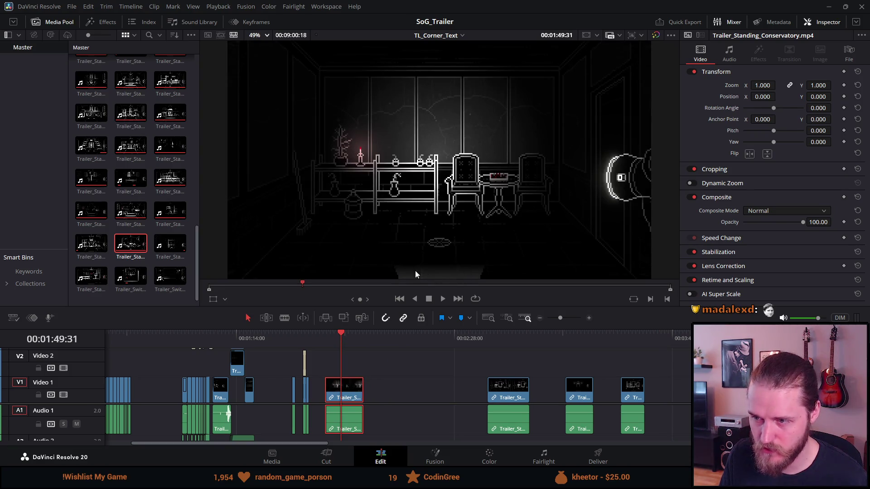
scroll(339, 391, "down", 3)
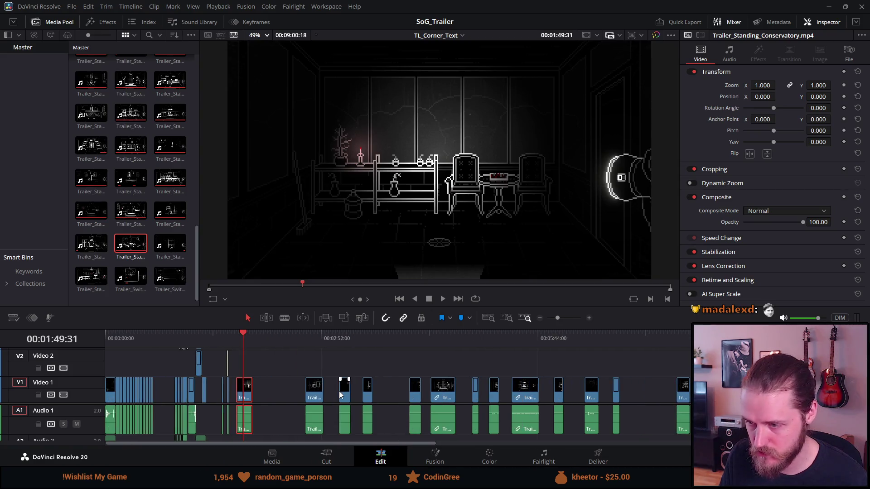
scroll(338, 391, "up", 5)
scroll(339, 391, "up", 2)
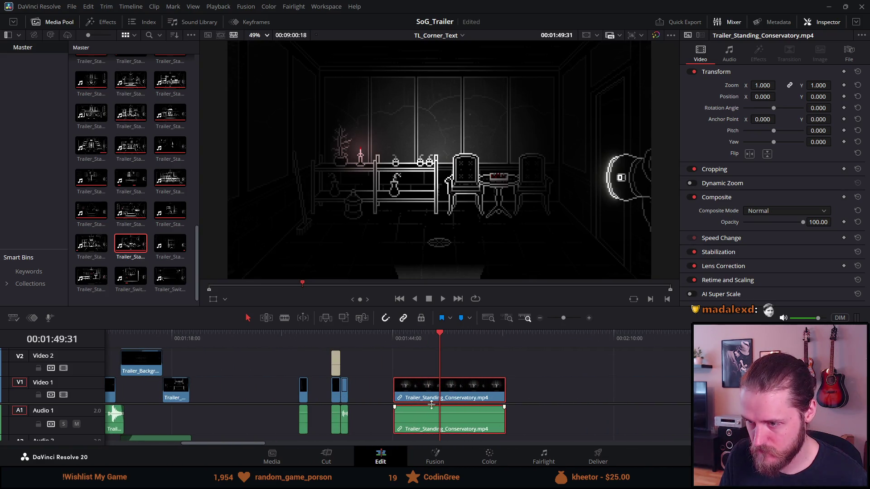
left_click(397, 392)
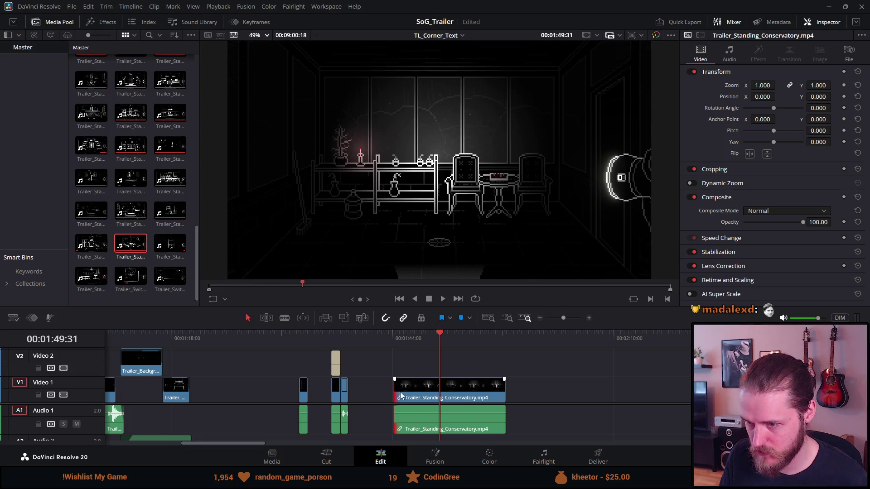
left_click_drag(413, 394, 371, 393)
left_click_drag(456, 392, 363, 393)
key("ctrl+equal")
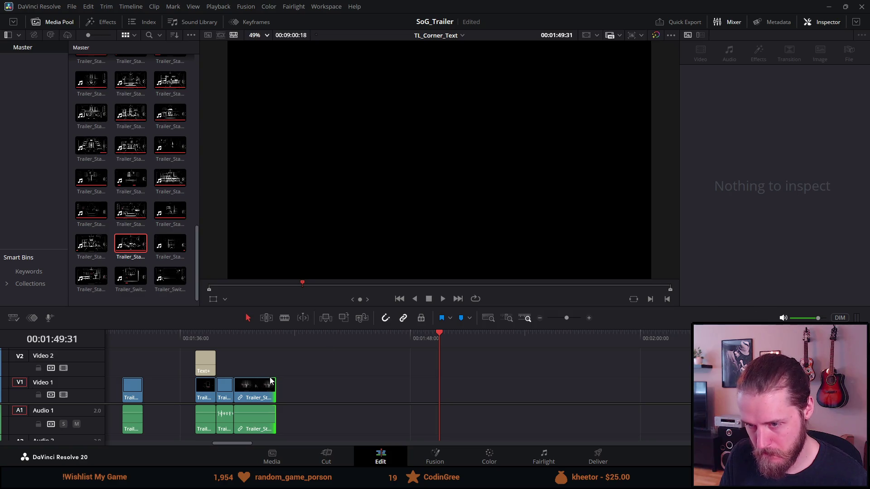
Shorten the Conservatory clip's end and play back the three butted room clips.
left_click_drag(275, 390, 248, 395)
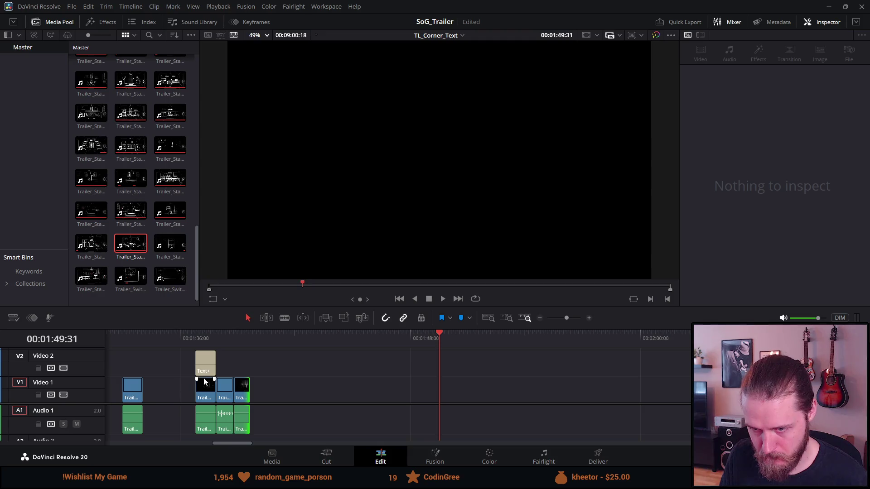
key("ctrl+minus")
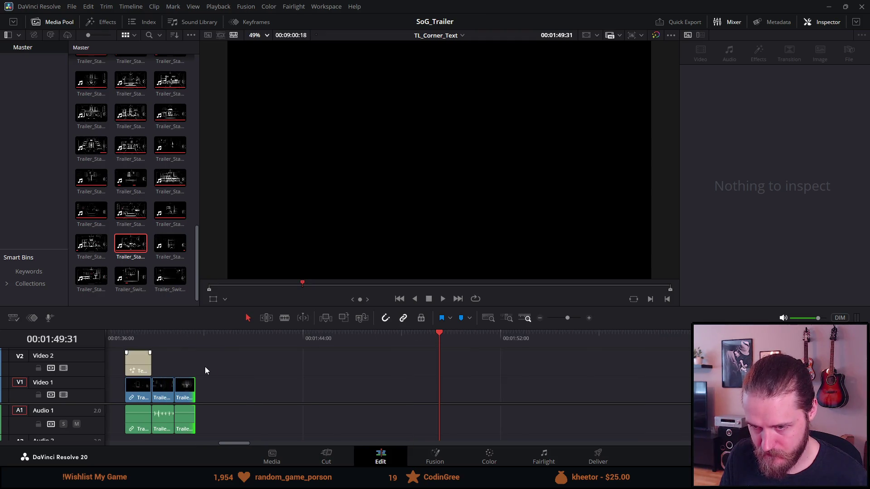
left_click(267, 338)
key("space")
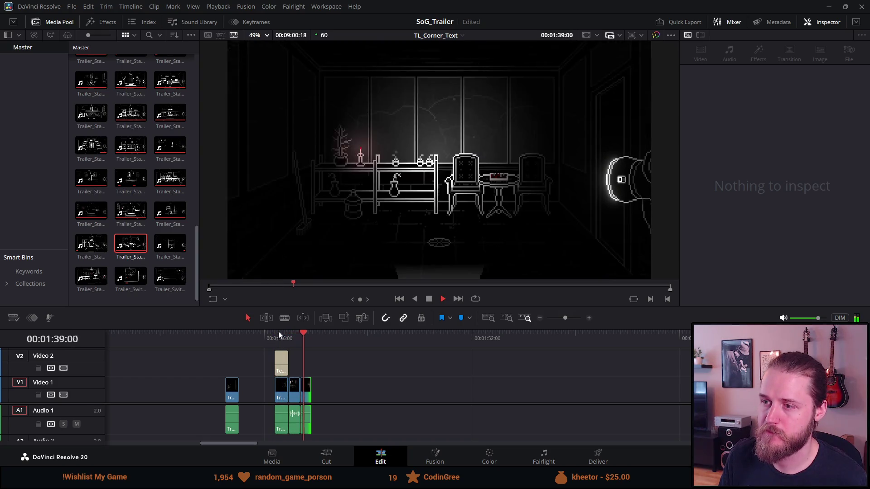
left_click(429, 299)
Move the Text+ title from Video 3 down onto Video 2 near 01:40.
scroll(379, 361, "down", 3)
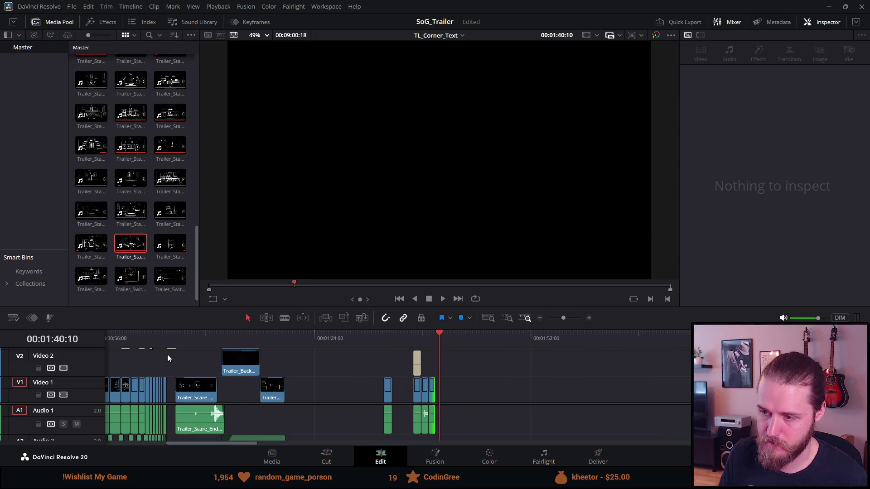
scroll(167, 353, "up", 2)
mouse_move(138, 385)
left_mouse_down()
mouse_move(299, 411)
mouse_move(428, 401)
mouse_move(435, 362)
left_mouse_up()
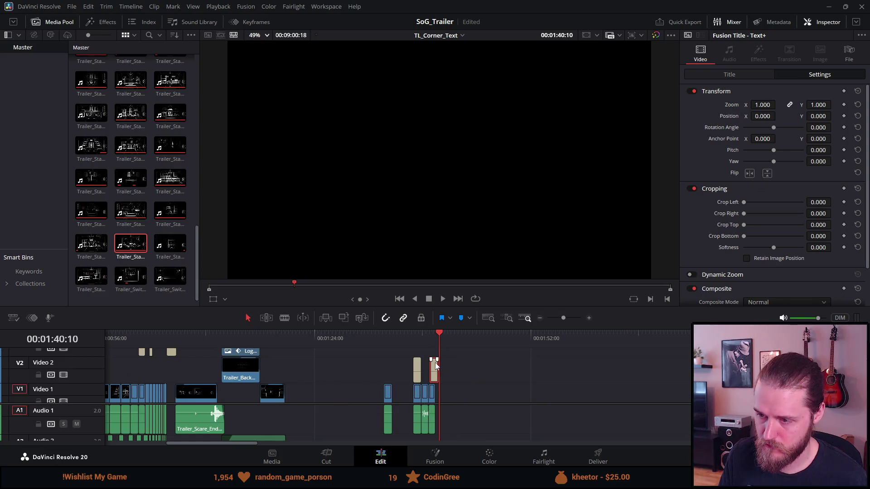
Align the YOU title with the Conservatory cut and trim its end to match.
left_click(428, 338)
scroll(433, 344, "up", 4)
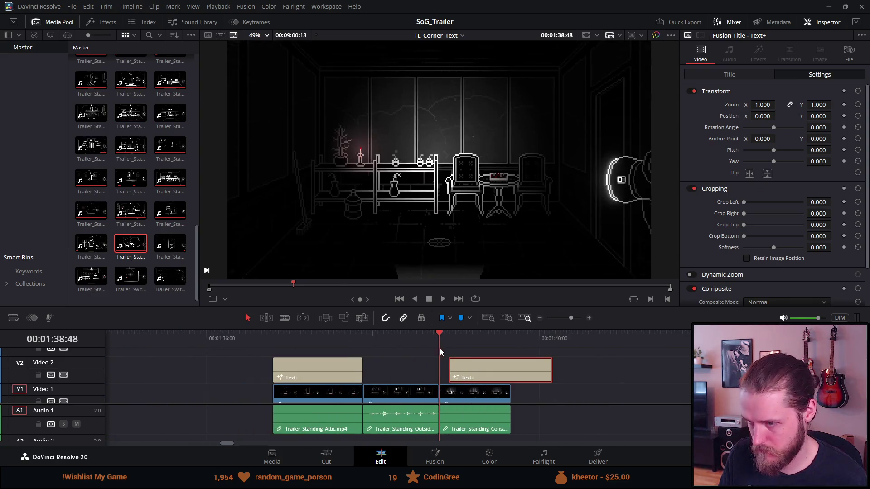
left_click_drag(483, 379, 472, 380)
left_click_drag(540, 372, 511, 373)
Preview the titles over the room clips from the first room clip.
left_click(422, 334)
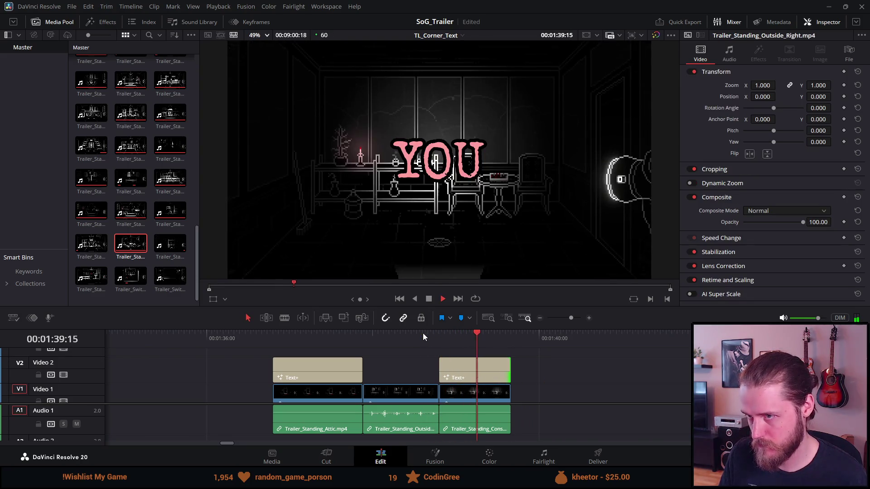
left_click(272, 339)
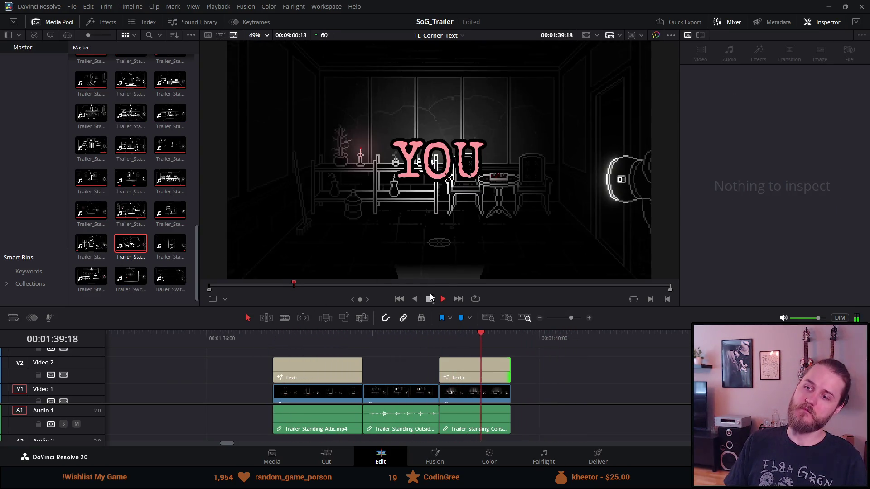
key("space")
scroll(488, 401, "up", 1)
scroll(488, 402, "down", 6)
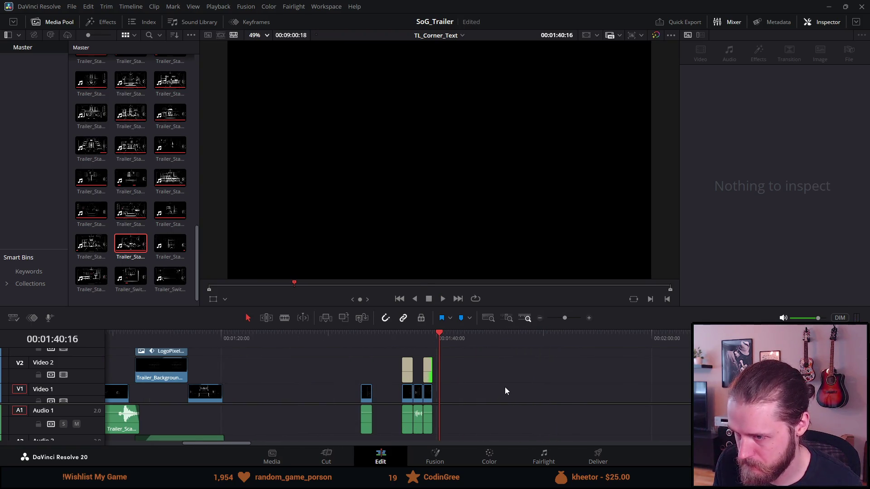
Preview the Basement Center and Basement North room clips.
scroll(505, 388, "down", 4)
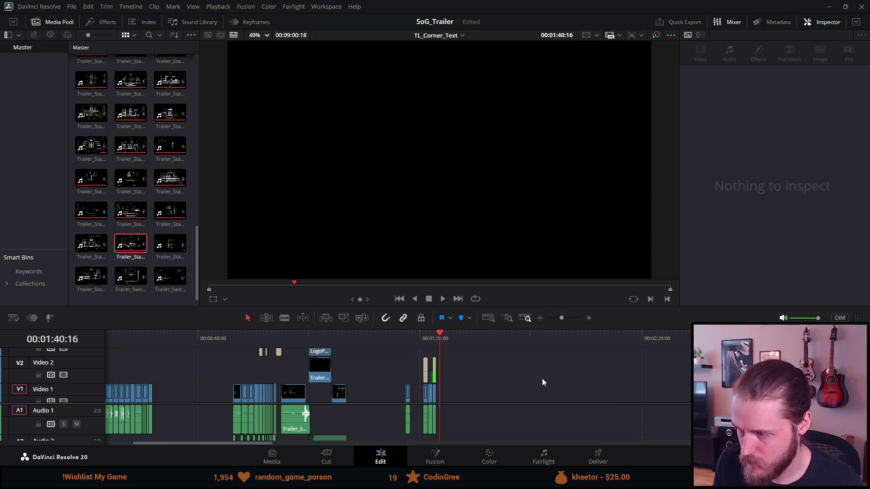
scroll(651, 368, "down", 3)
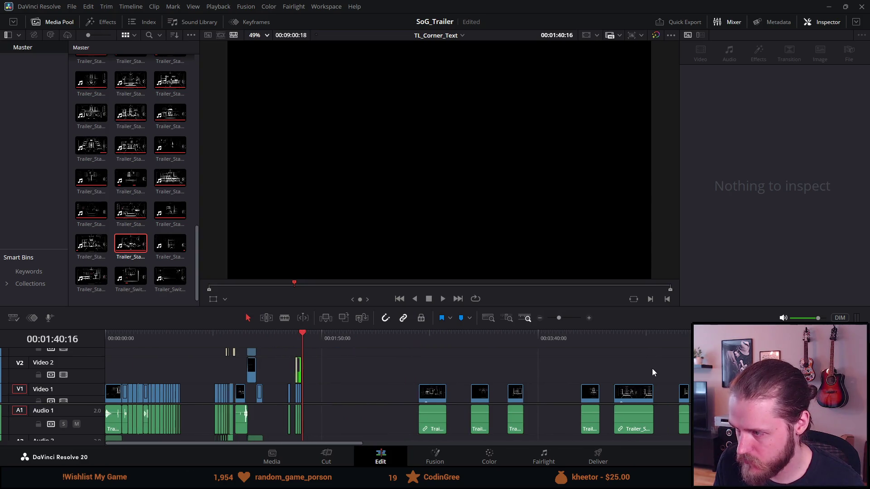
scroll(653, 371, "down", 2)
scroll(649, 369, "up", 1)
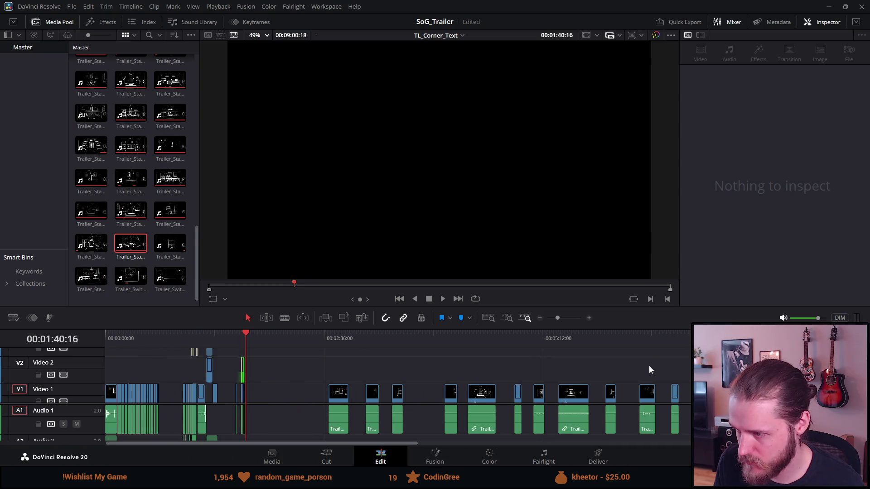
left_click_drag(324, 443, 394, 441)
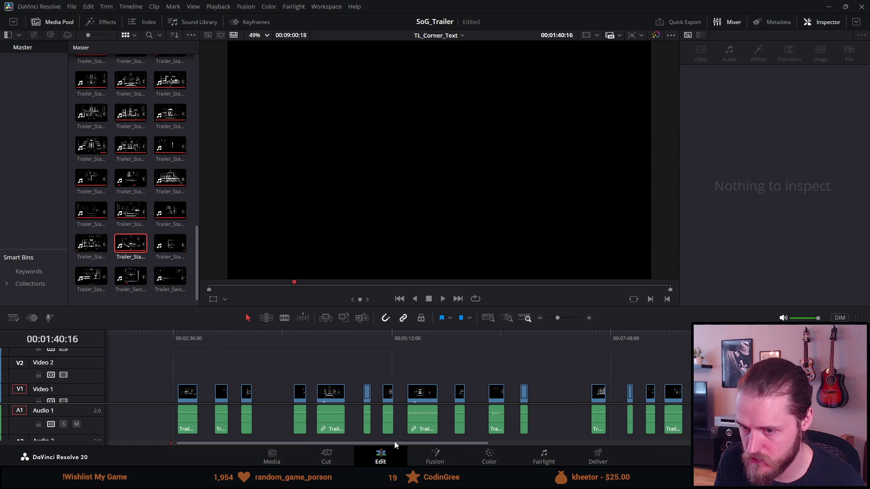
left_click(186, 344)
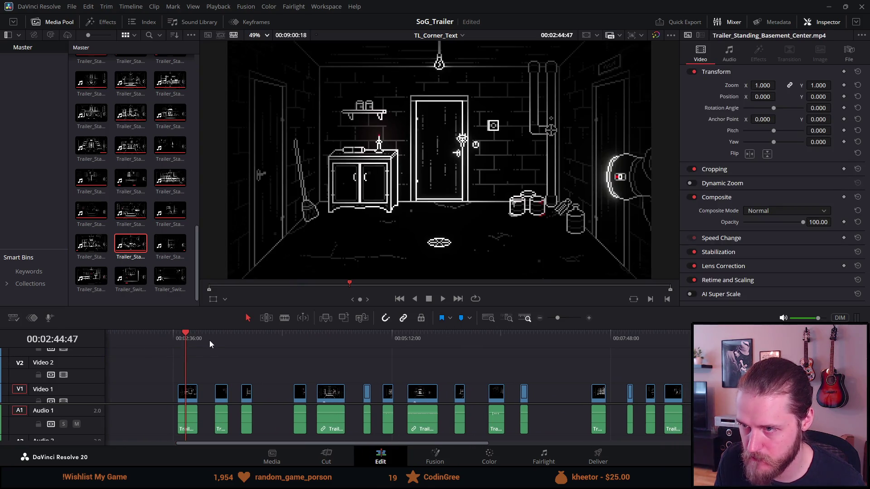
left_click(223, 338)
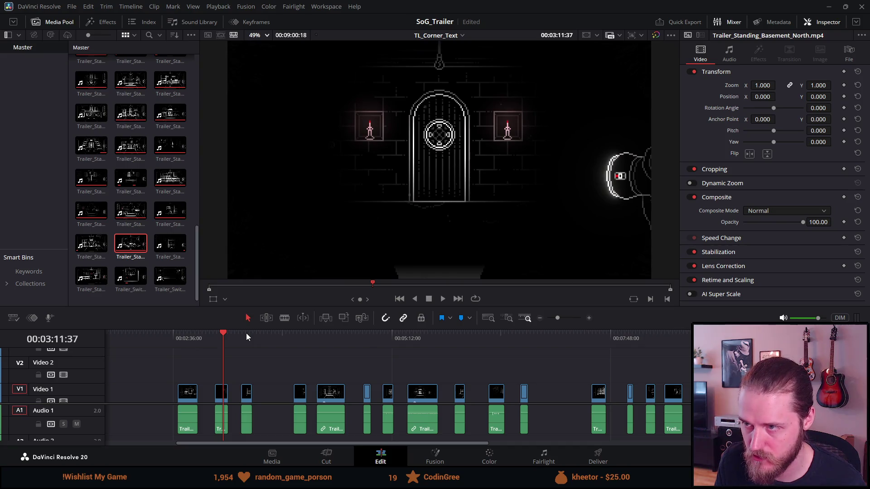
Preview the Basement South, Entrance, Garage and Library clips, playing from Library.
mouse_move(217, 397)
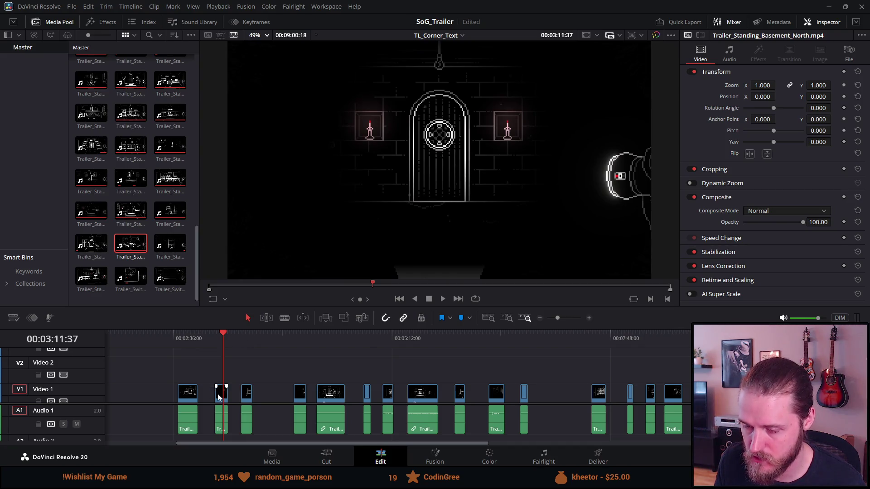
left_click(243, 337)
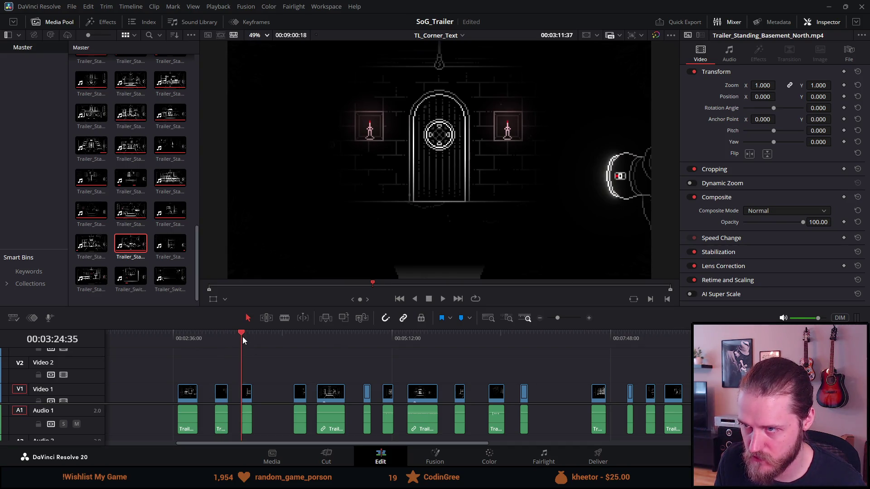
left_click(292, 335)
left_click(329, 339)
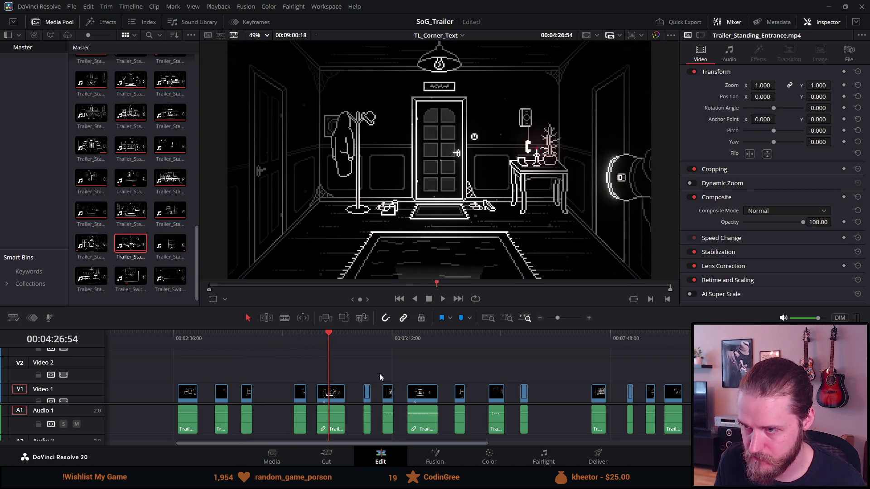
left_click(366, 338)
left_click(390, 337)
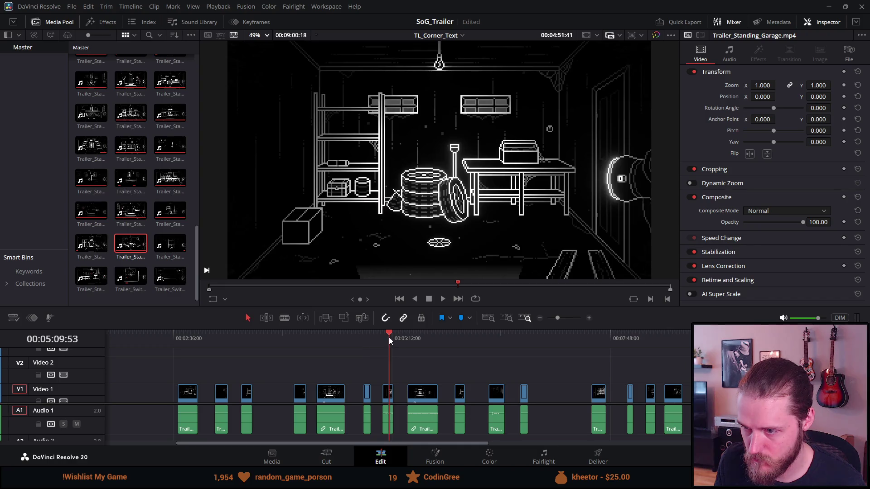
key("space")
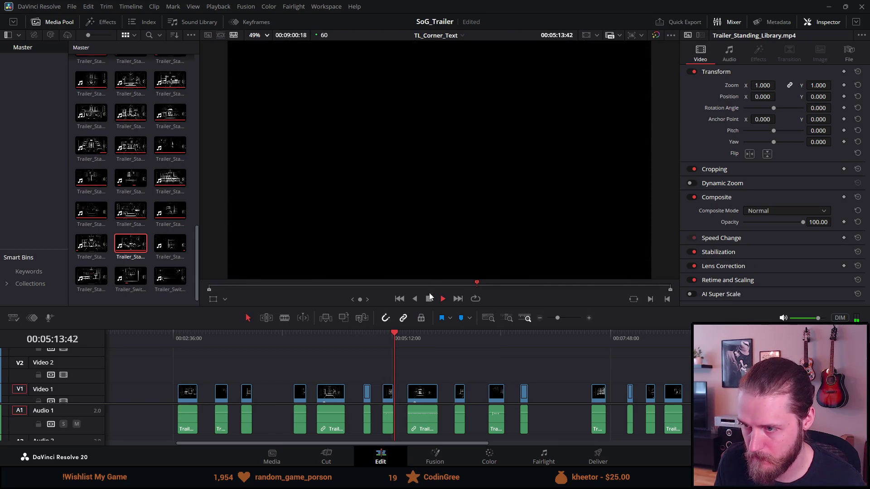
left_click(426, 299)
Preview the Livingroom, Office and Outside Corner clips.
left_click(422, 336)
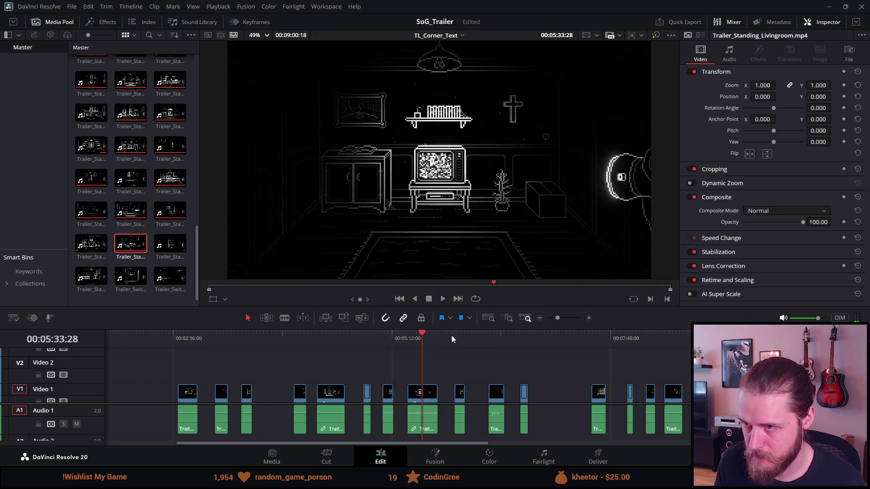
key("space")
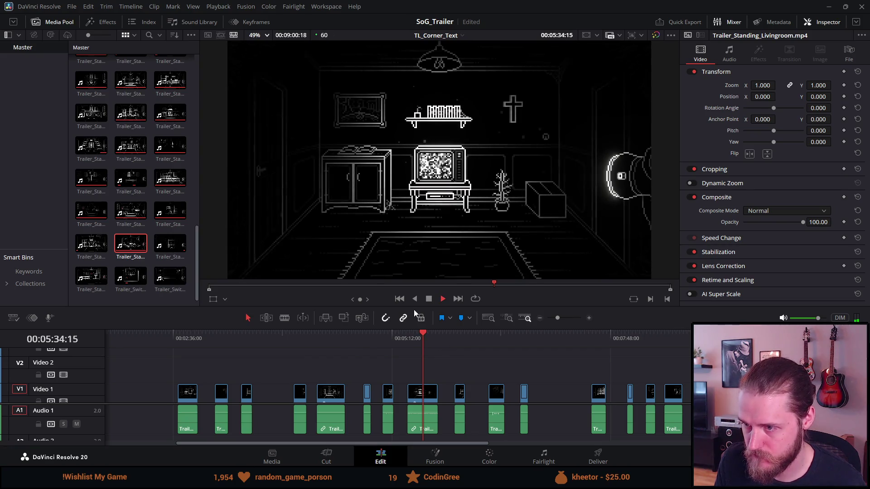
left_click(454, 339)
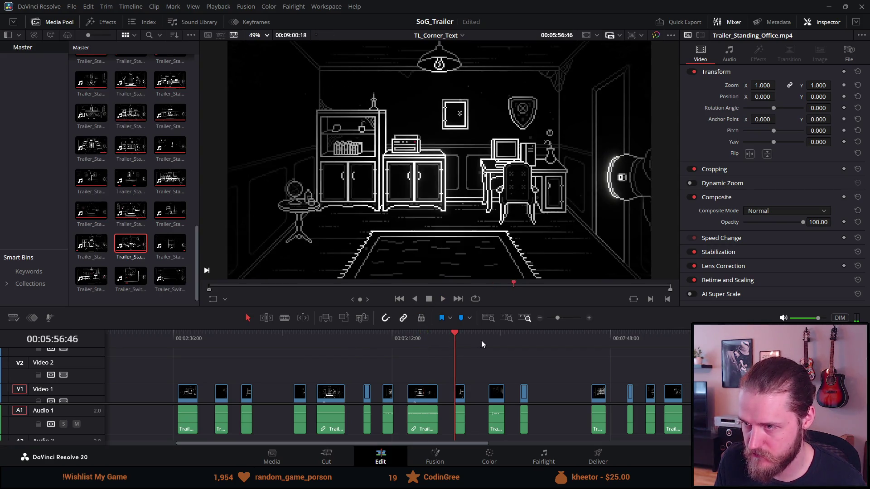
left_click(483, 338)
left_click(491, 339)
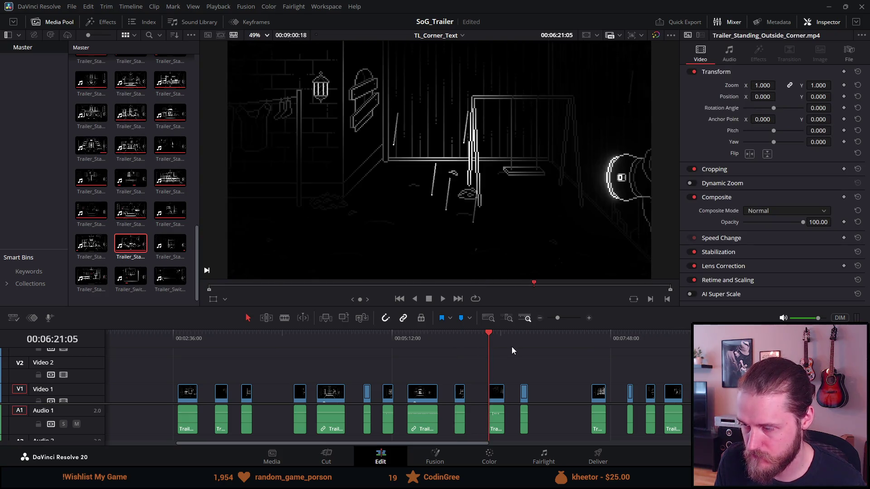
left_click(515, 345)
left_click(494, 336)
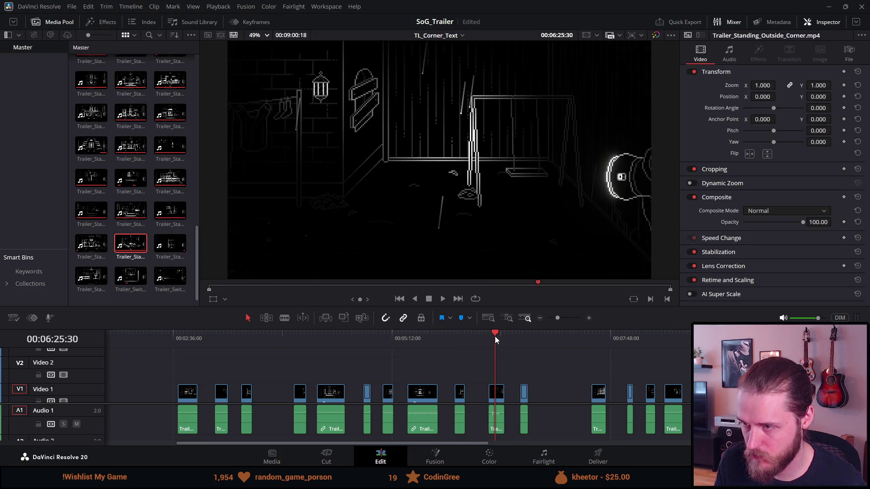
Move the Outside Corner, Library and Livingroom clips left toward the timeline start.
left_click_drag(498, 400, 160, 392)
left_click(333, 401)
left_click(335, 342)
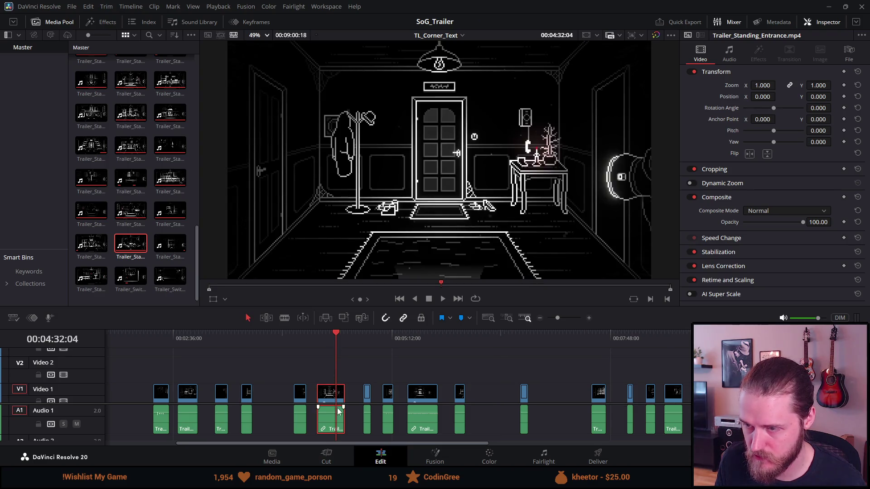
left_click(363, 334)
left_click_drag(363, 333, 384, 333)
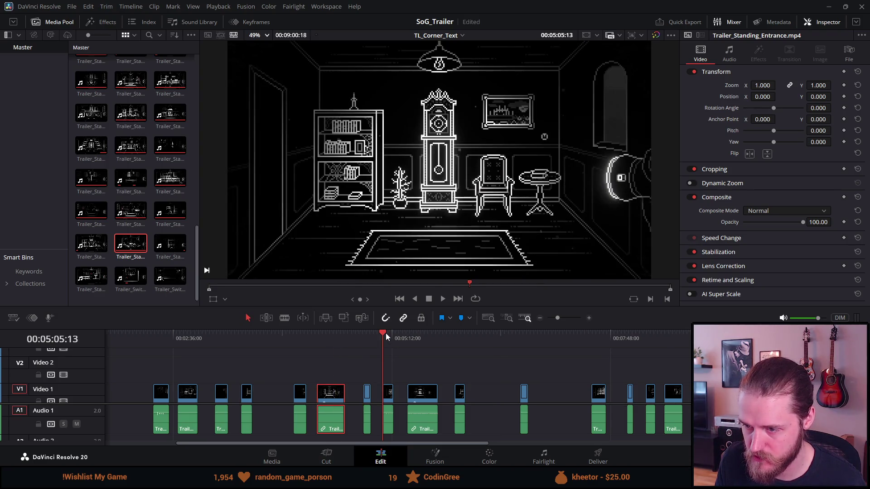
left_click_drag(391, 400, 149, 392)
left_click(423, 341)
left_click_drag(419, 399, 125, 391)
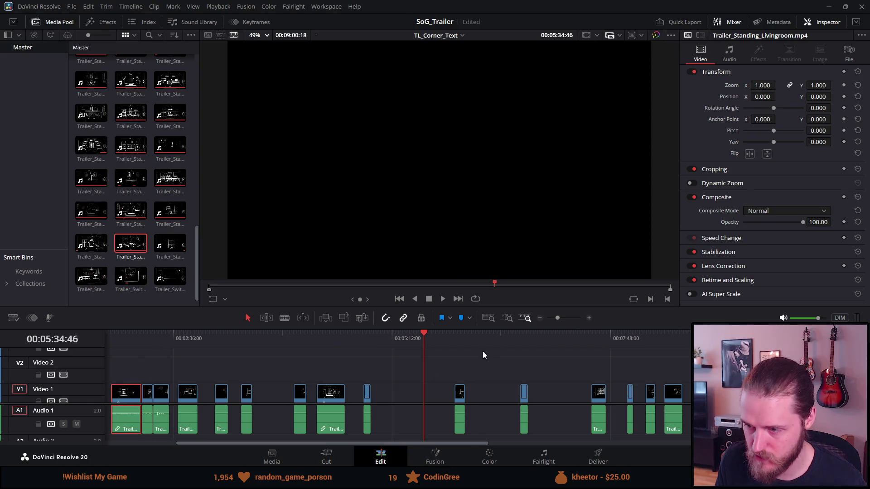
Preview the later room clips, from the barrel shot to the washing-machine room.
left_click(460, 336)
left_click(520, 334)
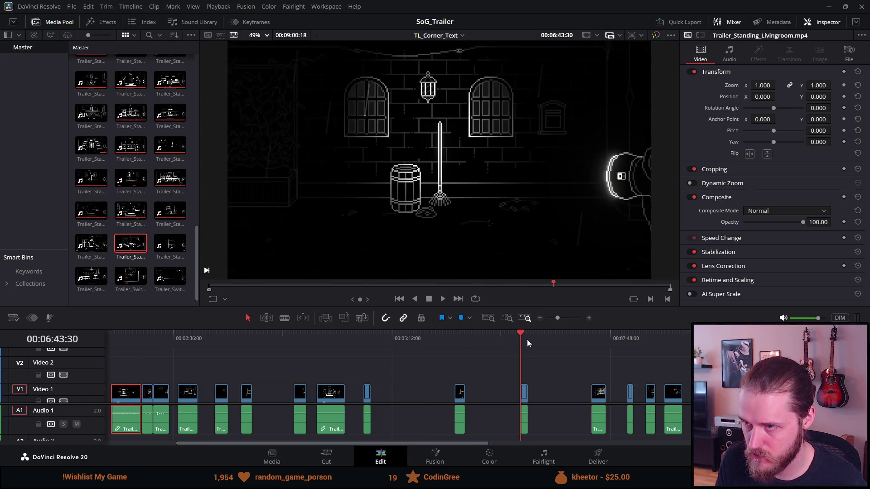
left_click(591, 338)
left_click(626, 338)
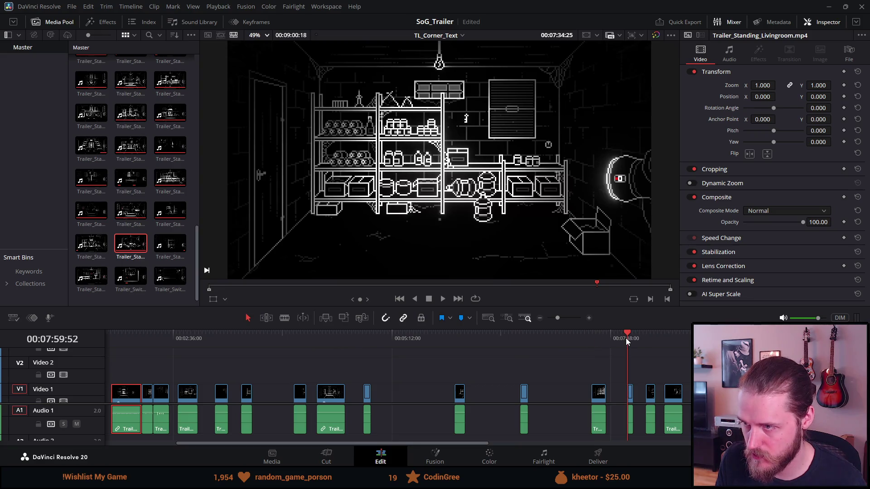
left_click(647, 341)
left_click(664, 338)
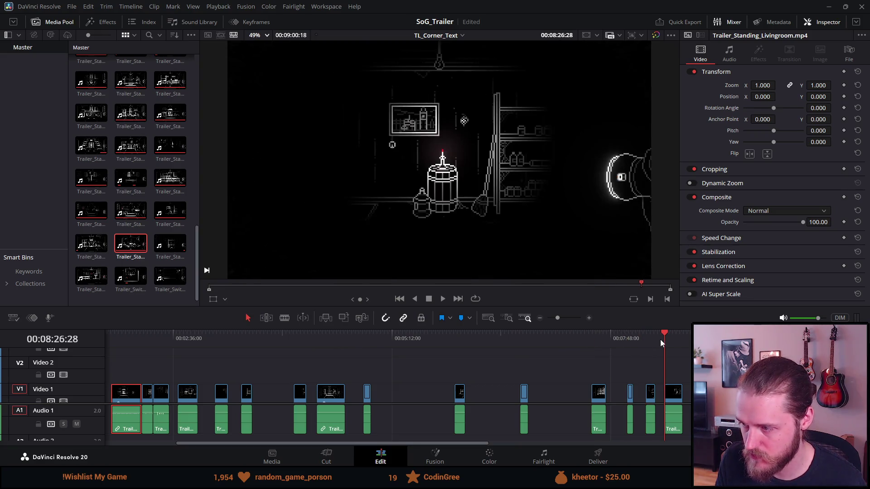
left_click(697, 338)
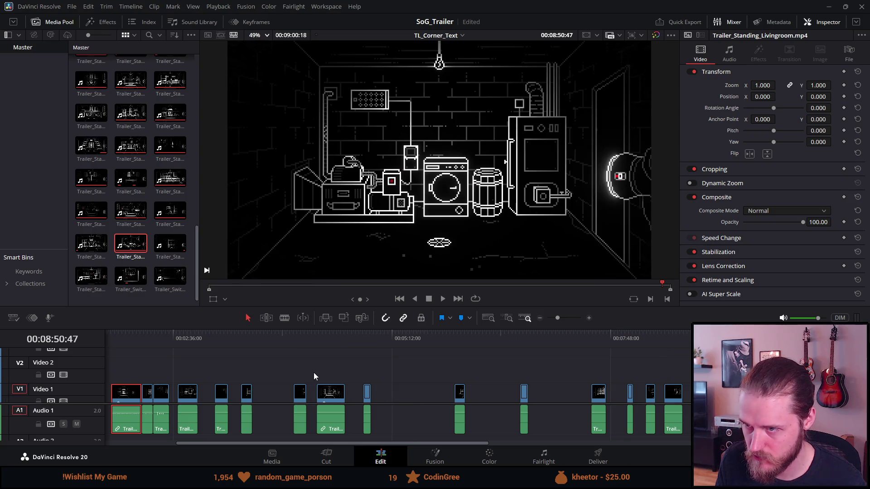
key("space")
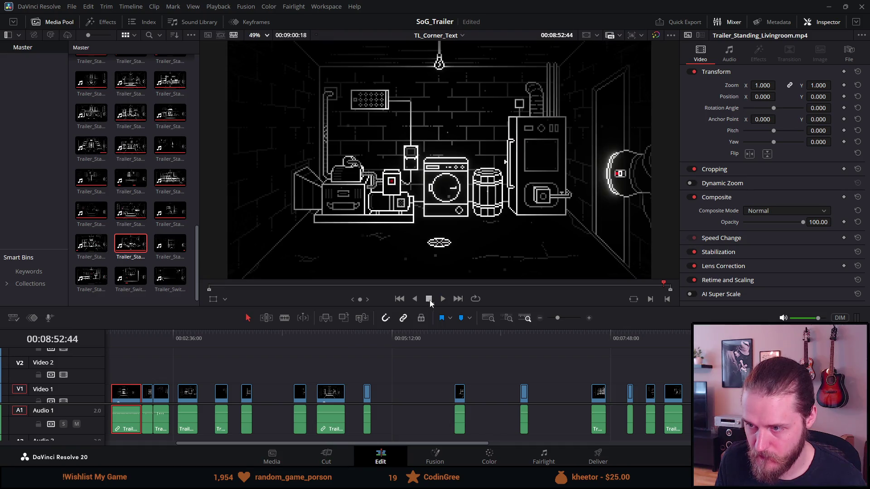
left_click(154, 335)
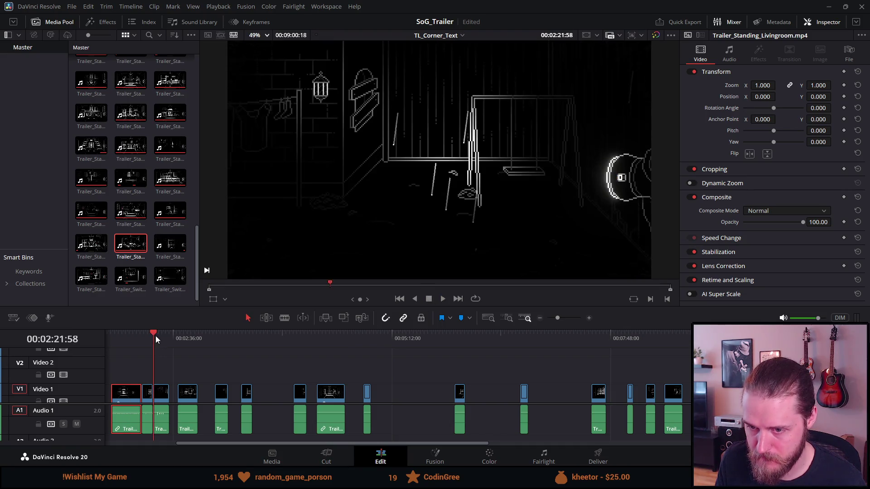
Play back the sequence around the title shots near 01:37 to review the edit.
scroll(145, 370, "up", 5)
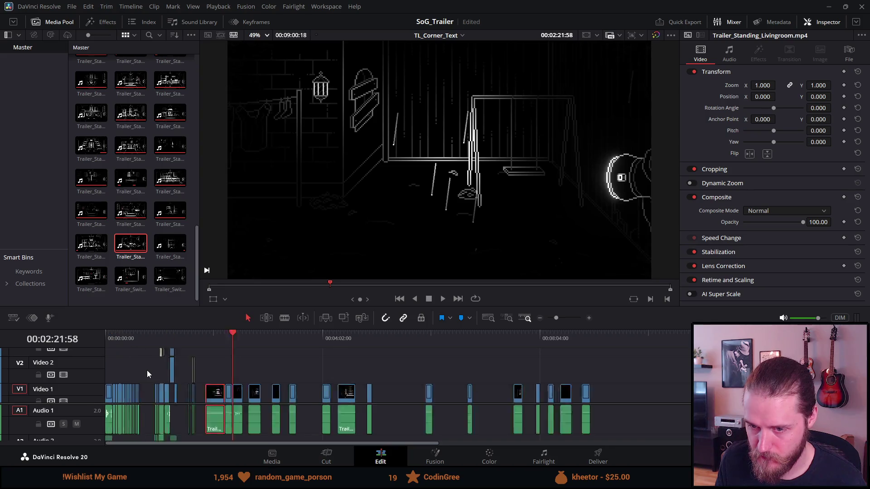
left_click(354, 337)
key("space")
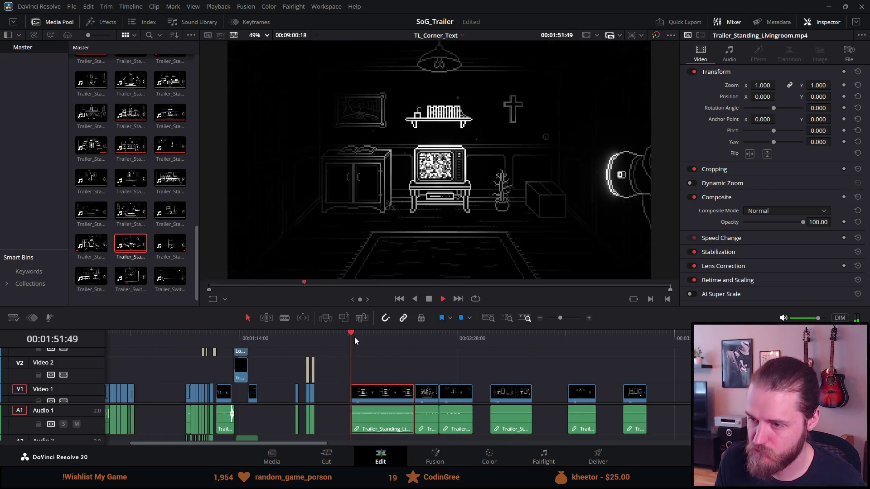
left_click(413, 333)
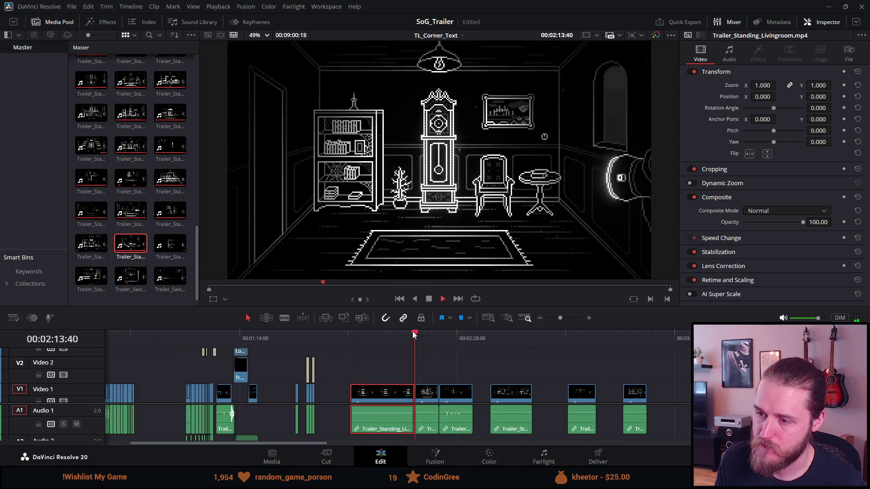
left_click(466, 344)
left_click(307, 349)
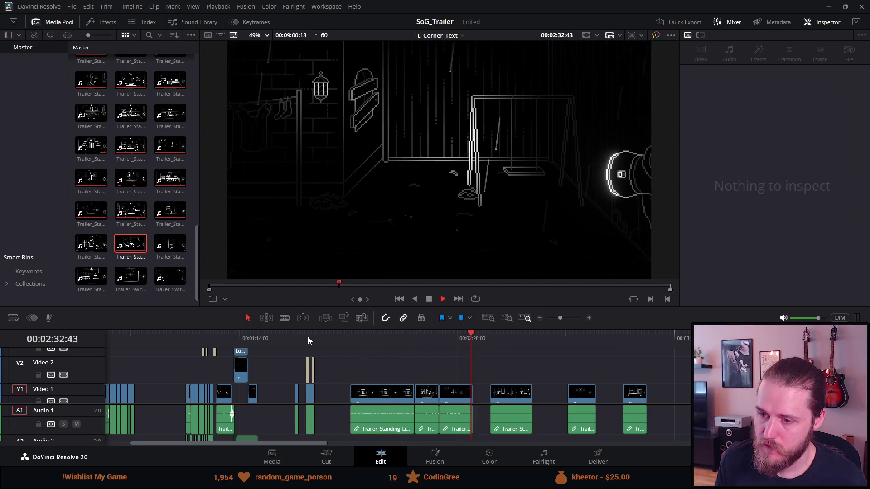
left_click(308, 336)
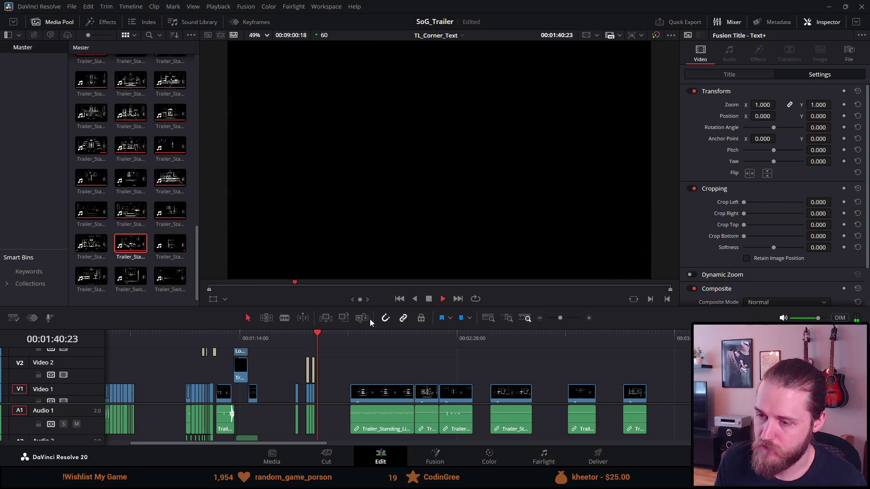
left_click(428, 299)
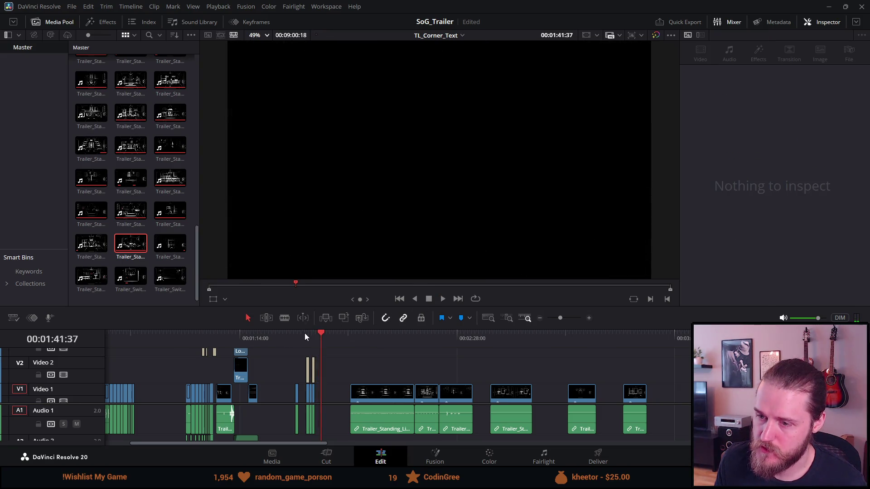
left_click(305, 335)
key("space")
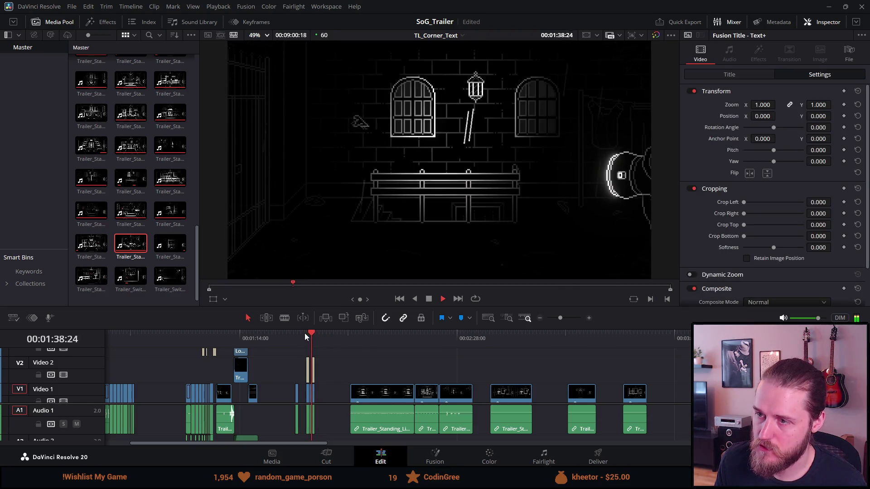
left_click(428, 299)
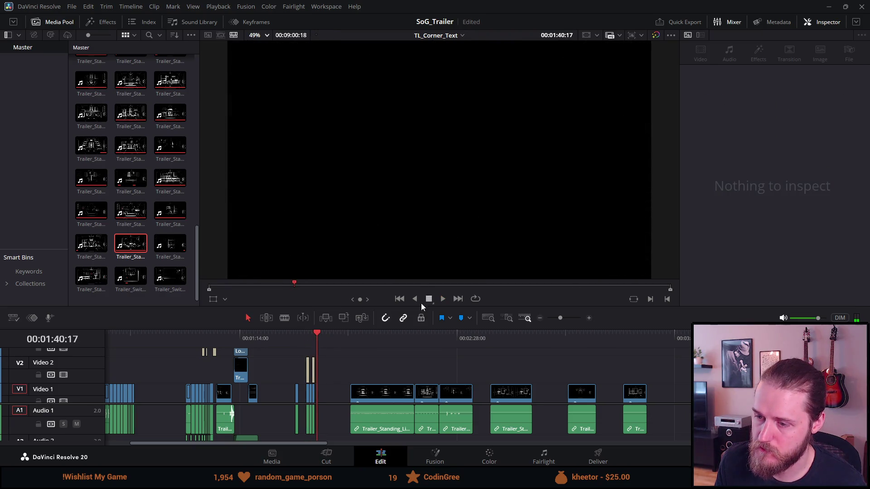
Move the Trailer_Standing_Library clip earlier, near the title shots.
left_click(385, 335)
left_click(407, 336)
left_click(414, 337)
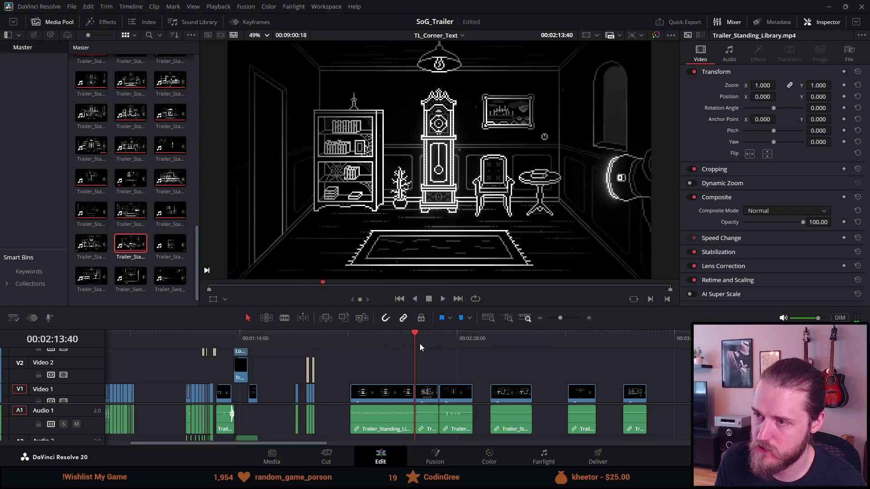
left_click(460, 341)
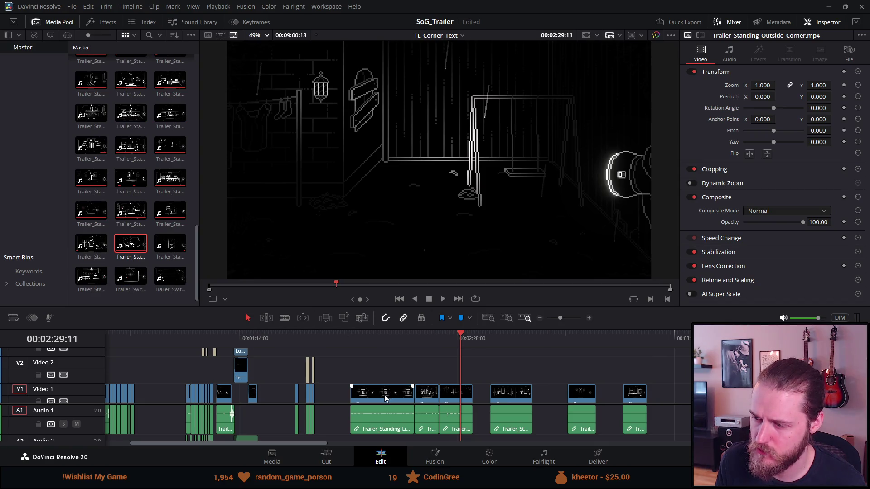
left_click_drag(385, 397, 693, 390)
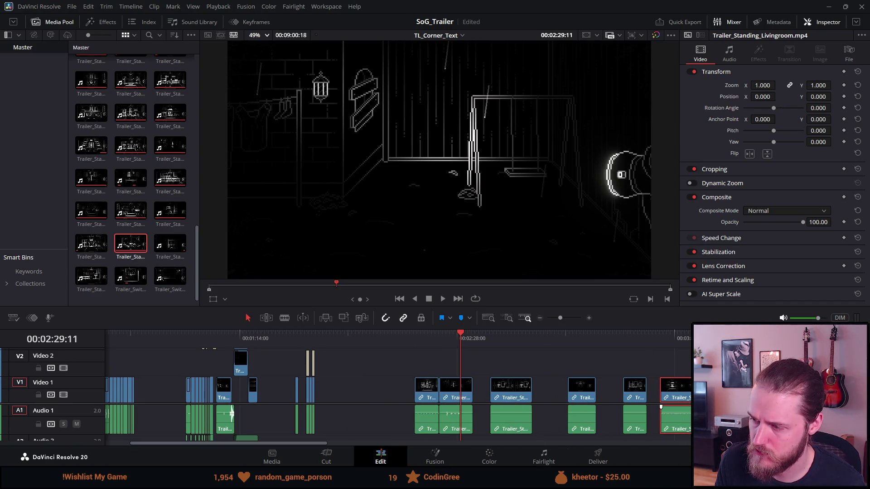
mouse_move(418, 394)
left_mouse_down()
mouse_move(375, 390)
mouse_move(431, 390)
mouse_move(333, 389)
left_mouse_up()
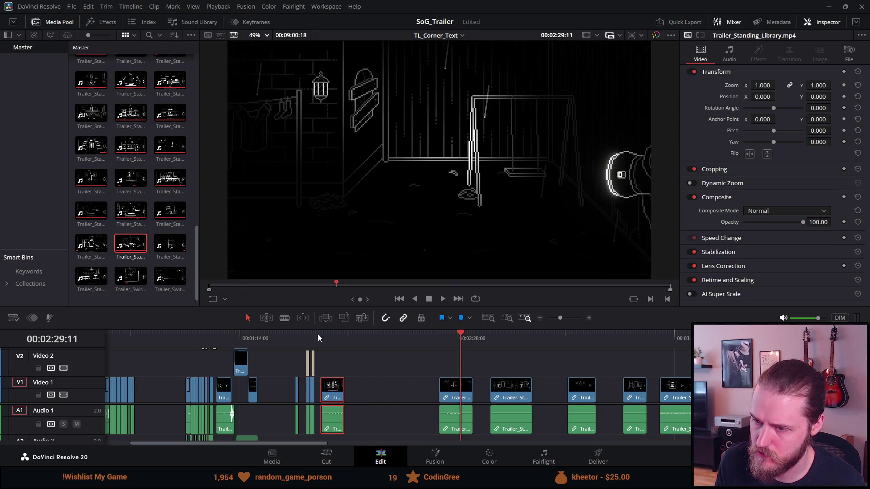
left_click(317, 334)
Butt the Library clip against the previous clip and play back the new cut.
key("shift+z")
key("ctrl+equal")
key("ctrl+equal")
key("ctrl+equal")
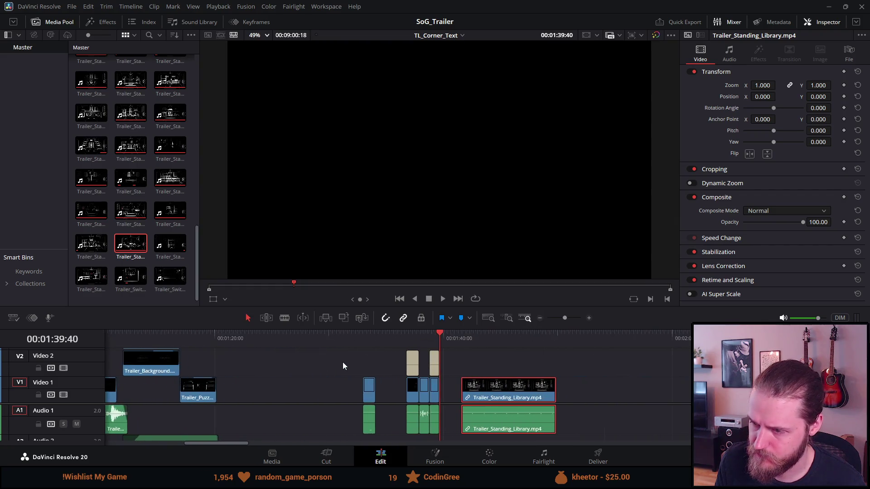
left_click_drag(549, 398, 476, 394)
key("space")
left_click(430, 301)
Trim the Library clip's start and end down to a short cut.
left_click_drag(441, 334, 461, 343)
mouse_move(445, 389)
left_mouse_down()
mouse_move(466, 389)
mouse_move(455, 389)
left_mouse_up()
left_click(441, 339)
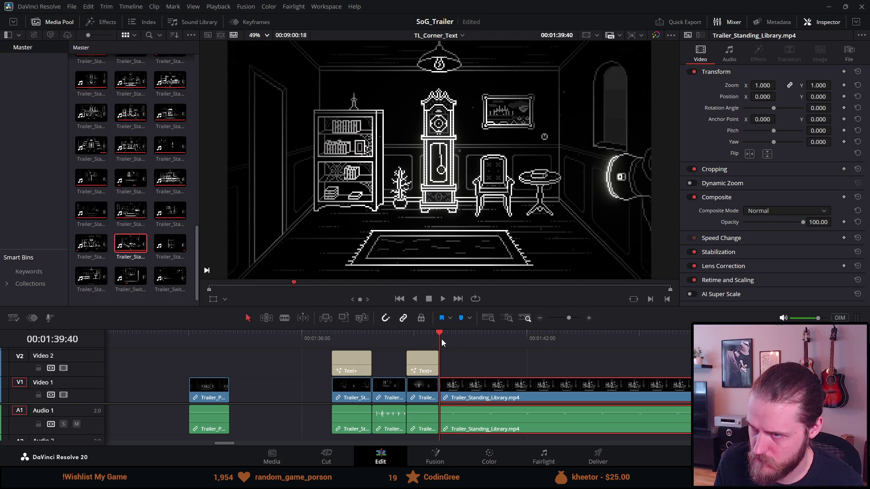
key("space")
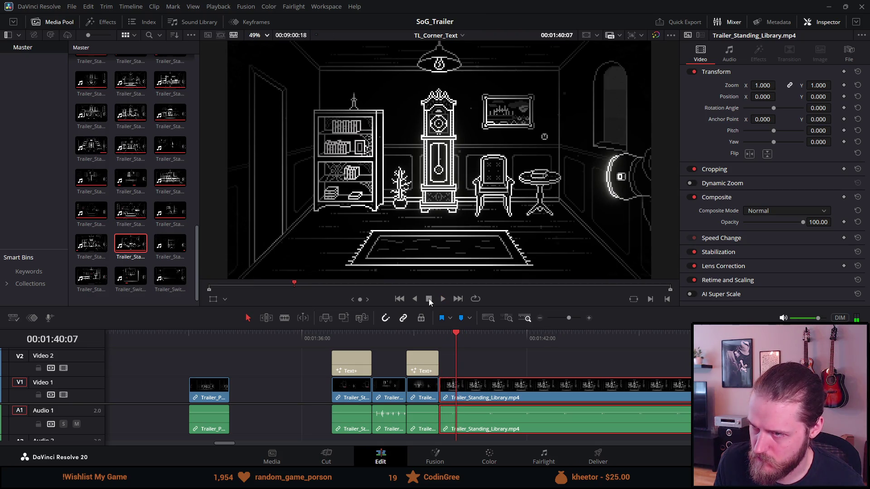
left_click(428, 298)
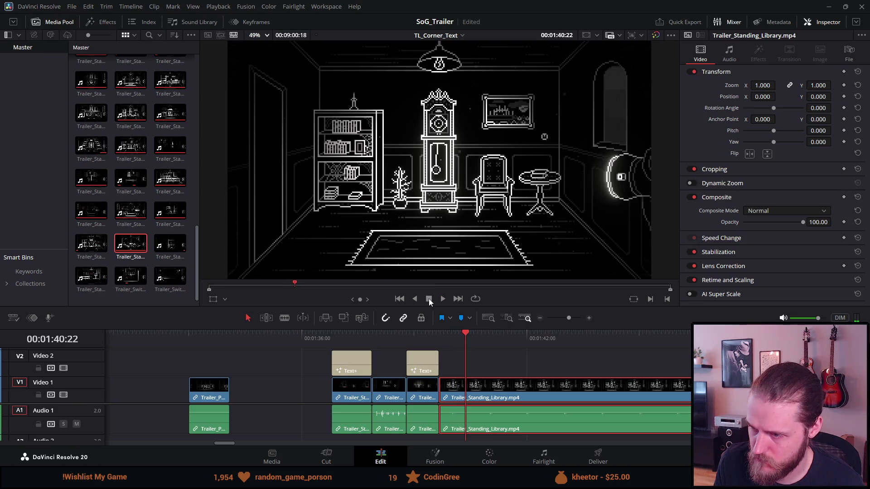
left_click_drag(725, 385, 463, 371)
Play back the edited sequence from just before the title shots.
left_click(332, 336)
key("space")
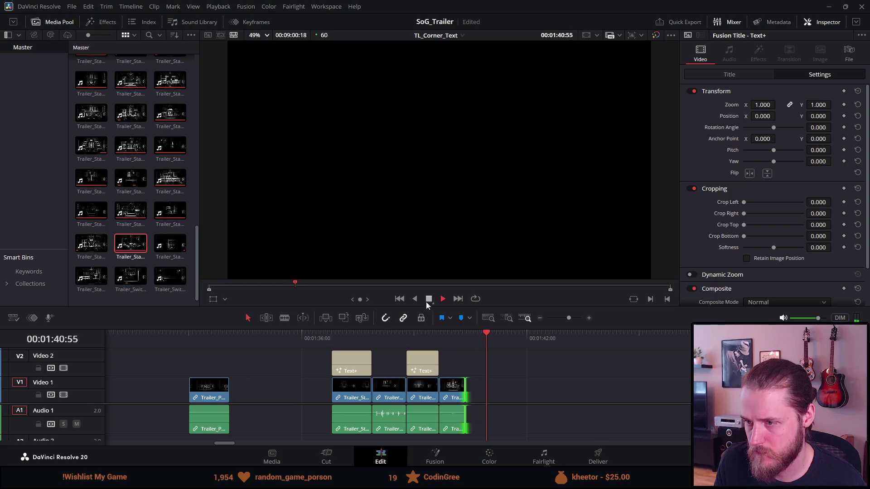
left_click(427, 299)
scroll(496, 430, "down", 3)
scroll(487, 426, "down", 2)
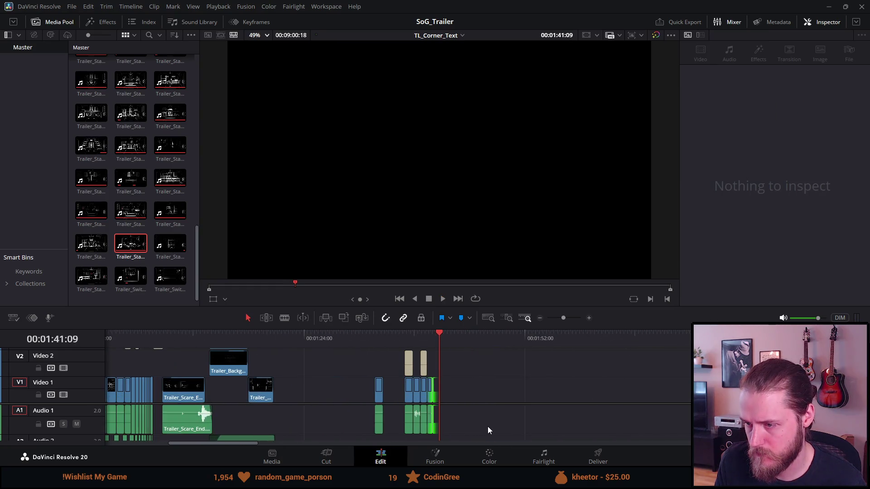
Move the Trailer_Standing_Outside_Corner clip left to close the gap before it.
key("Down")
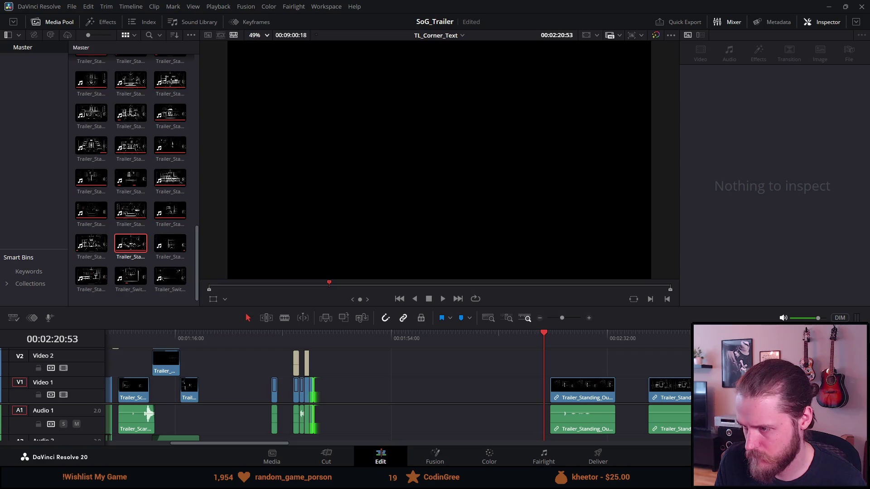
scroll(399, 394, "right", 2)
left_click(529, 341)
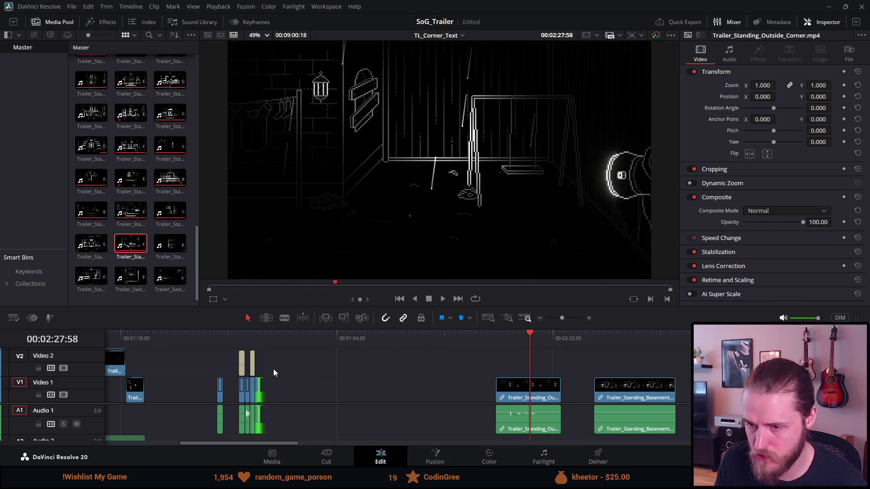
left_click_drag(522, 397, 324, 384)
Preview the arched-door basement, basement south and living room clips.
left_click(637, 343)
scroll(558, 405, "up", 3)
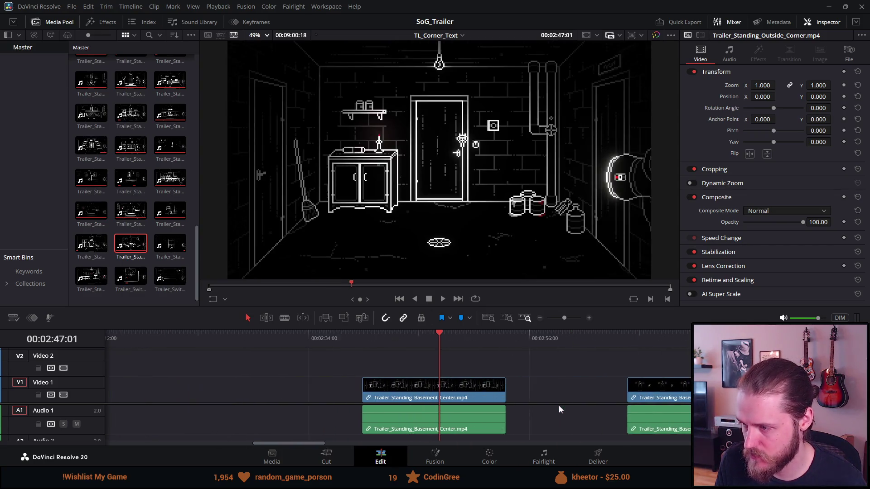
scroll(558, 405, "down", 3)
left_click(542, 332)
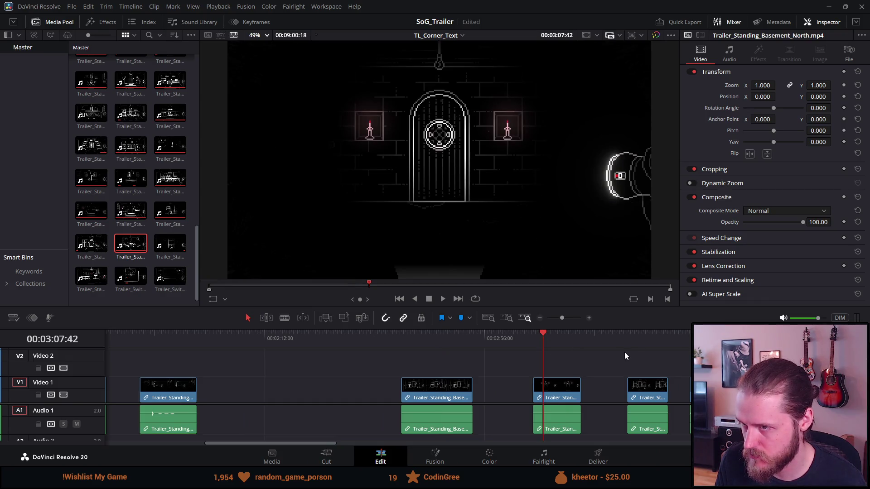
left_click(642, 335)
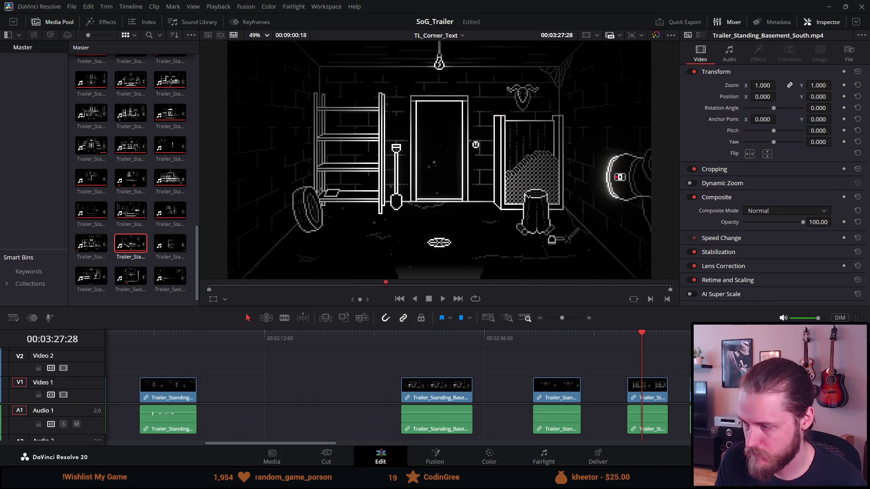
left_click(733, 336)
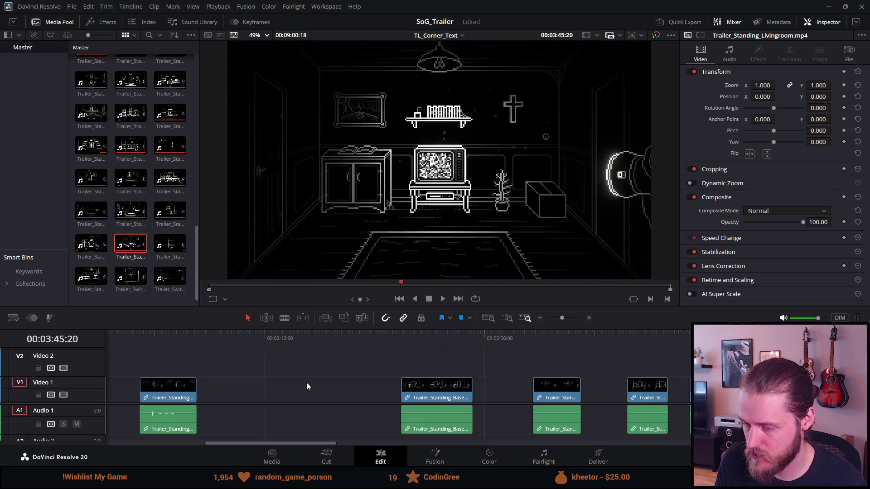
scroll(124, 412, "down", 2)
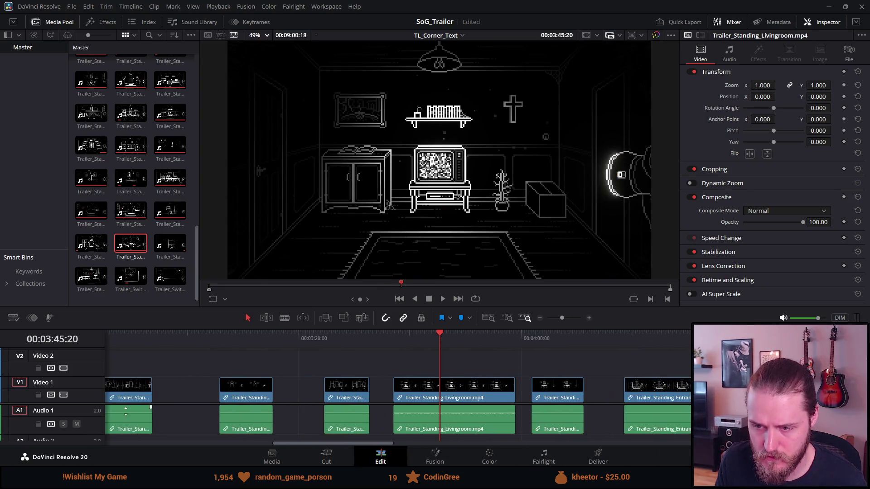
scroll(136, 410, "down", 3)
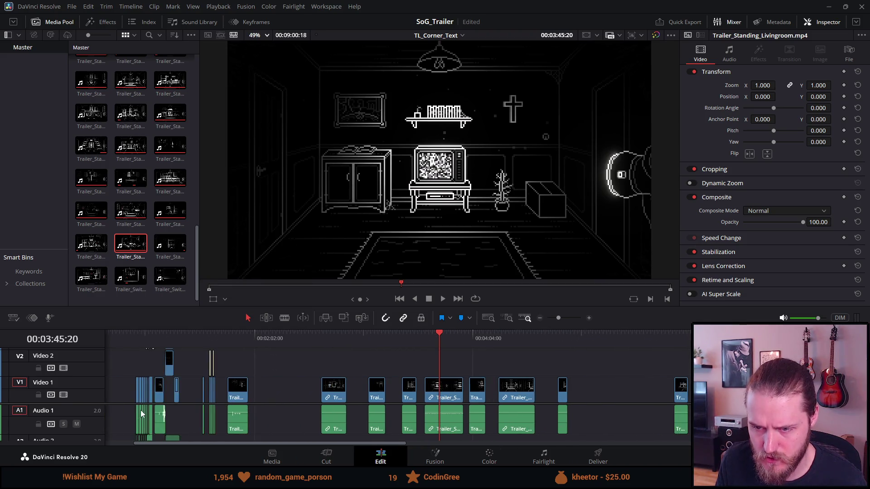
scroll(140, 409, "up", 1)
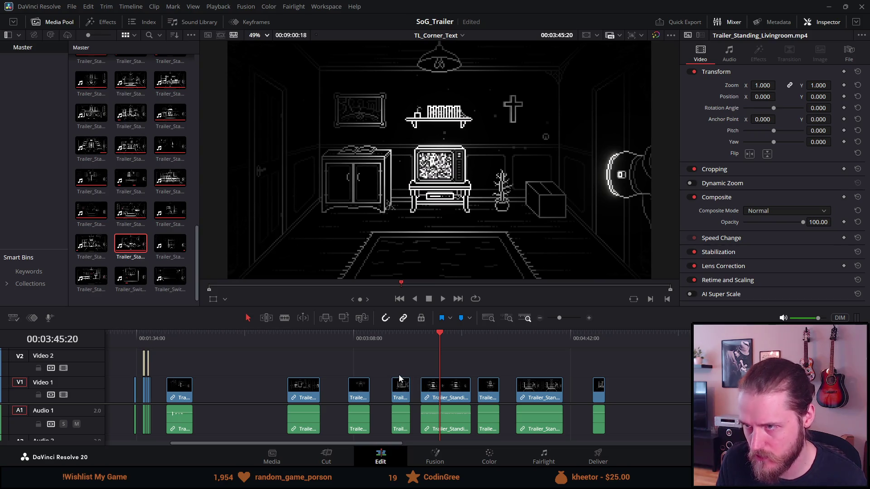
scroll(317, 398, "down", 2)
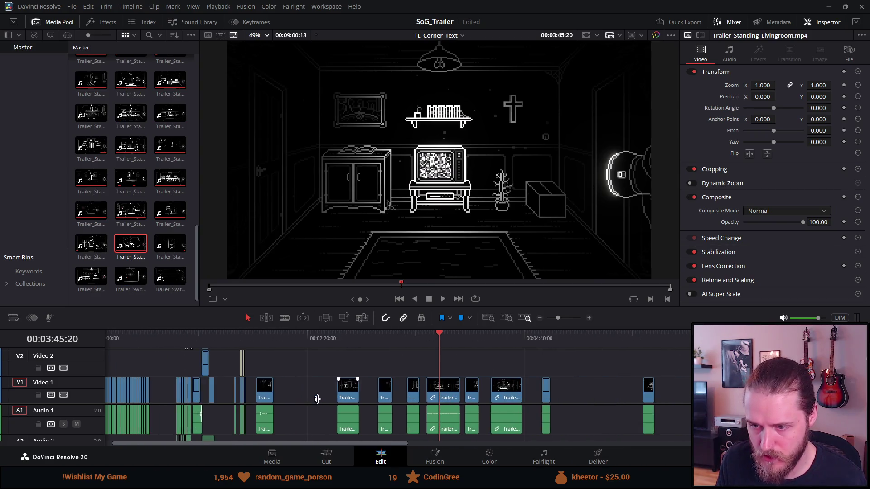
scroll(214, 350, "up", 2)
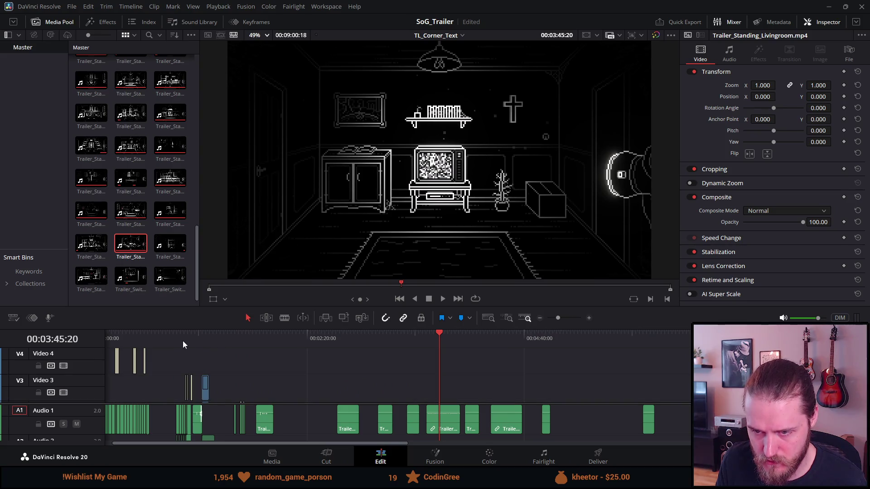
Move the small ARE title on Video 3 over the living room shot and play it back.
left_click(196, 358)
scroll(198, 357, "up", 3)
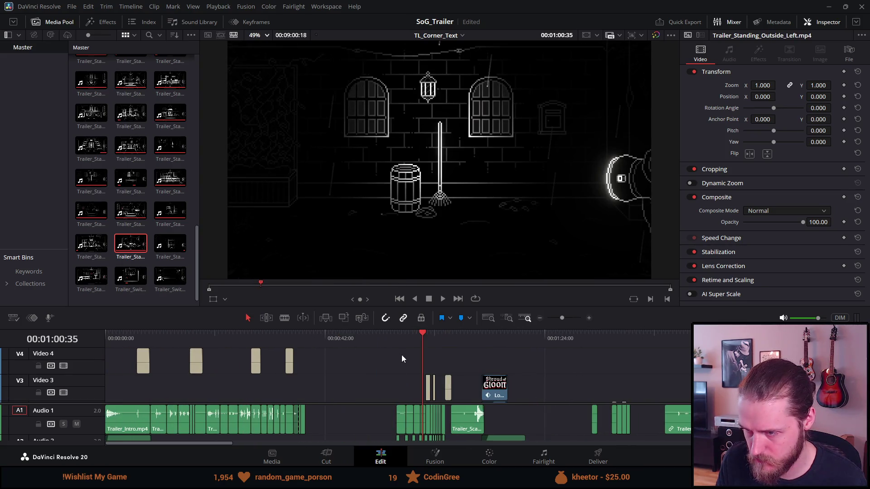
left_click(430, 390)
scroll(431, 389, "right", 5)
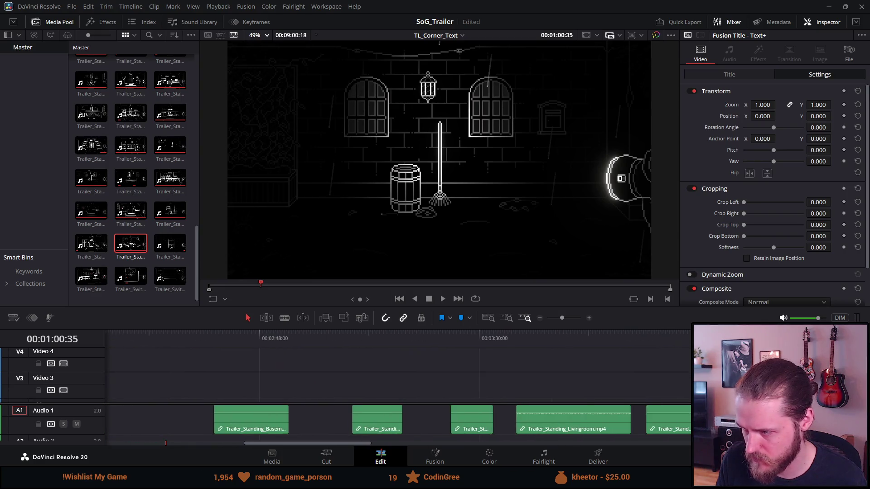
left_click_drag(693, 377, 475, 377)
left_click(472, 343)
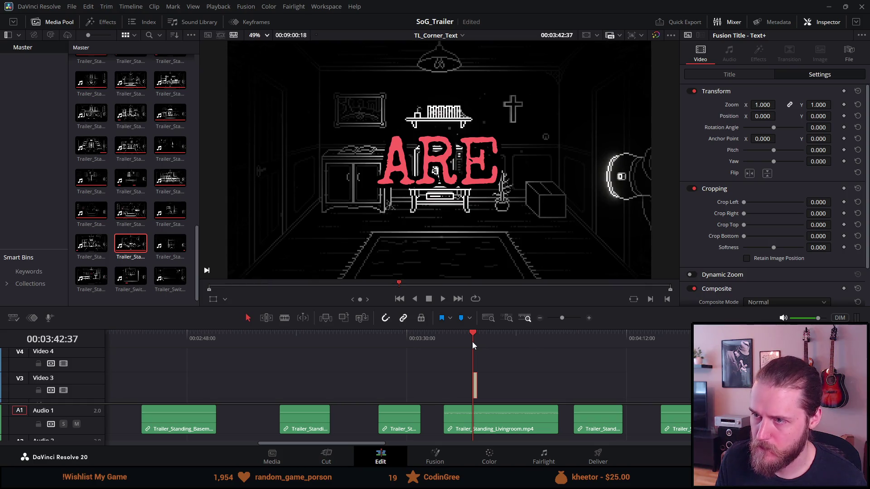
key("space")
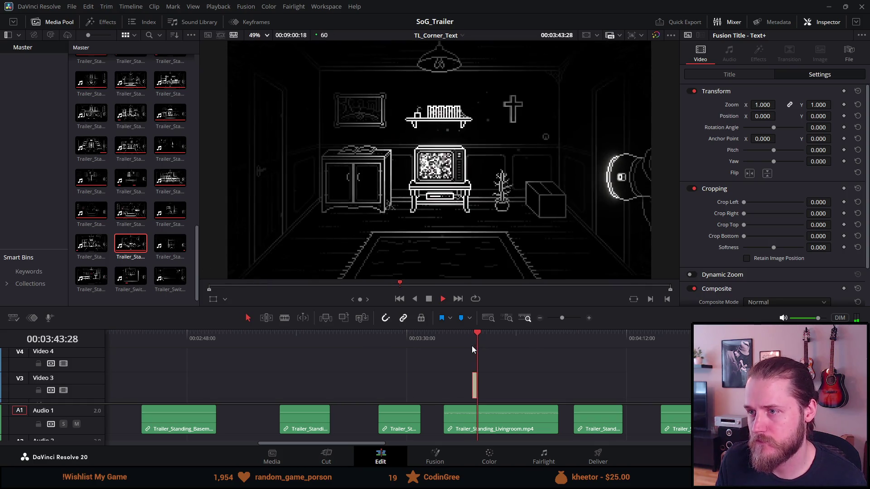
left_click(470, 344)
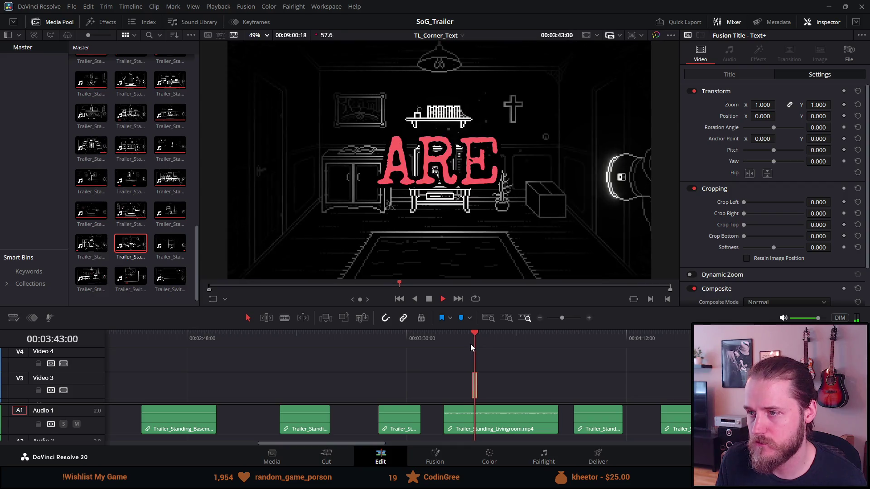
left_click(470, 344)
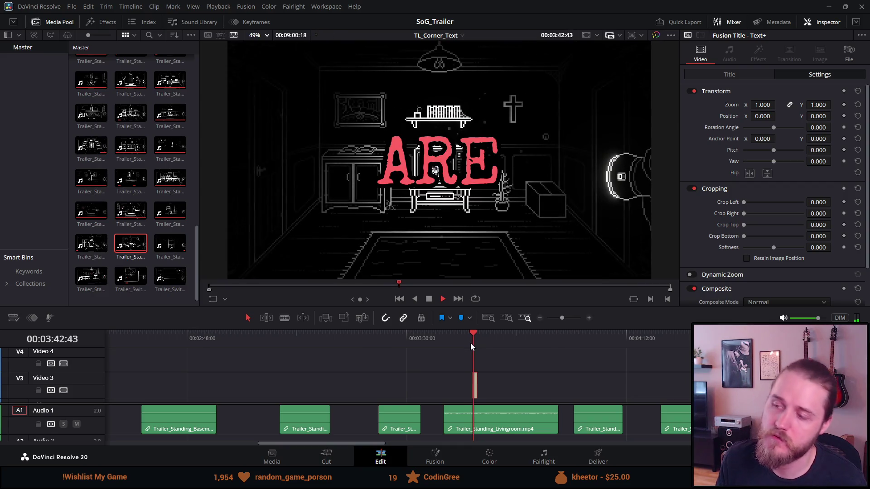
left_click(427, 300)
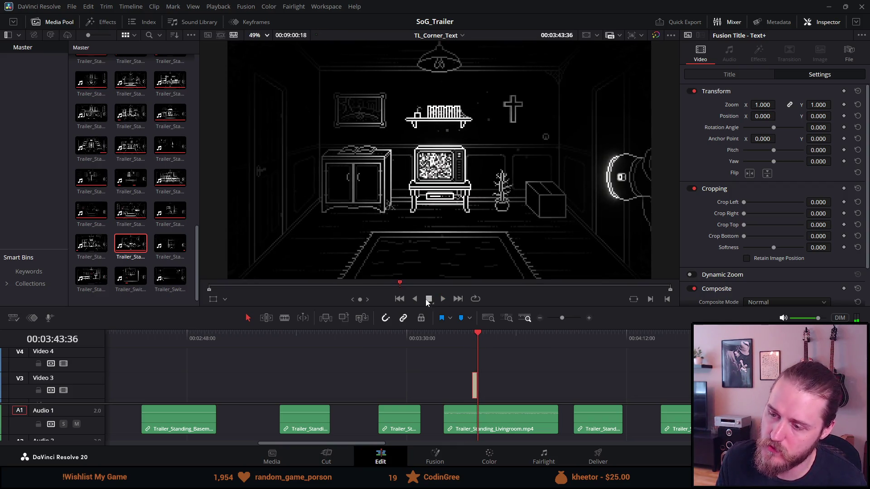
Drag the ARE title to 03:10:24, then over the basement shot, then much earlier near 1:50.
left_click(386, 342)
left_click(304, 346)
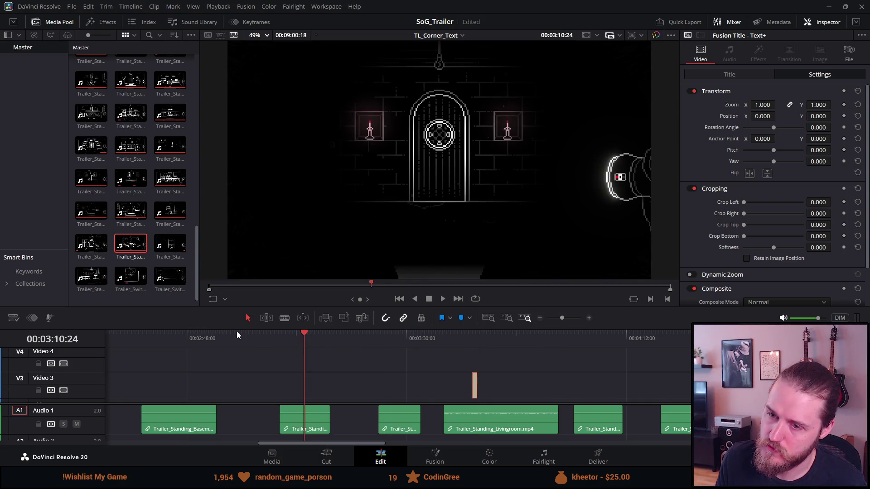
mouse_move(474, 385)
left_mouse_down()
mouse_move(281, 382)
mouse_move(307, 384)
left_mouse_up()
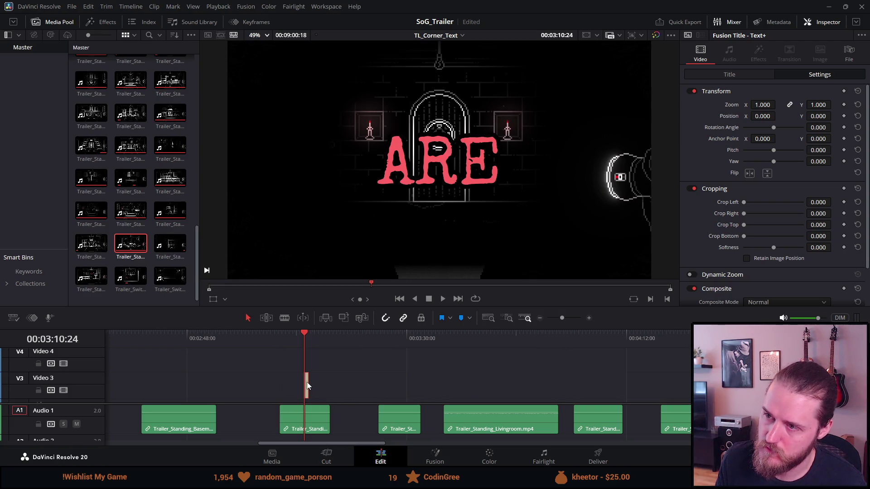
left_click(169, 338)
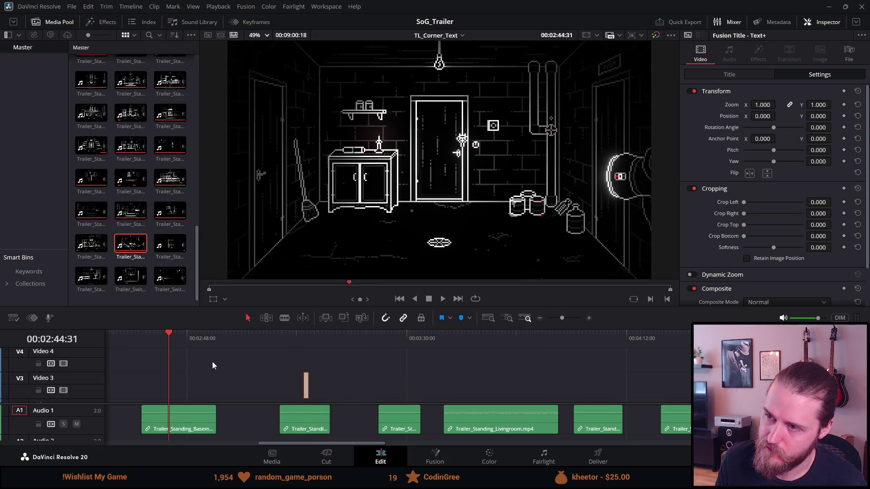
left_click_drag(308, 388, 172, 388)
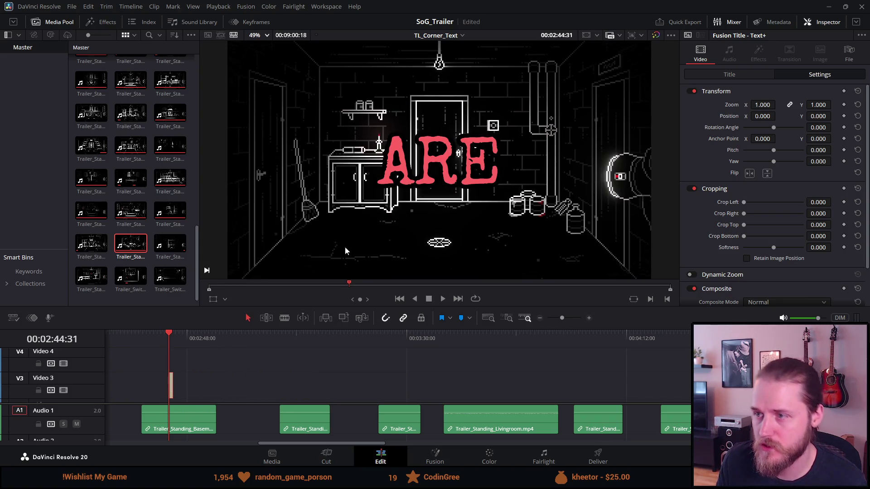
scroll(295, 331, "up", 3)
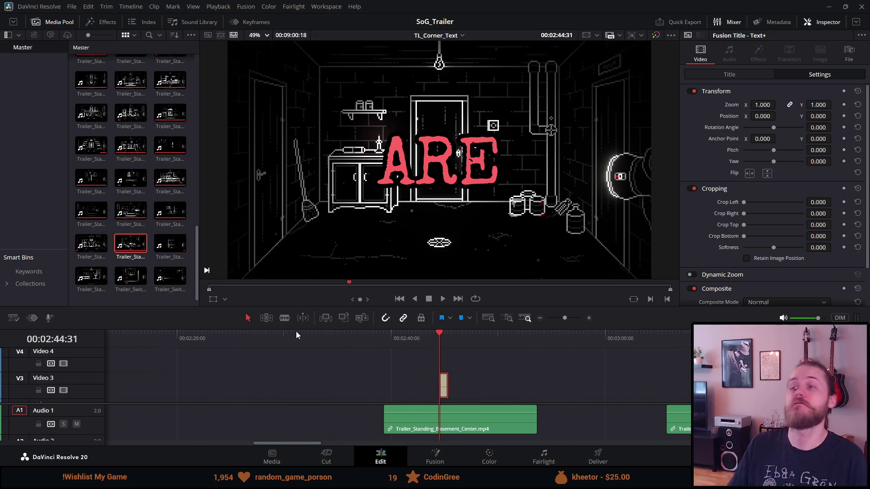
scroll(298, 332, "down", 3)
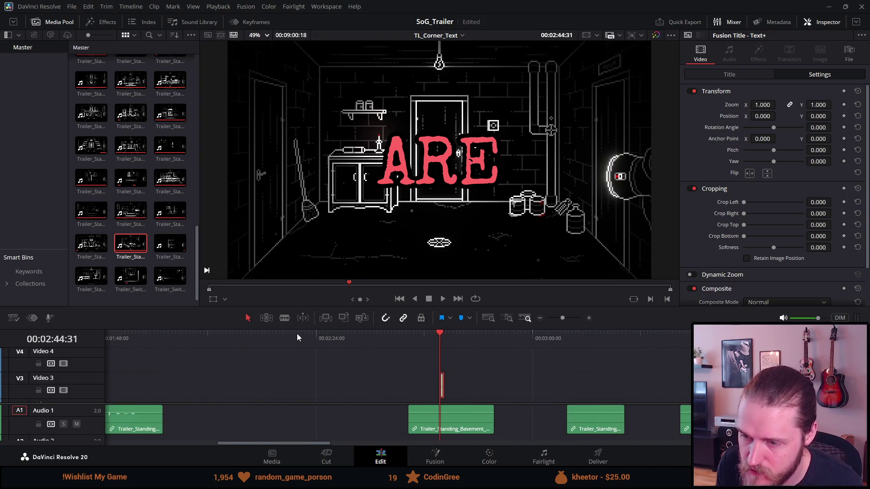
scroll(297, 335, "down", 2)
left_click_drag(440, 388, 230, 396)
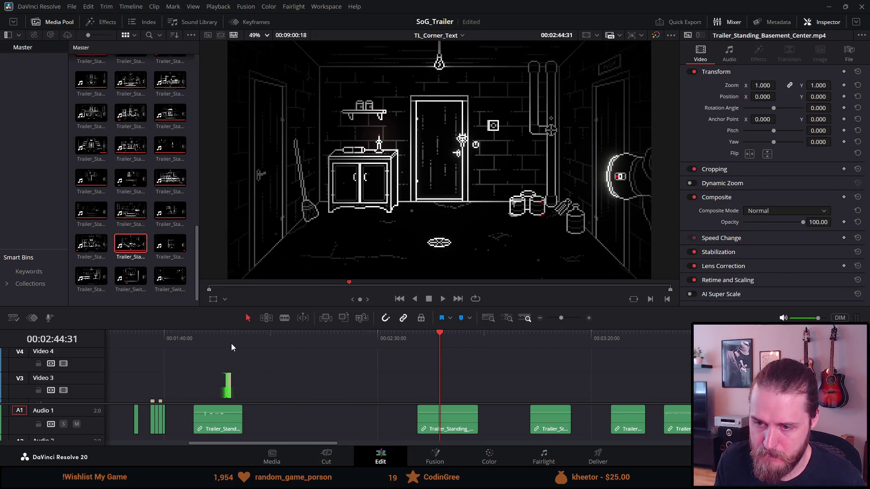
Line the playhead up with the ARE title and preview the surrounding section.
left_click(231, 347)
left_click(225, 345)
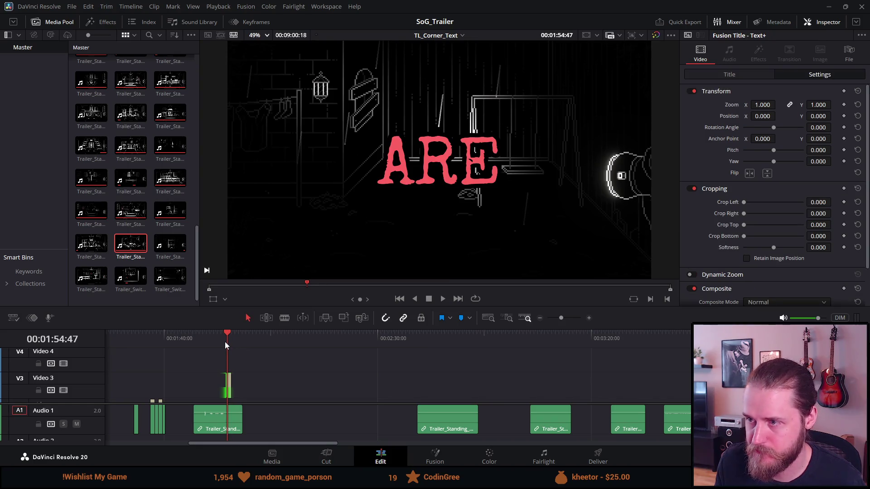
scroll(234, 435, "up", 5)
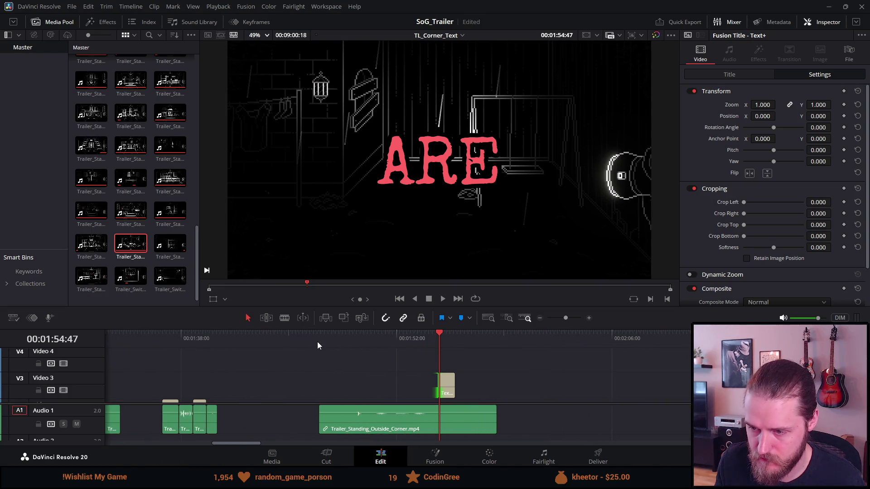
left_click(341, 342)
key("space")
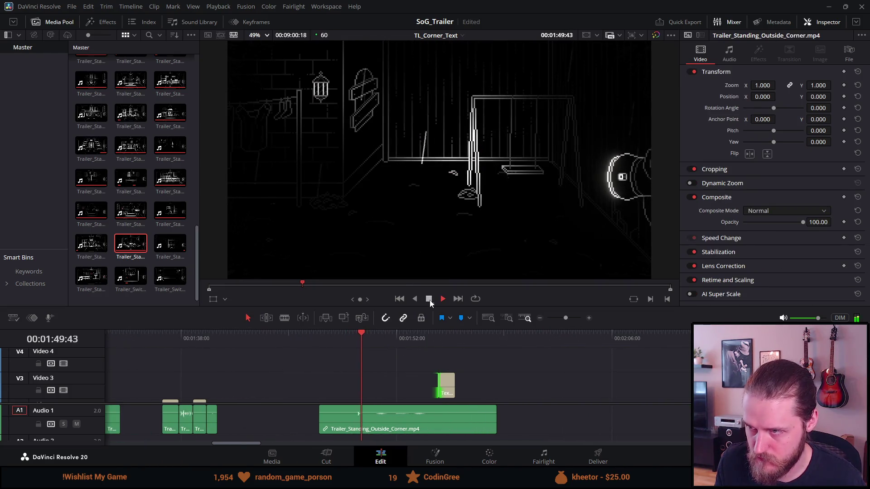
left_click(429, 300)
left_click(430, 300)
left_click(442, 299)
left_click(430, 299)
Trim both ends of the Outside Corner clip, check it from 01:52:53, and slide it beside the earlier clips.
left_click_drag(492, 416, 447, 416)
mouse_move(317, 427)
left_mouse_down()
mouse_move(407, 423)
mouse_move(413, 405)
left_mouse_up()
left_click(408, 337)
key("space")
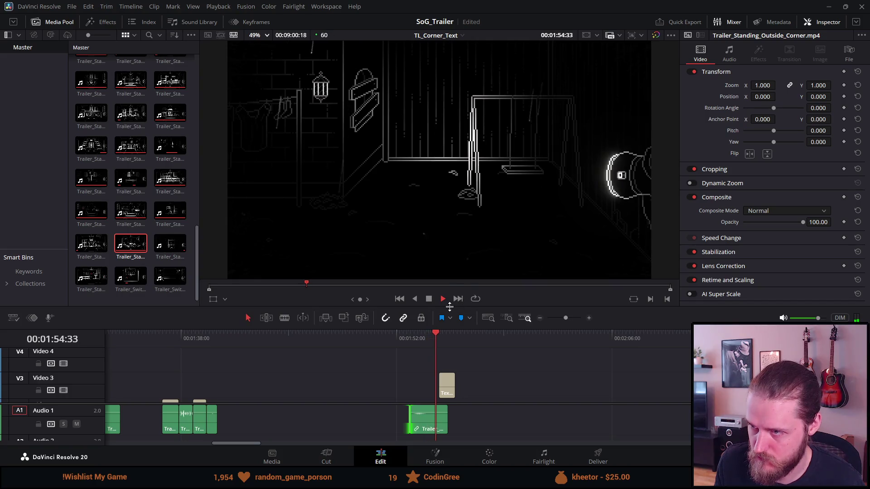
key("space")
left_click_drag(440, 415, 240, 434)
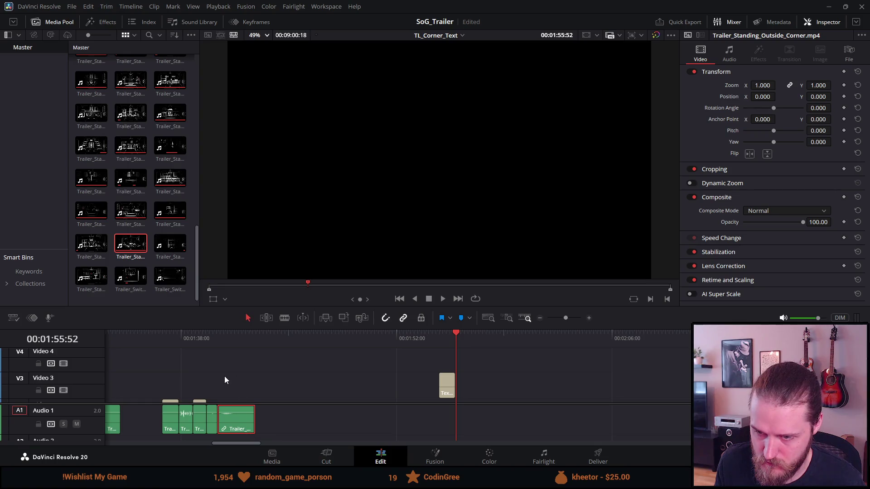
left_click(224, 340)
Drag the ARE title left next to the YOU title over the Outside Corner shot.
scroll(228, 359, "up", 1)
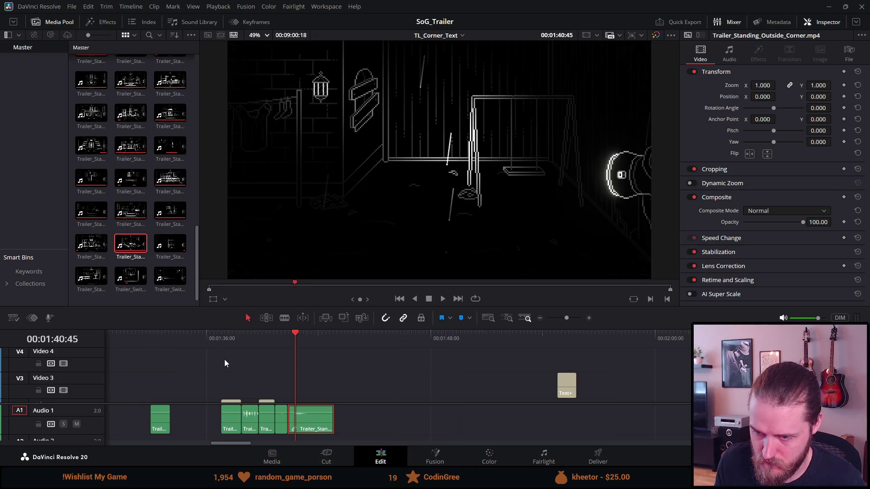
scroll(226, 362, "down", 2)
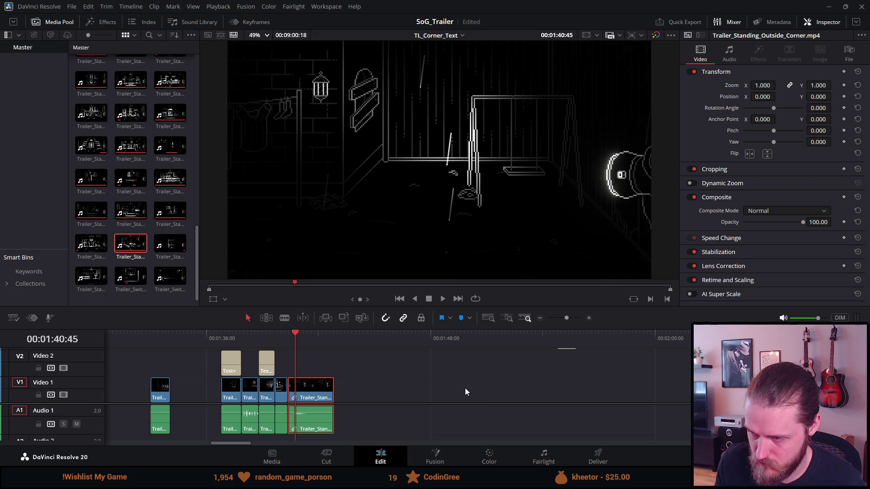
scroll(465, 388, "up", 2)
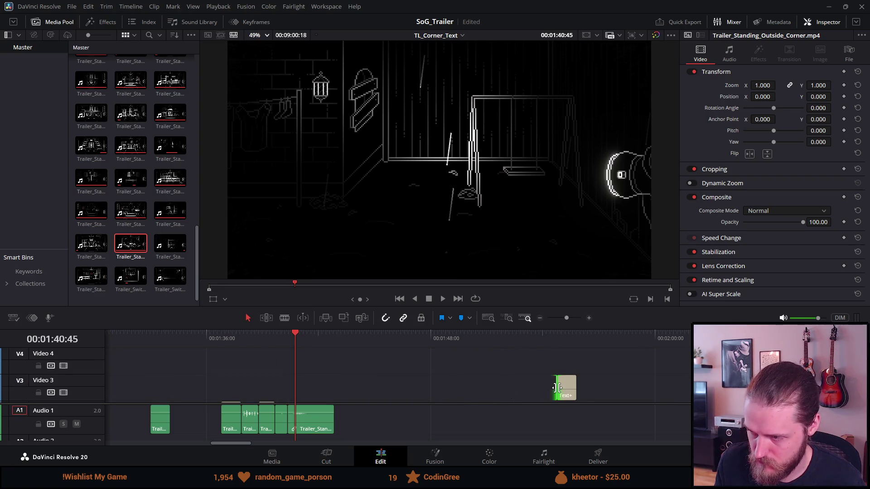
mouse_move(565, 392)
left_mouse_down()
mouse_move(333, 388)
mouse_move(331, 381)
mouse_move(324, 407)
mouse_move(322, 398)
mouse_move(298, 398)
left_mouse_up()
left_click(265, 339)
scroll(293, 361, "up", 3)
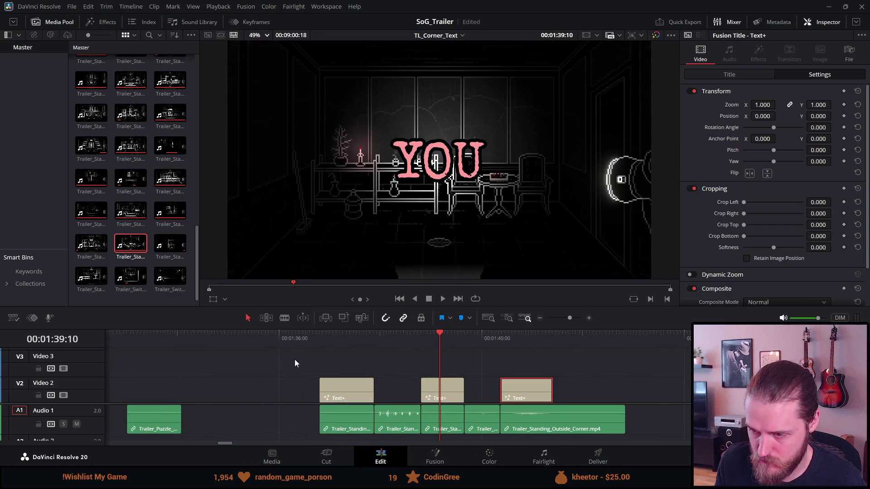
scroll(533, 393, "down", 1)
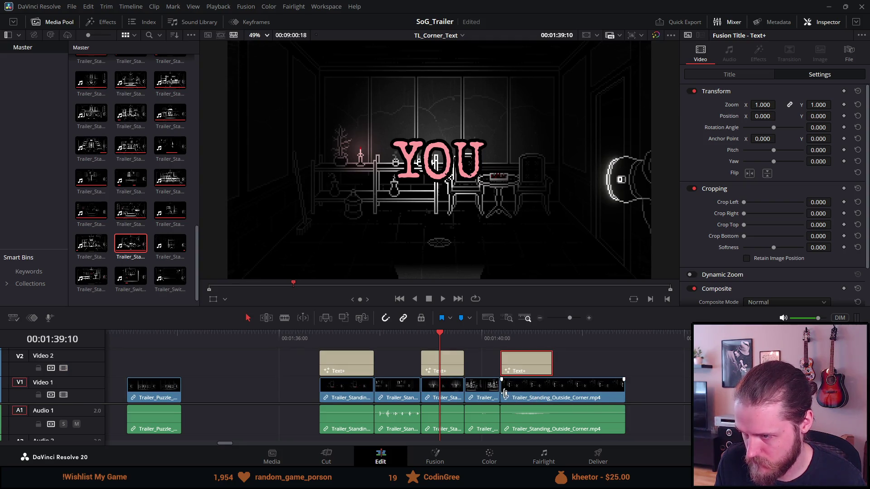
Trim the Outside Corner clip's head and tail, and nudge the ARE title 6 frames earlier.
left_click_drag(503, 393, 514, 397)
left_click(528, 401)
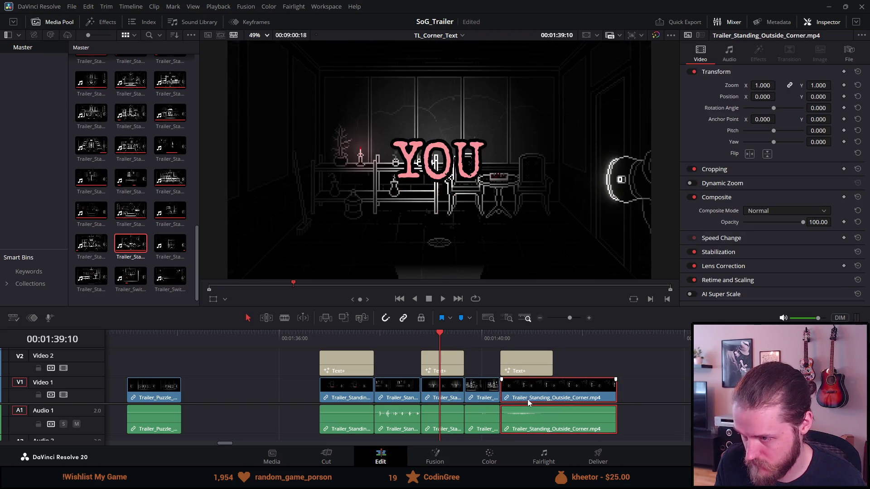
mouse_move(610, 398)
left_mouse_down()
mouse_move(528, 396)
mouse_move(529, 408)
mouse_move(504, 408)
left_mouse_up()
mouse_move(528, 373)
left_mouse_down()
mouse_move(544, 374)
mouse_move(535, 370)
left_mouse_up()
Play back the BEWARE, YOU, ARE title sequence from about 01:36:49.
left_click(320, 338)
key("space")
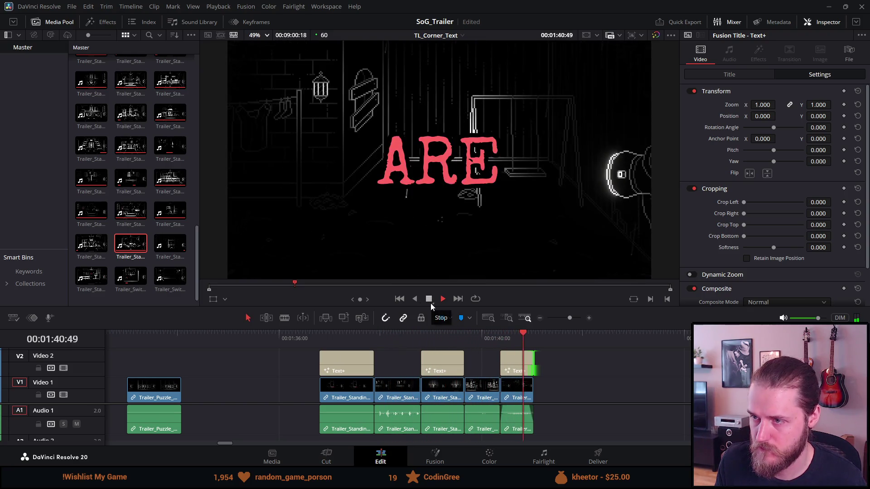
left_click(430, 303)
scroll(479, 406, "up", 2)
scroll(469, 398, "down", 3)
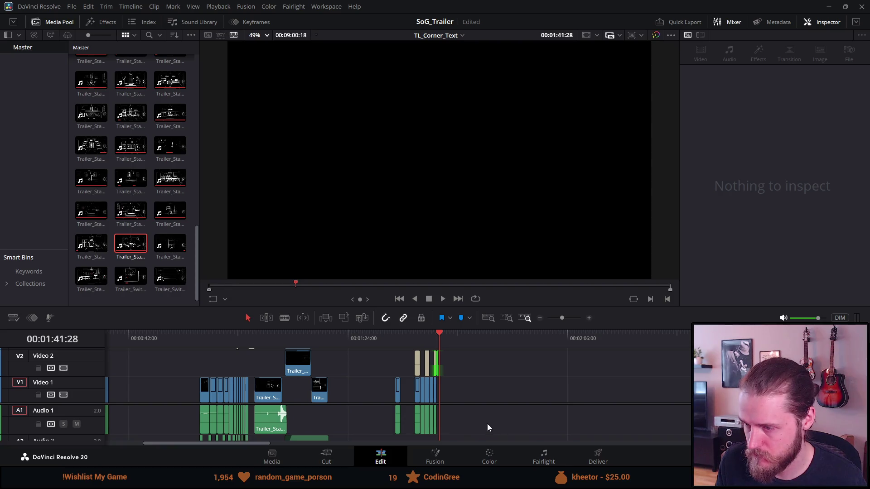
scroll(486, 420, "down", 3)
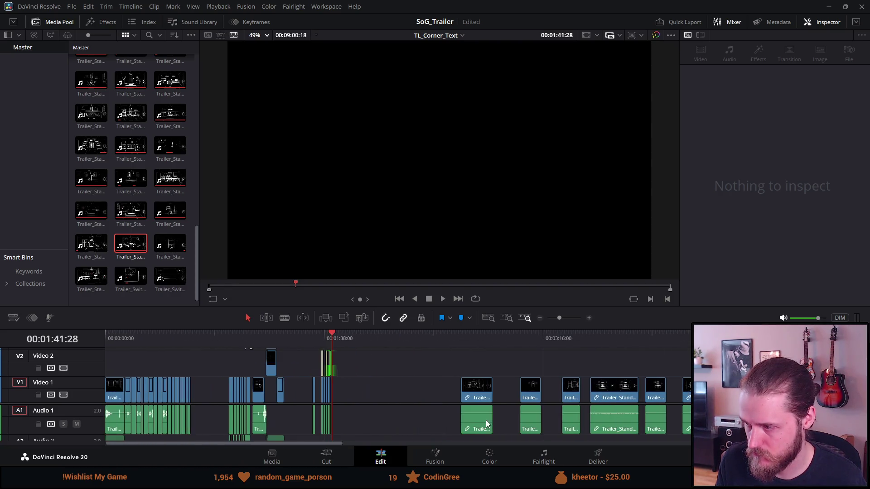
Move the Livingroom clip from near 03:47 up against the Outside Corner clip.
mouse_move(700, 341)
left_mouse_down()
mouse_move(659, 346)
mouse_move(613, 331)
left_mouse_up()
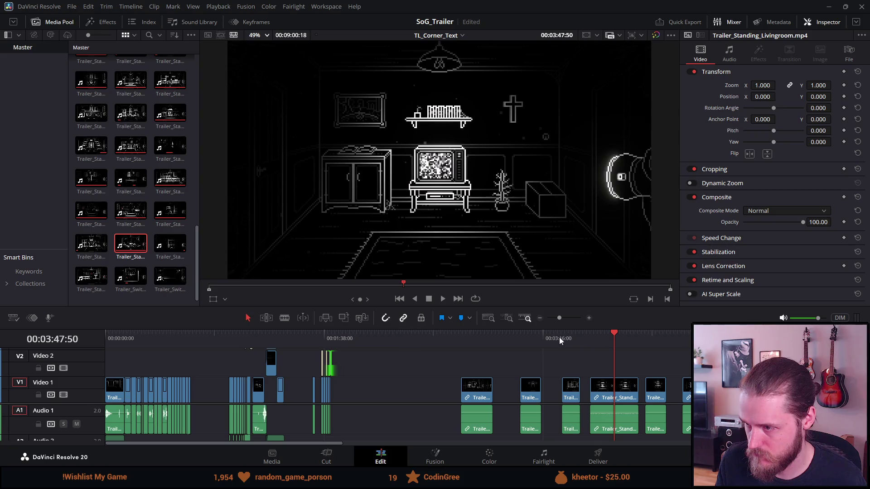
mouse_move(605, 379)
left_mouse_down()
mouse_move(597, 387)
mouse_move(323, 385)
mouse_move(347, 385)
mouse_move(349, 368)
left_mouse_up()
left_click(337, 339)
scroll(361, 390, "up", 5)
left_click_drag(461, 385, 375, 385)
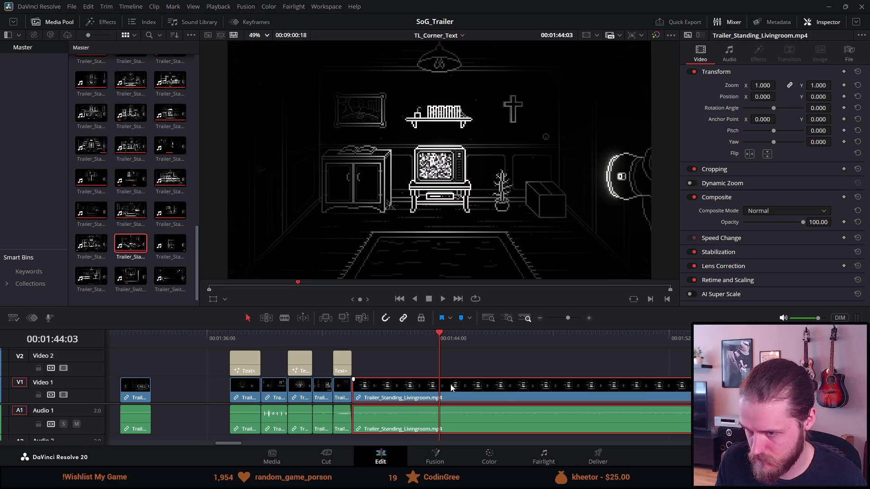
Blade the Livingroom clip at 01:42:12, delete the remainder, and play from the ARE title.
left_click(386, 342)
key("ctrl+b")
left_click(402, 381)
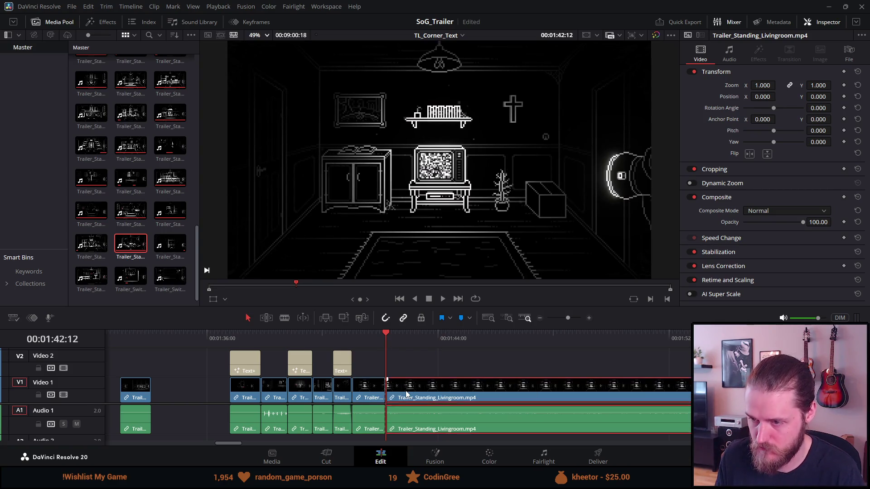
key("Delete")
left_click(347, 335)
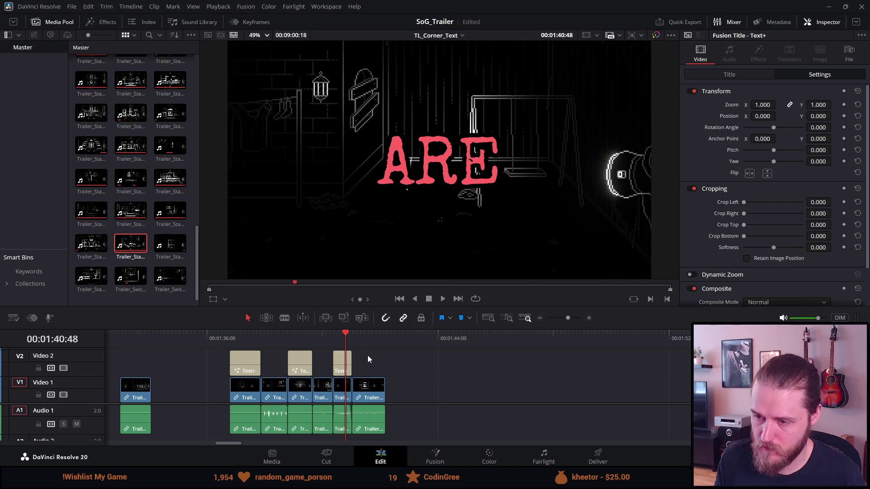
scroll(364, 351, "up", 4)
key("space")
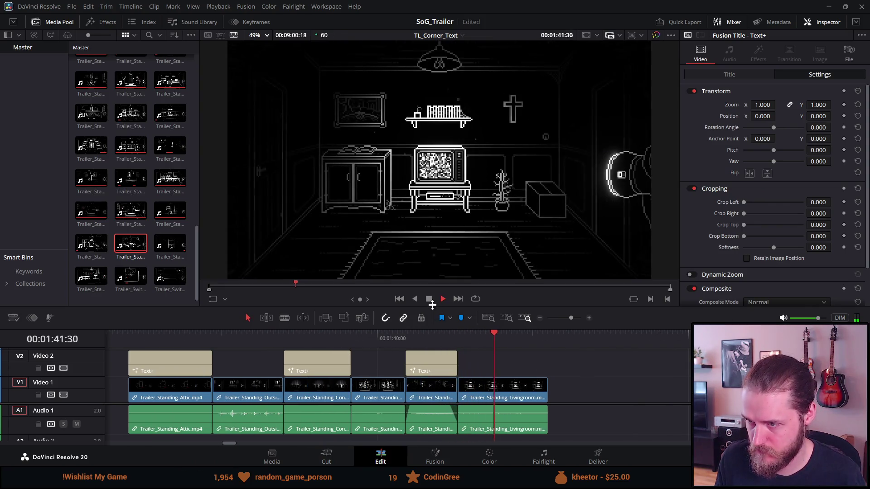
Trim the Livingroom clip's end slightly and replay the ending.
mouse_move(551, 397)
left_mouse_down()
mouse_move(505, 397)
mouse_move(485, 418)
left_mouse_up()
key("slash")
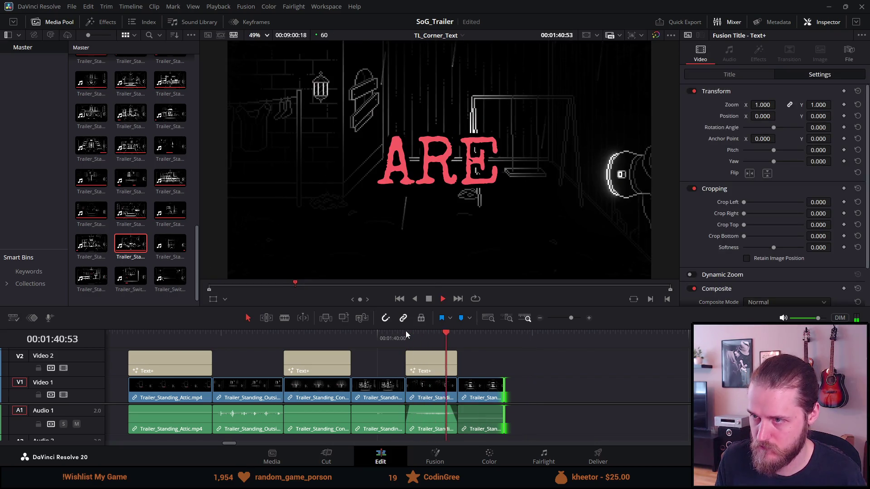
key("space")
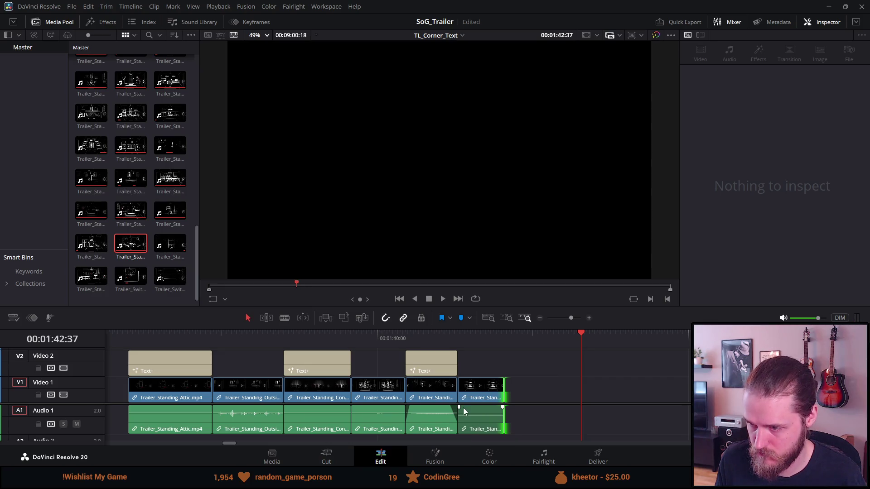
Add a short audio fade-in to the Livingroom clip, lower its volume about 1 dB, and play to check.
left_click_drag(460, 408, 495, 408)
left_click(486, 413)
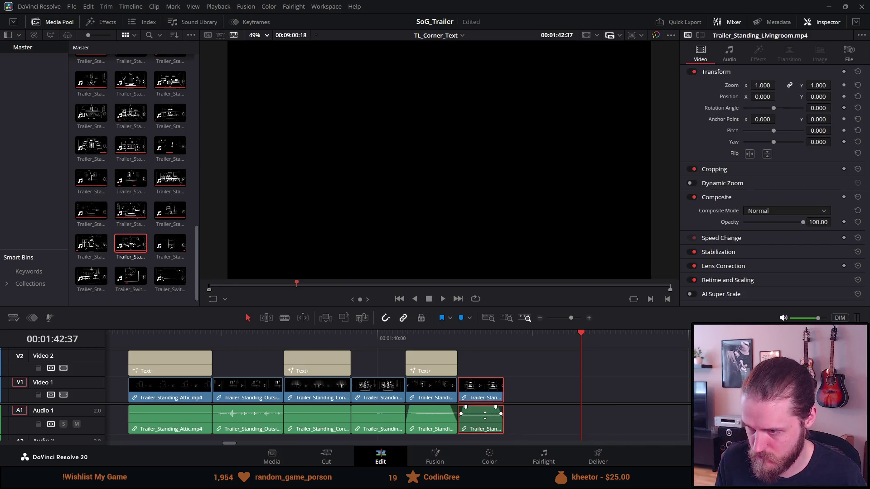
left_click_drag(478, 411, 477, 413)
left_click(408, 337)
key("space")
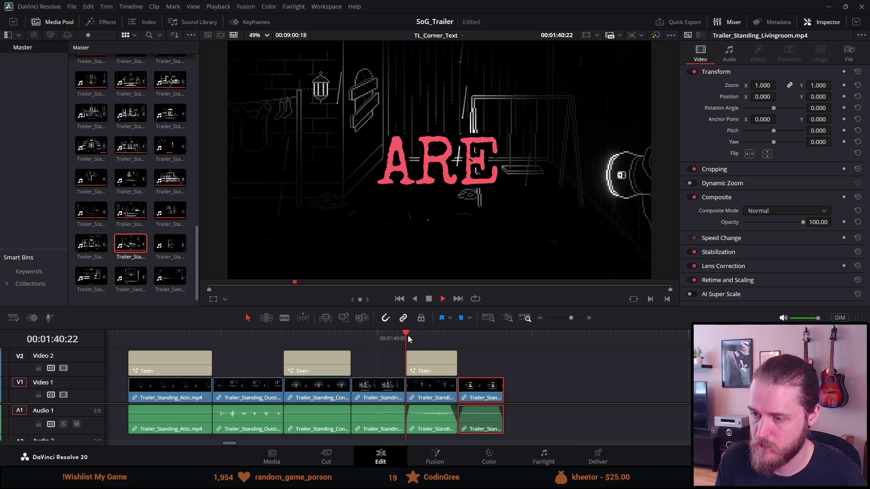
left_click(429, 299)
scroll(432, 367, "down", 2)
scroll(430, 366, "down", 3)
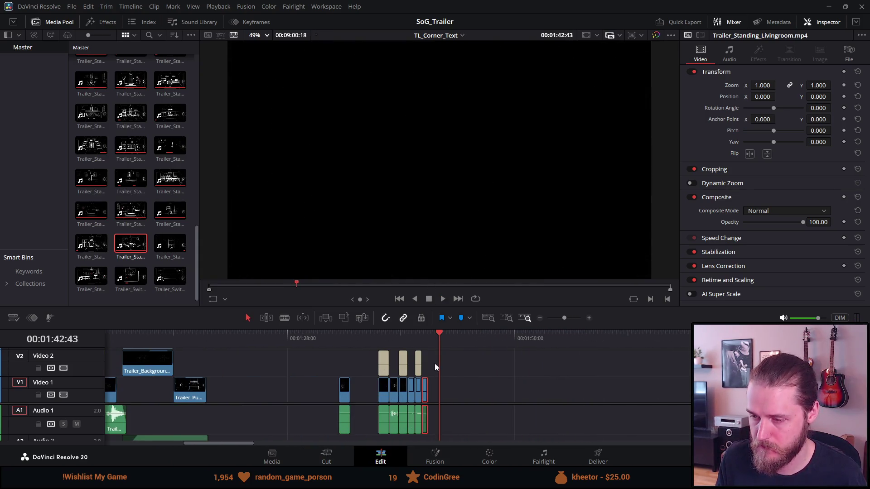
Play back the titled room clips to review them.
scroll(394, 345, "down", 1)
left_click(386, 337)
key("space")
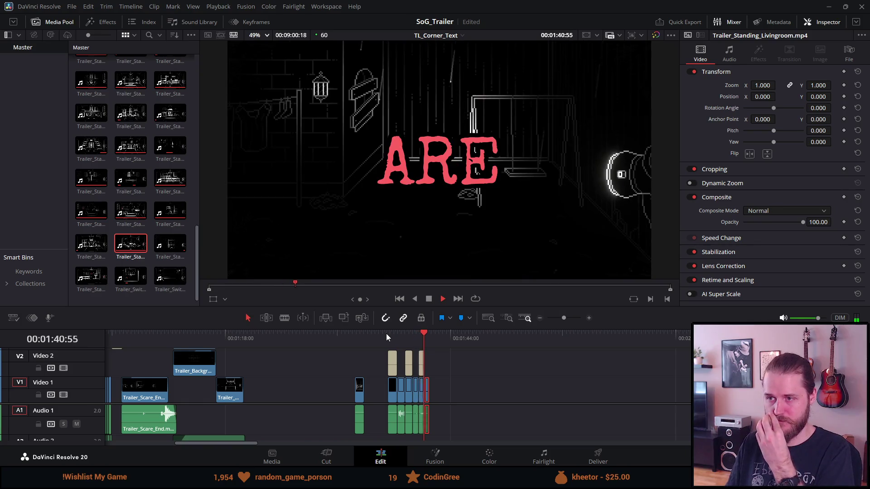
left_click(428, 299)
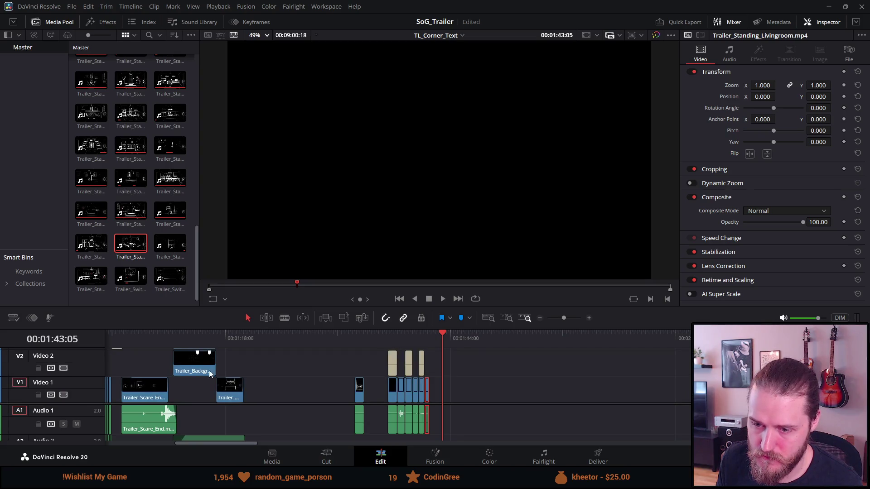
left_click_drag(229, 442, 210, 444)
scroll(230, 385, "up", 2)
Move the thin Video 3 title from about 1:02 to 1:41 and preview it through the NOT title.
left_click(244, 334)
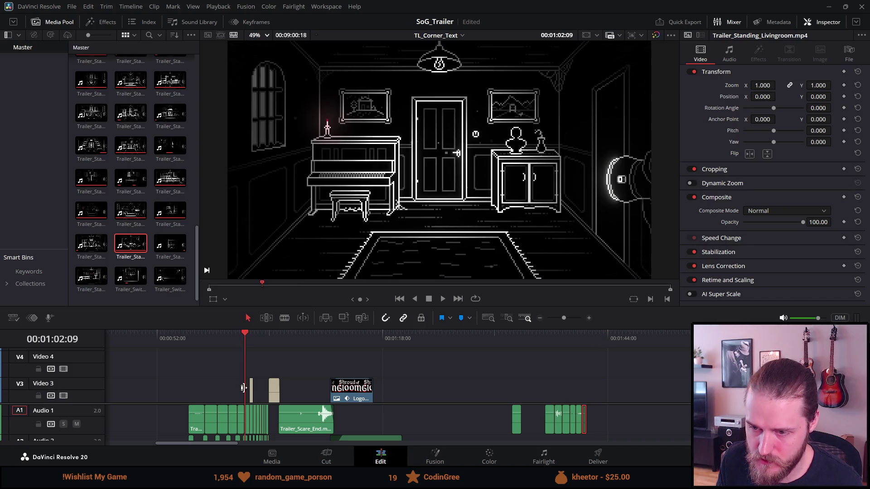
left_click_drag(252, 392, 587, 382)
left_click(577, 344)
key("space")
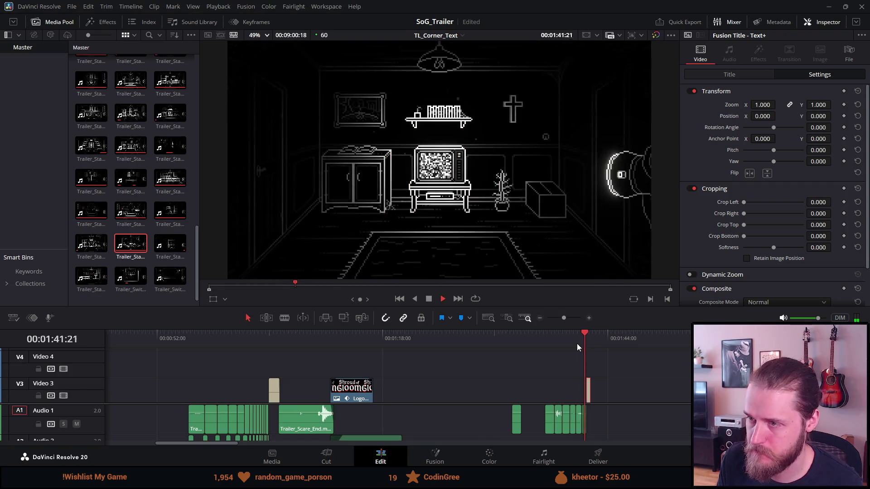
scroll(566, 394, "up", 4)
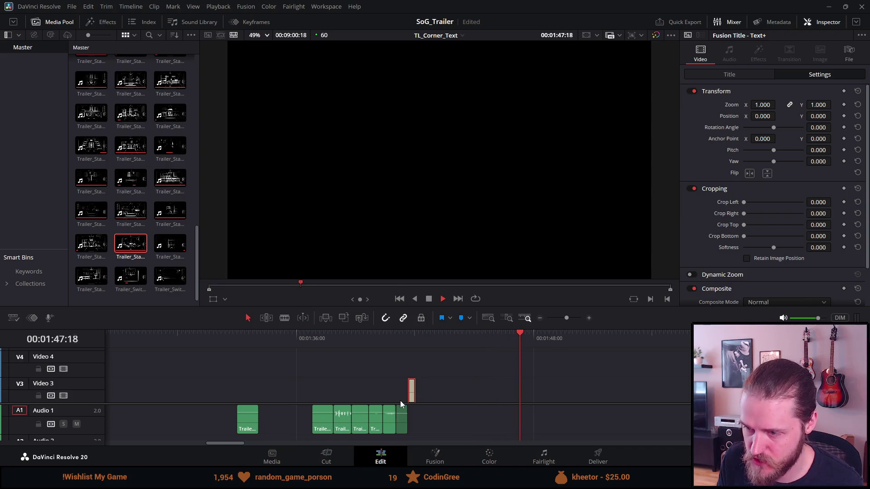
scroll(400, 400, "down", 2)
left_click(384, 336)
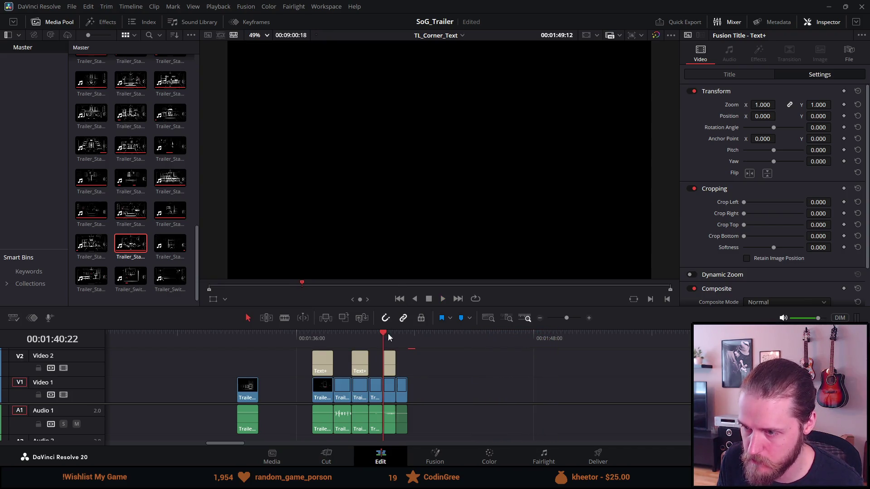
left_click(428, 300)
scroll(401, 345, "up", 3)
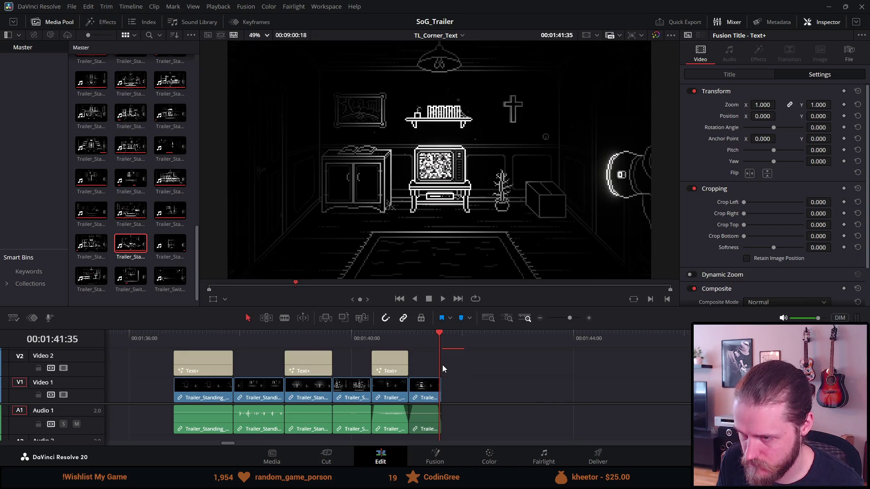
key("space")
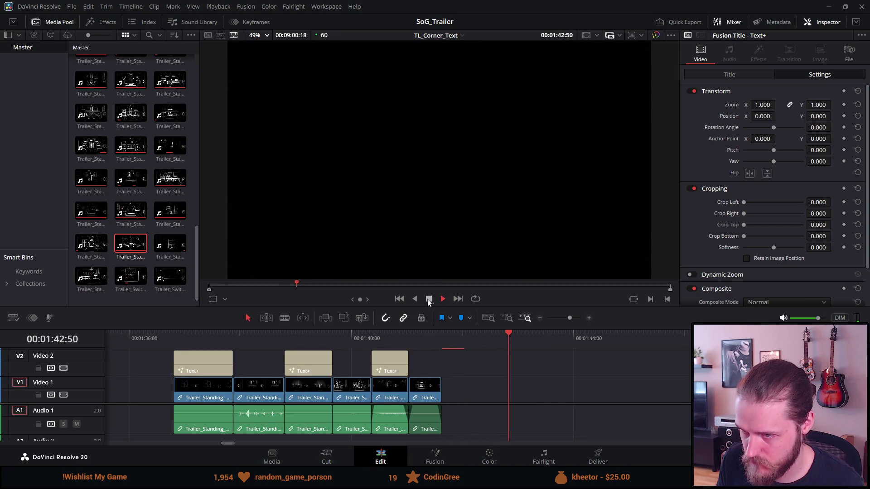
scroll(456, 390, "down", 5)
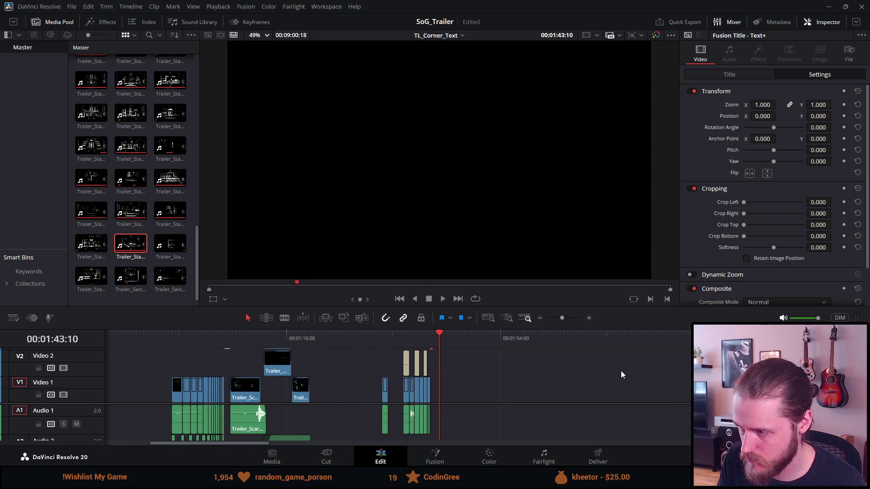
Drag the basement clip near 3:08 up after the title sequence, then undo that move.
scroll(621, 371, "left", 3)
scroll(621, 370, "right", 8)
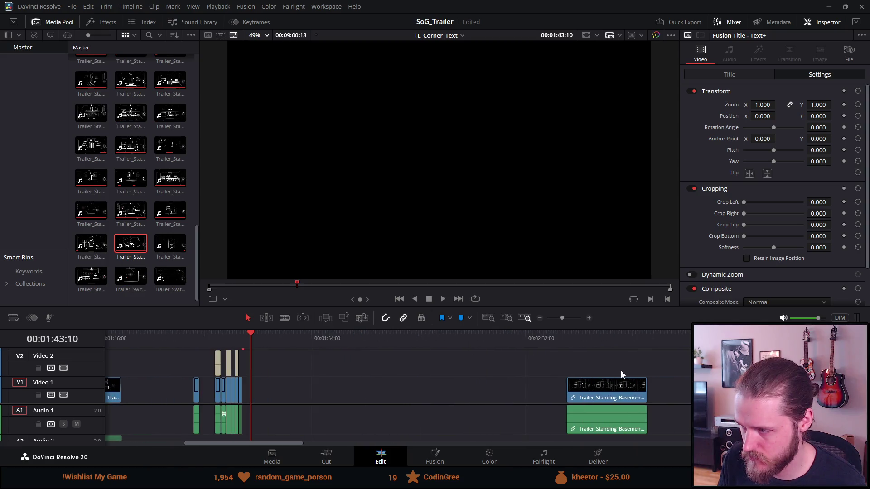
left_click(523, 337)
left_click(620, 337)
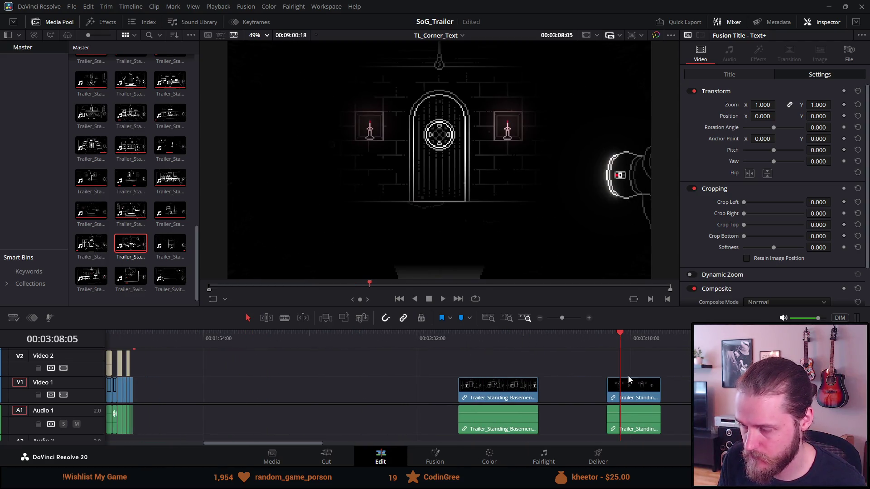
mouse_move(627, 390)
left_mouse_down()
mouse_move(423, 355)
mouse_move(247, 372)
mouse_move(215, 401)
mouse_move(145, 398)
left_mouse_up()
left_click(133, 336)
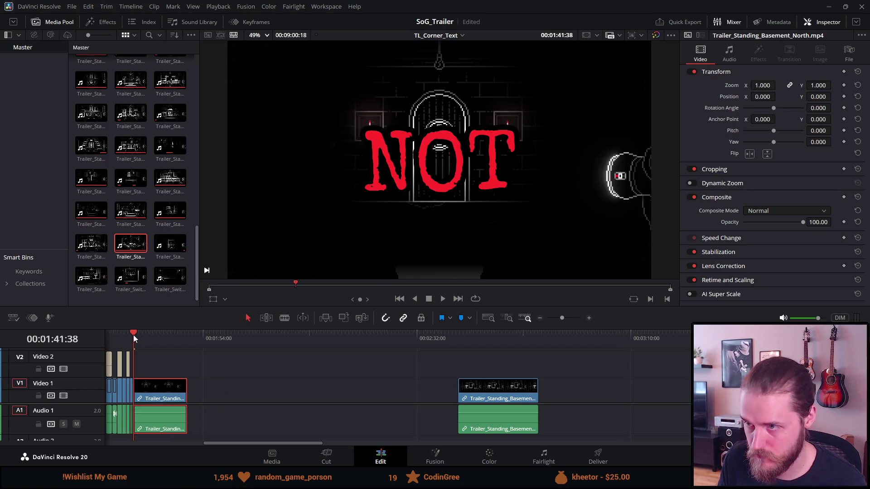
key("ctrl+z")
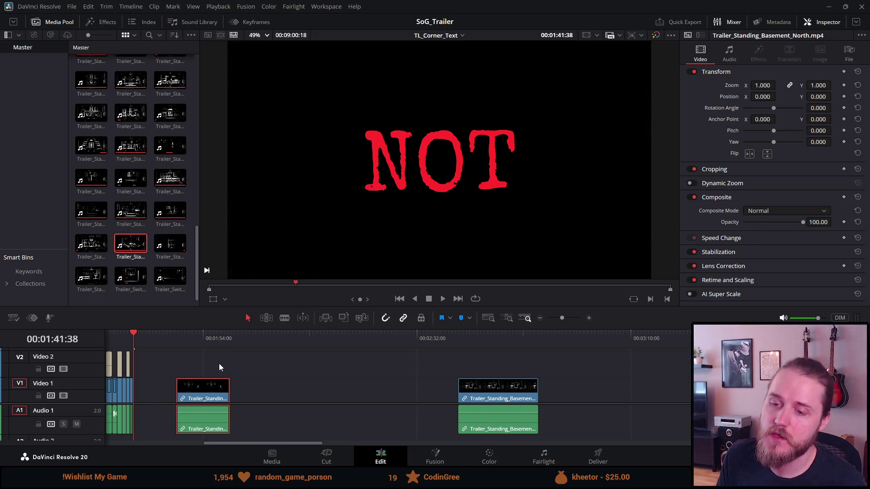
Zoom out, browse the later clips, and drag the Garage clip from about 4:51 beside the room sequence.
left_click(495, 336)
scroll(597, 395, "up", 3)
scroll(597, 392, "down", 4)
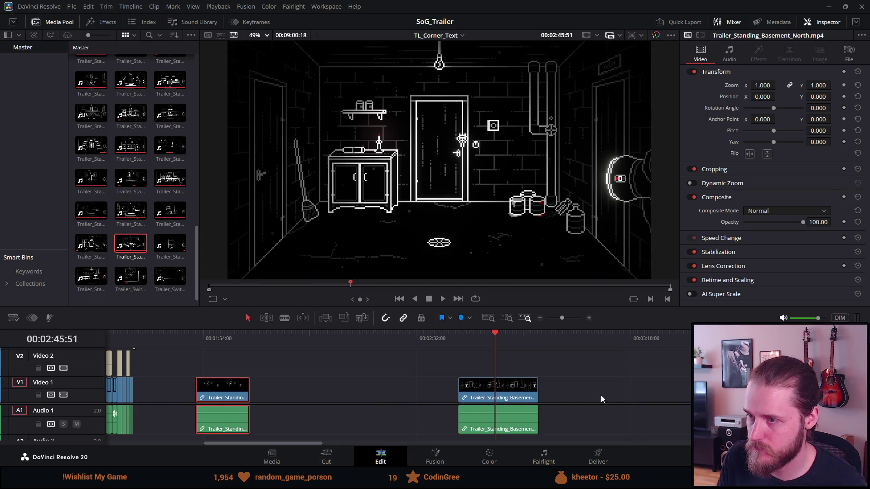
key("ctrl+minus")
key("ctrl+minus")
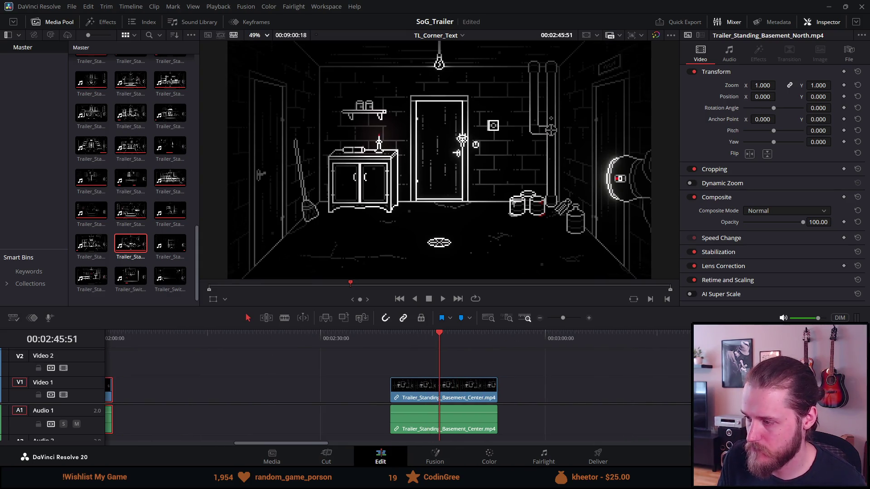
left_click(690, 338)
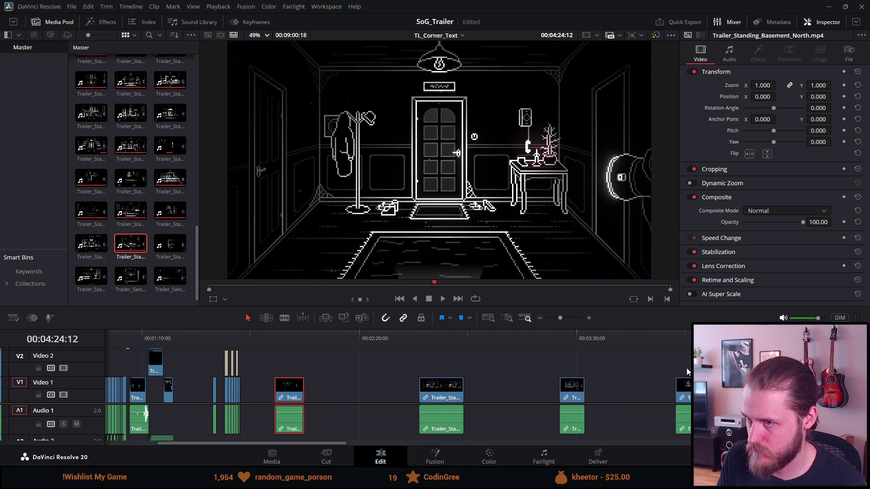
key("ctrl+minus")
key("ctrl+minus")
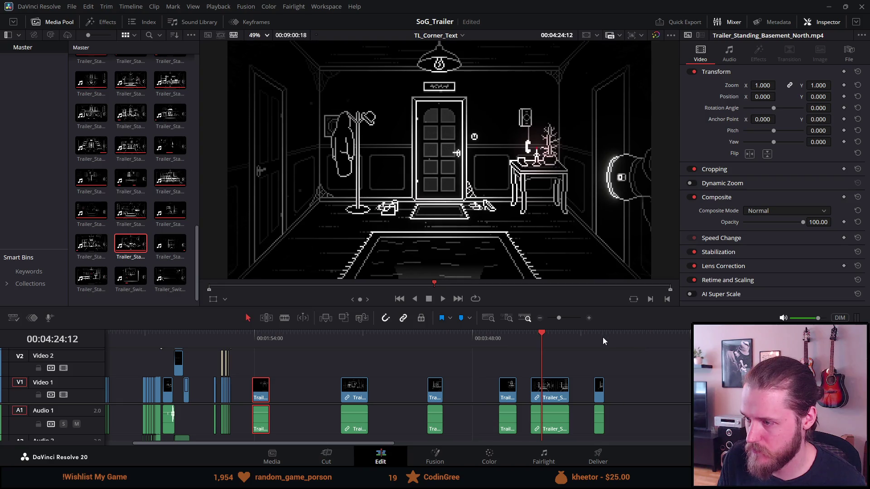
left_click(602, 339)
left_click(594, 340)
left_click(513, 283)
left_click(596, 346)
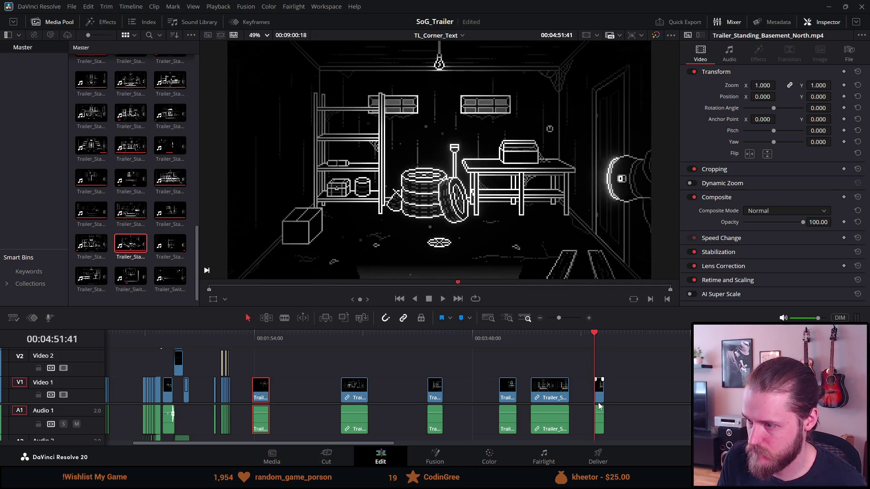
mouse_move(598, 397)
left_mouse_down()
mouse_move(399, 376)
mouse_move(235, 385)
left_mouse_up()
Trim the end of the Garage clip shorter after the NOT title.
left_click(229, 341)
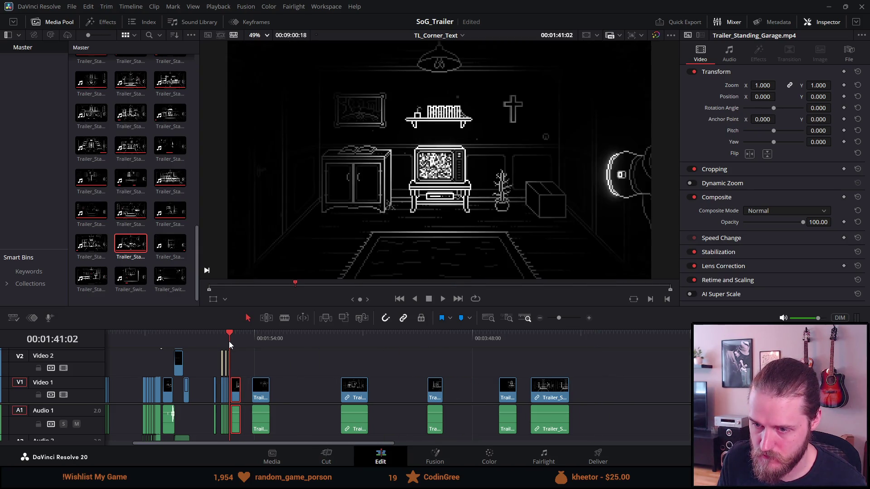
scroll(235, 343, "up", 6)
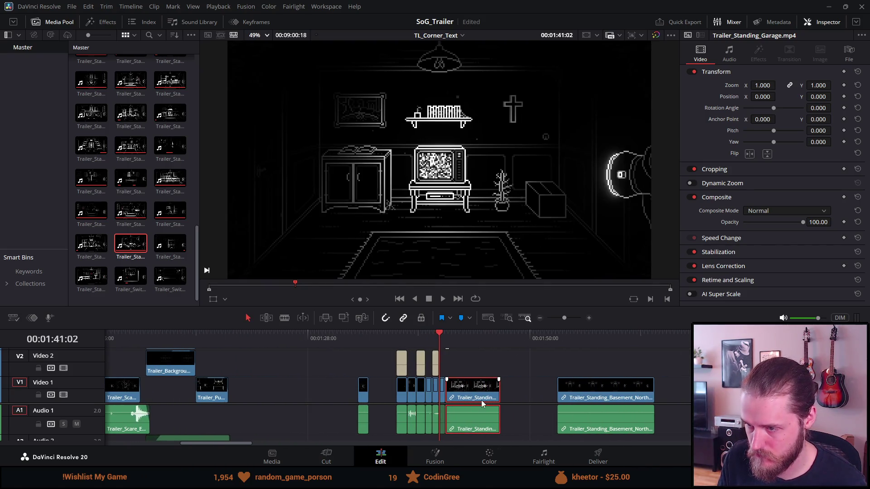
scroll(481, 400, "up", 2)
left_click(454, 337)
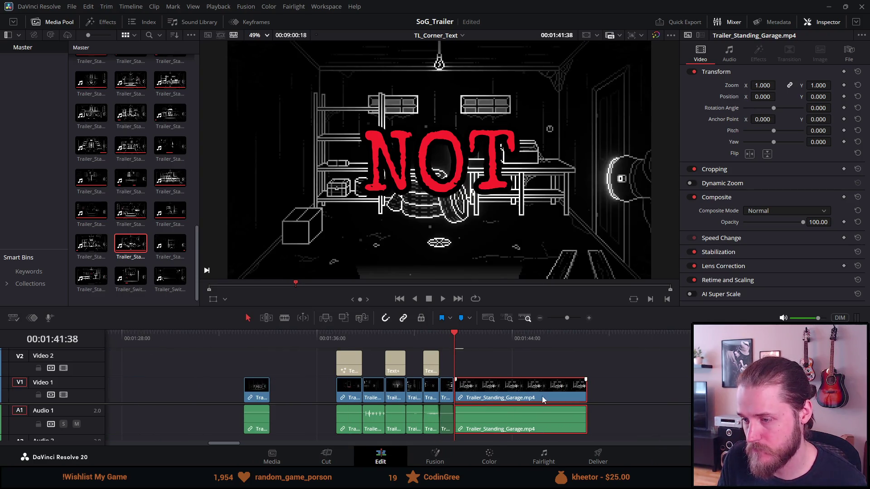
left_click_drag(586, 393, 462, 395)
Place Basement_North right after the Garage clip, shorten its end, and play the new ending.
left_click_drag(734, 394, 480, 394)
left_click_drag(725, 395, 471, 392)
scroll(471, 392, "up", 5)
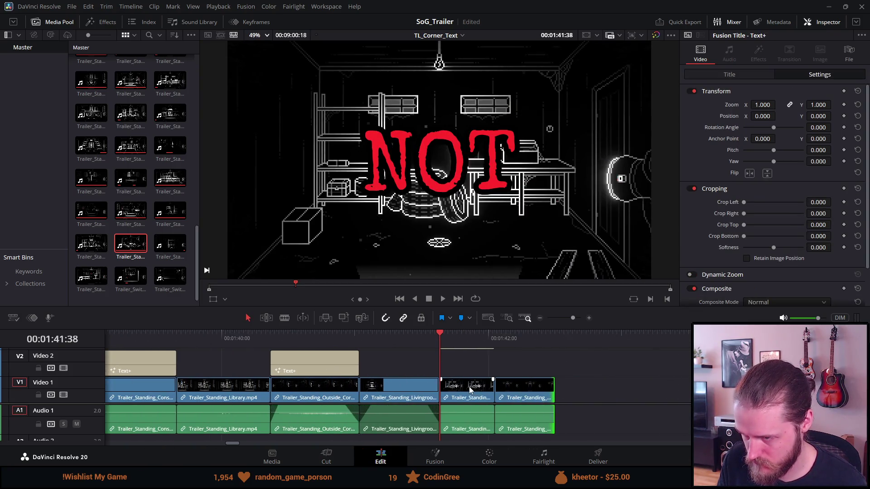
left_click_drag(566, 393, 544, 388)
left_click(409, 334)
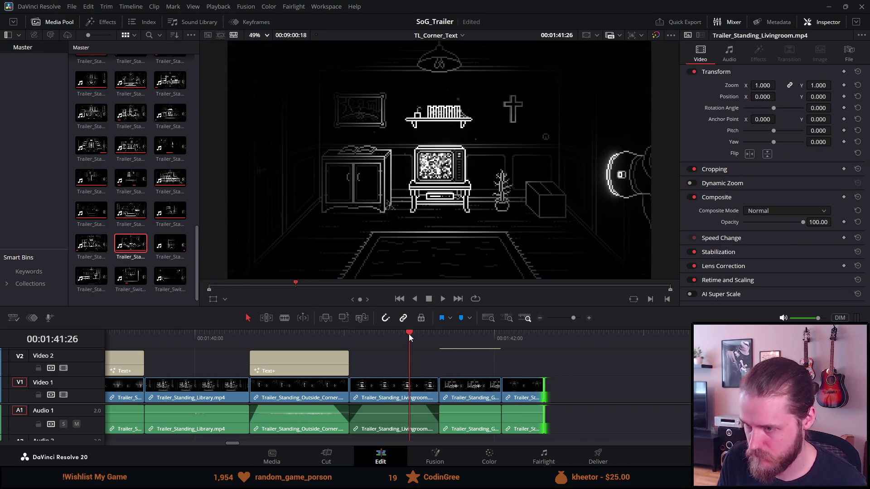
key("space")
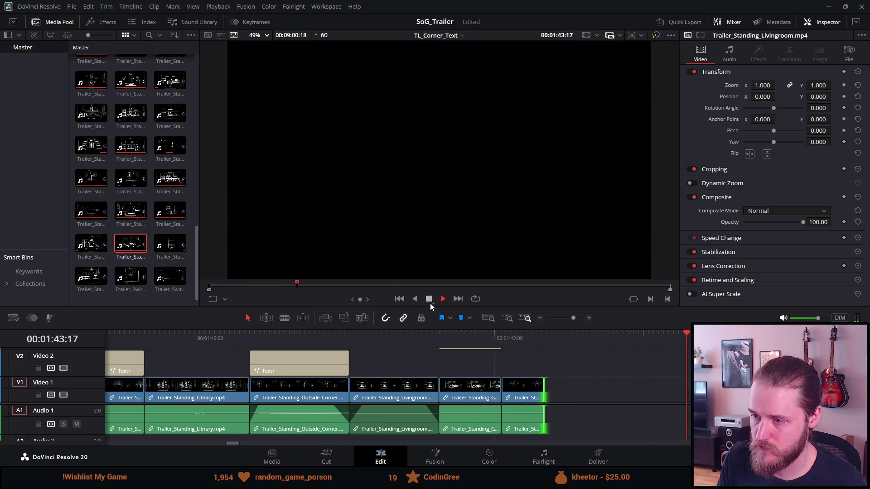
Stop playback and scrub the later clips, checking the Piano Room at 8:13 and Pantry at 7:34.
left_click(430, 301)
scroll(449, 355, "down", 10)
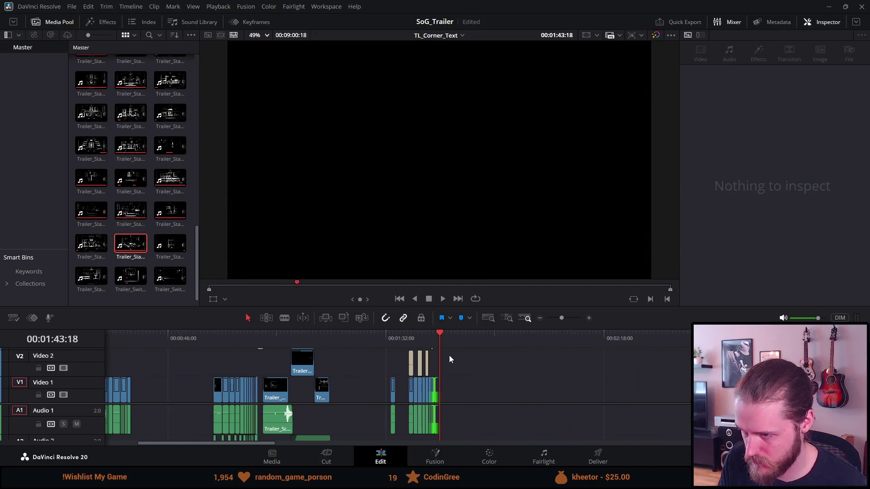
scroll(665, 383, "down", 6)
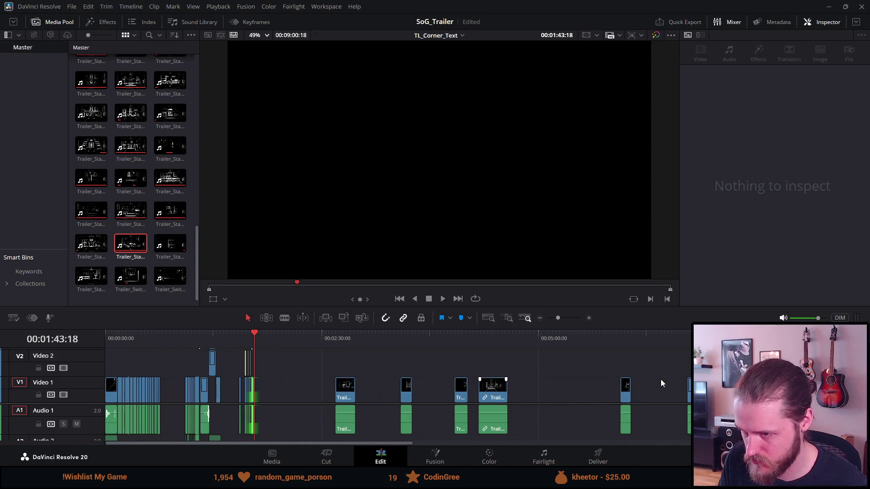
scroll(661, 383, "down", 3)
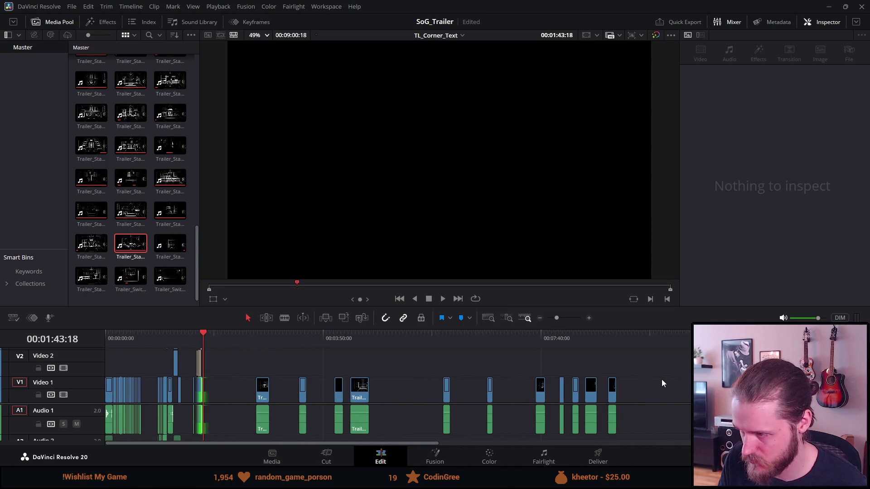
left_click(610, 341)
left_click(582, 342)
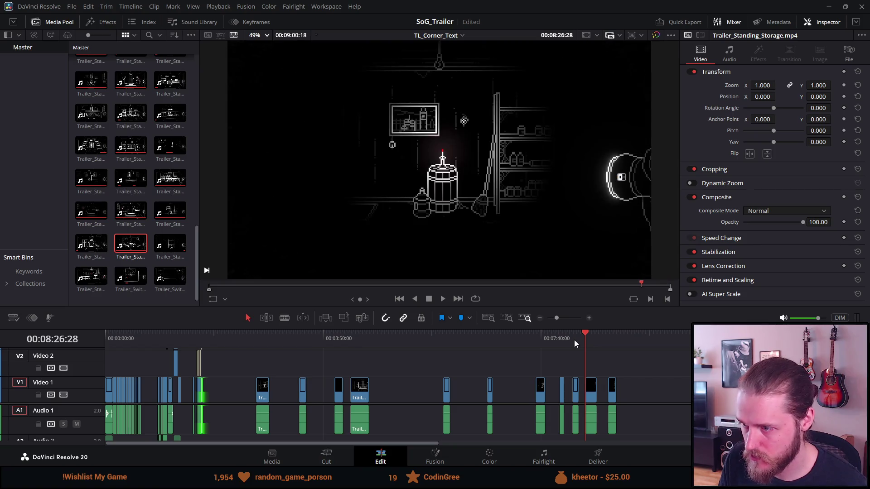
left_click(573, 340)
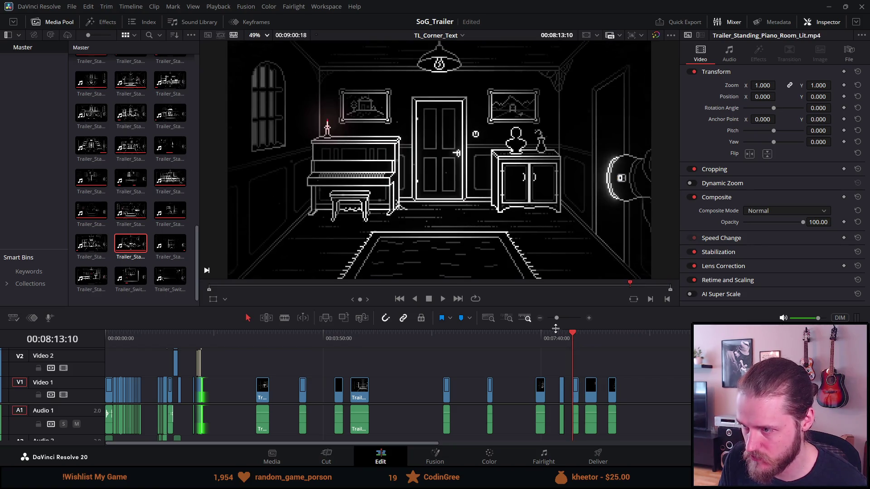
left_click(557, 341)
left_click(535, 340)
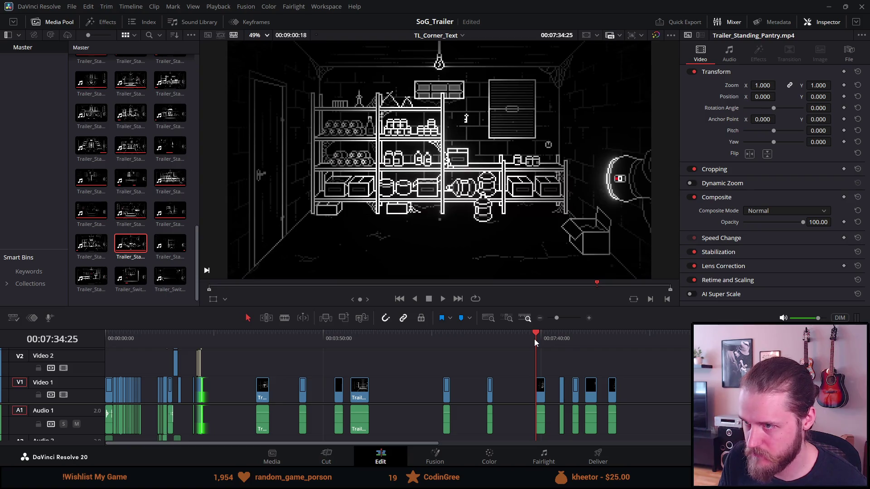
Preview the earlier office, entrance hallway and dining room clips and the gap around 04:11.
left_click(492, 334)
left_click(483, 336)
left_click(448, 339)
left_click(443, 339)
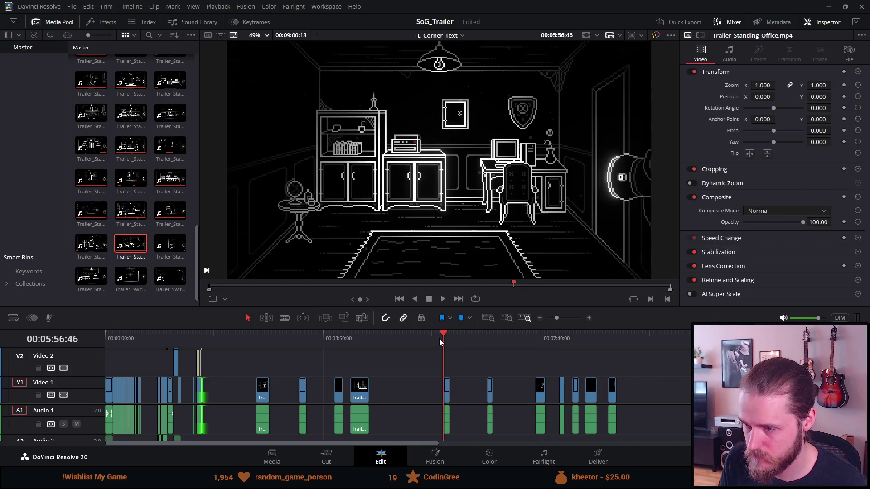
left_click(356, 339)
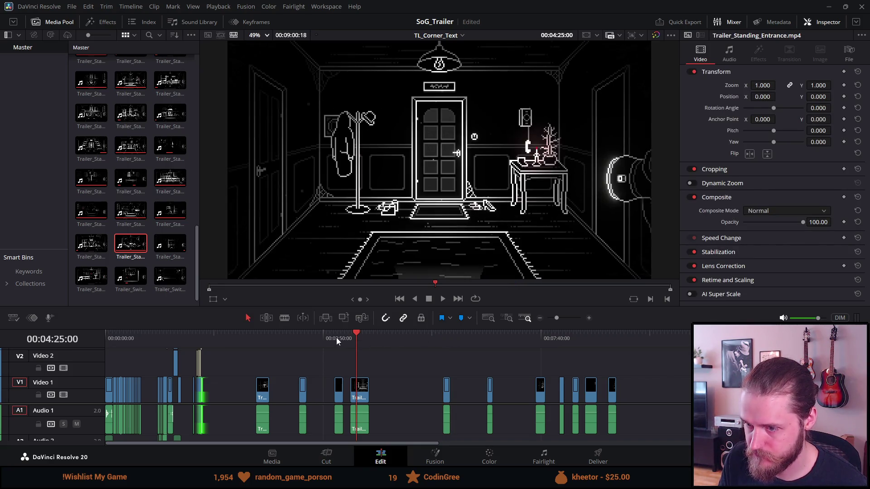
left_click(342, 339)
left_click(335, 339)
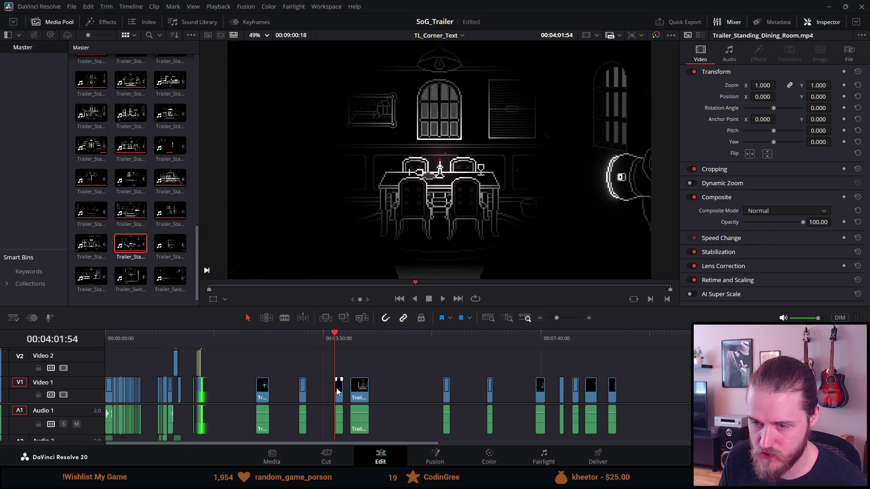
Move the dining room clip and another small room clip to the timeline end.
left_click(446, 389)
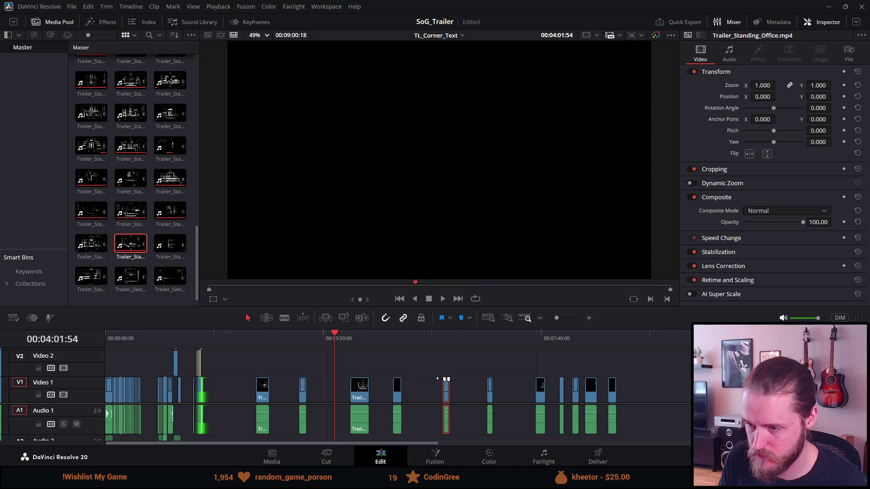
mouse_move(339, 394)
left_mouse_down()
mouse_move(615, 434)
mouse_move(723, 433)
left_mouse_up()
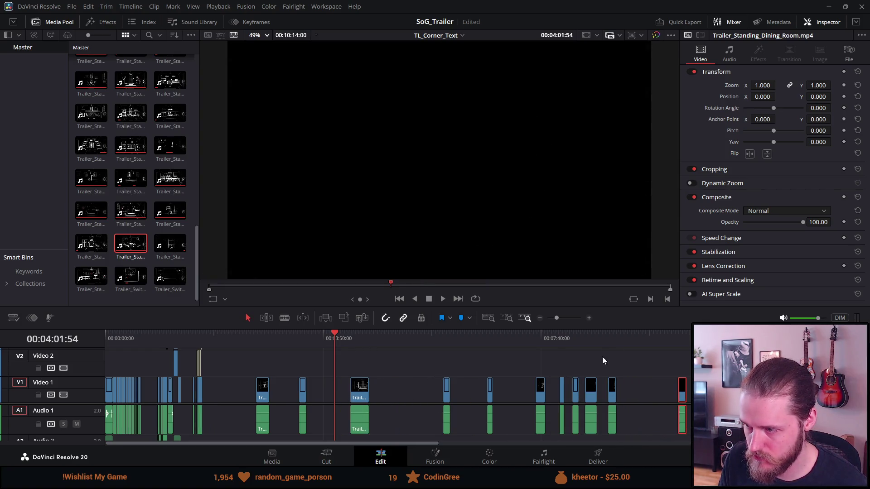
left_click(608, 339)
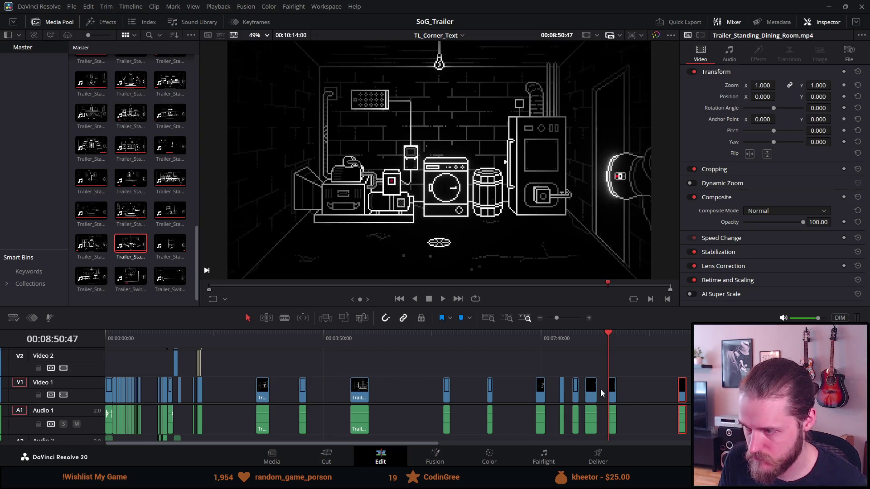
left_click(590, 338)
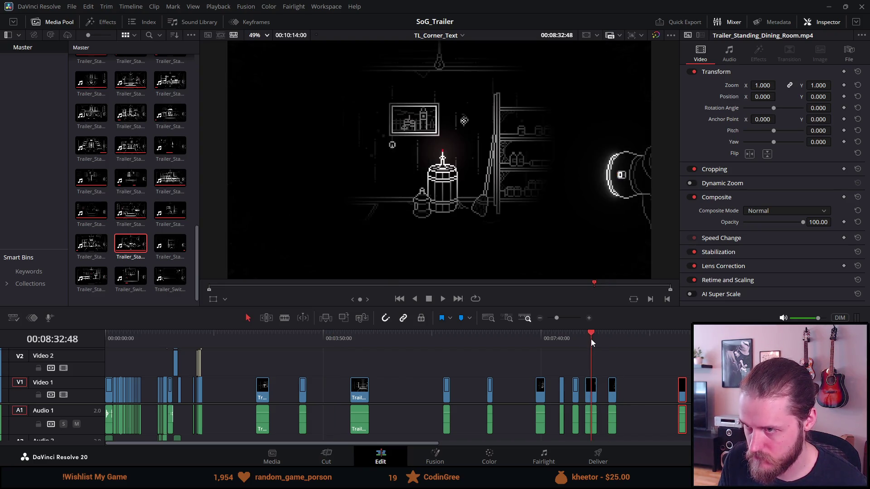
mouse_move(590, 393)
left_mouse_down()
mouse_move(669, 396)
mouse_move(667, 403)
left_mouse_up()
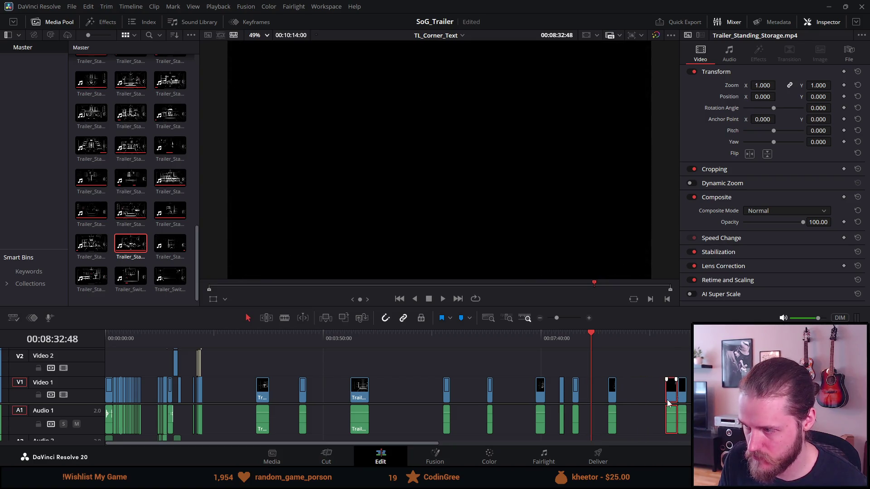
Find the barrel room clip and move it to the timeline end as well.
left_click(572, 341)
left_click(564, 339)
left_click(561, 339)
left_click_drag(561, 400, 664, 398)
key("Down")
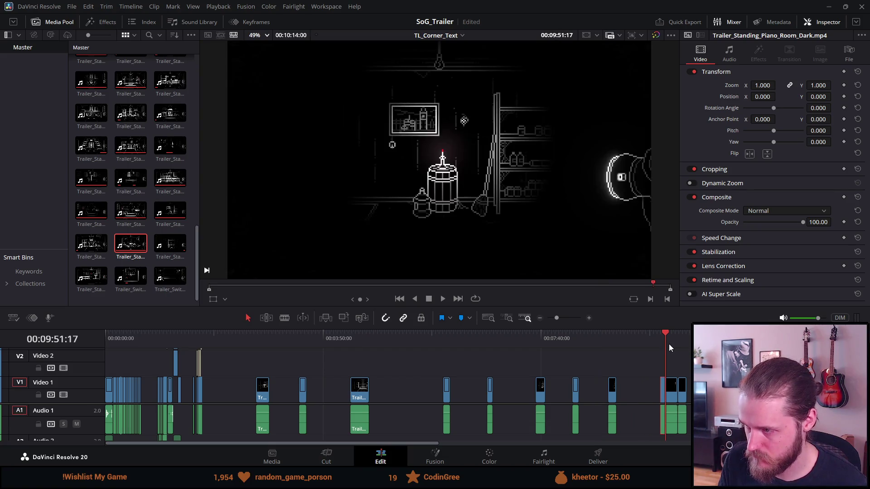
left_click_drag(543, 333, 524, 333)
left_click(487, 334)
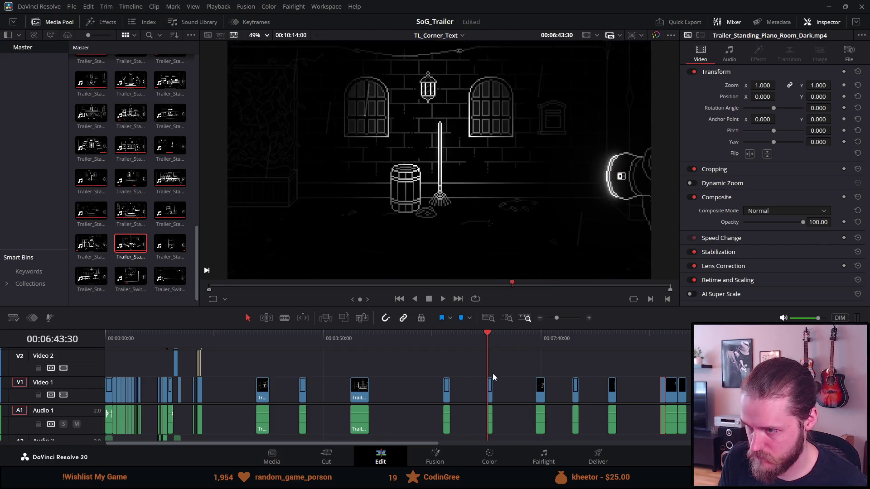
left_click_drag(490, 386, 653, 400)
Preview the office, hallway, storage room and basement clips back to 02:45.
left_click(444, 347)
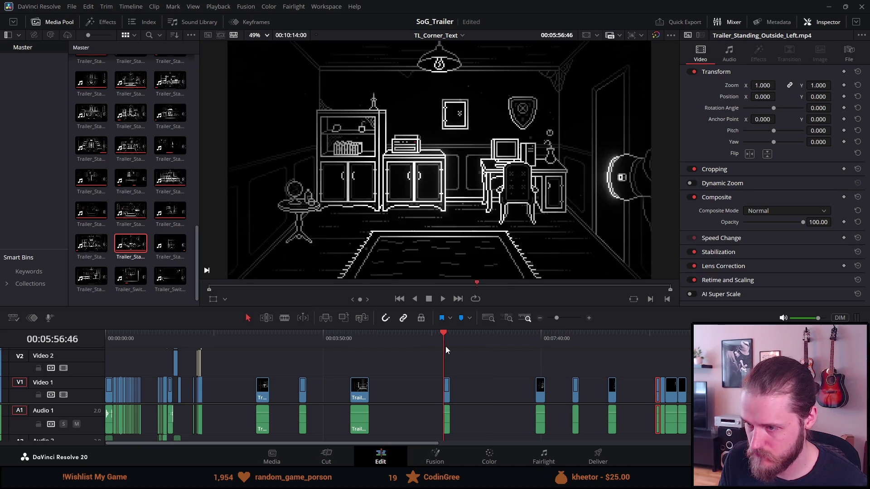
left_click(360, 338)
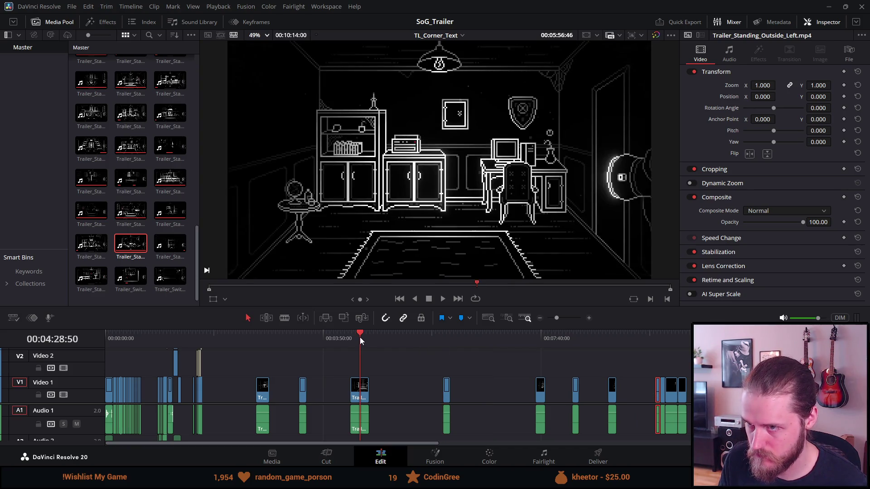
left_click(304, 336)
left_click(300, 335)
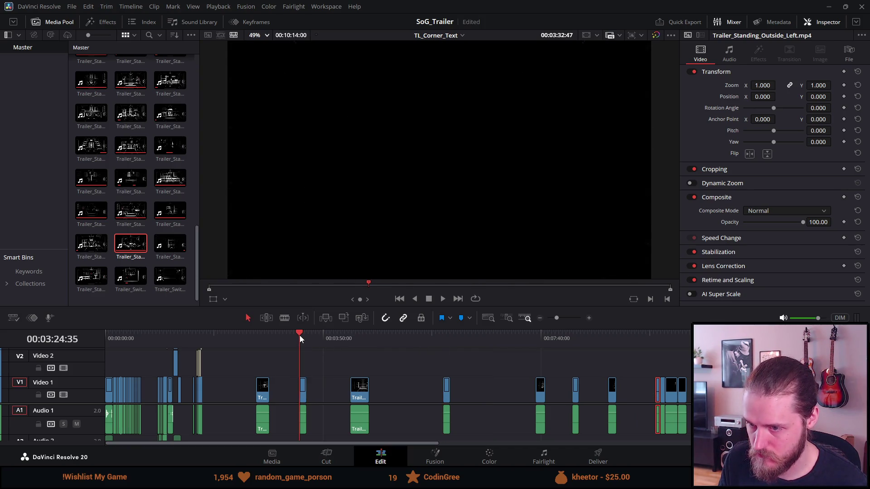
left_click(262, 336)
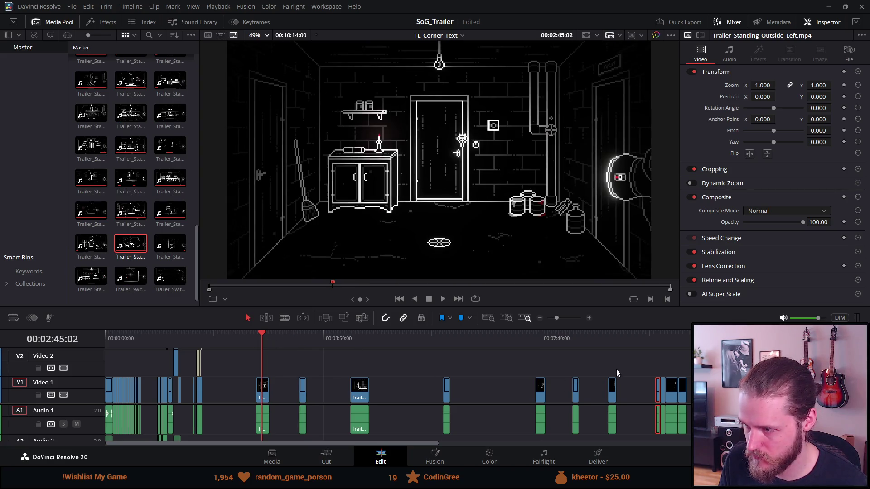
Box-select the clips from 02:45 onward and shift them left.
mouse_move(634, 370)
left_mouse_down()
mouse_move(457, 433)
mouse_move(299, 431)
left_mouse_up()
left_click_drag(303, 396, 274, 395)
left_click(330, 358)
mouse_move(317, 368)
left_mouse_down()
mouse_move(551, 442)
mouse_move(589, 423)
mouse_move(684, 415)
left_mouse_up()
mouse_move(328, 389)
left_mouse_down()
mouse_move(288, 385)
mouse_move(320, 388)
left_mouse_up()
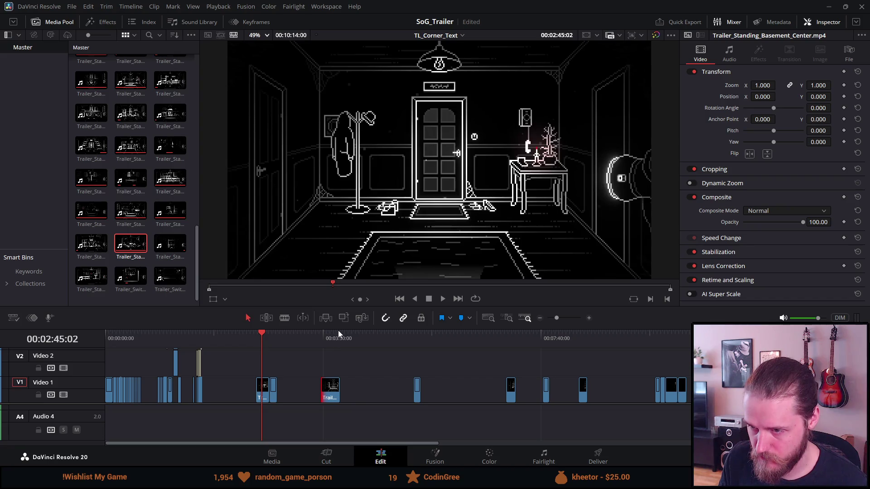
Enlarge the timeline and butt the middle clip block against the clips at 02:45.
left_click_drag(338, 328, 339, 278)
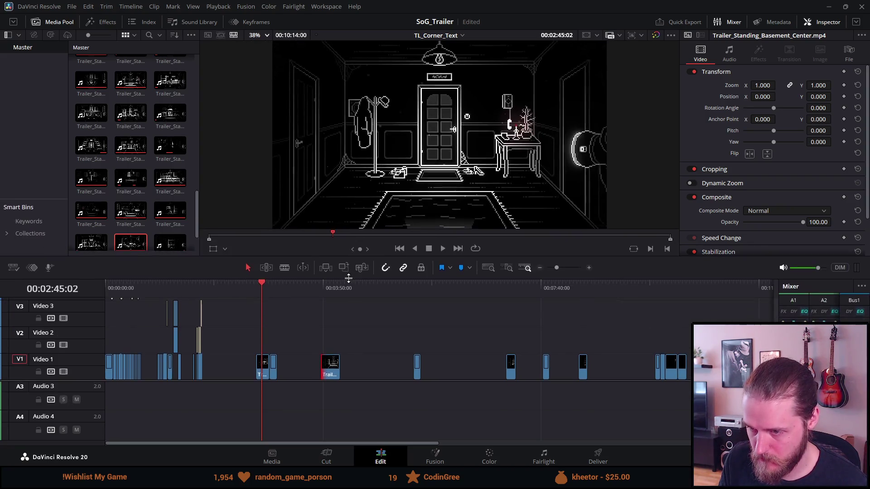
scroll(388, 406, "up", 2)
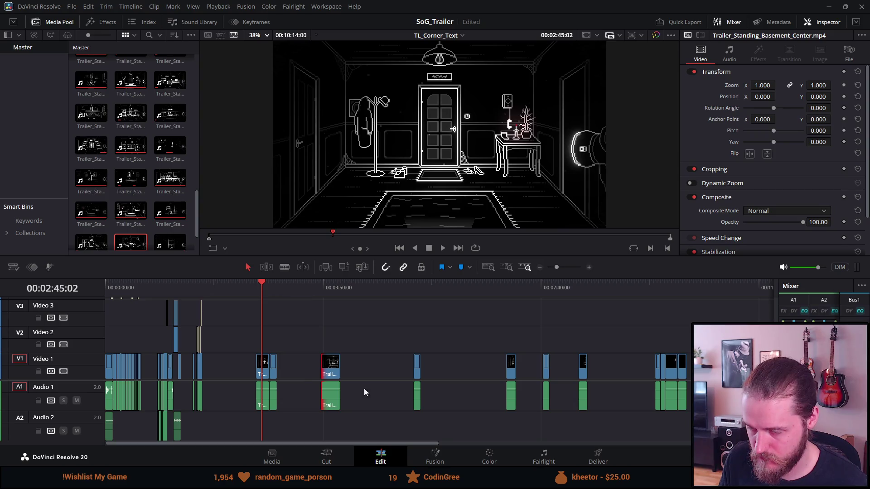
left_click(322, 358)
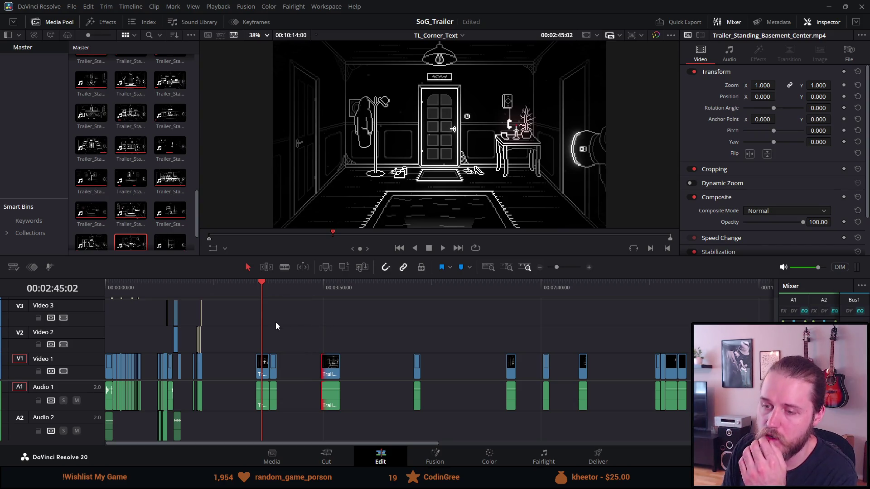
mouse_move(321, 326)
left_mouse_down()
mouse_move(433, 411)
mouse_move(600, 418)
left_mouse_up()
left_click_drag(332, 368, 290, 367)
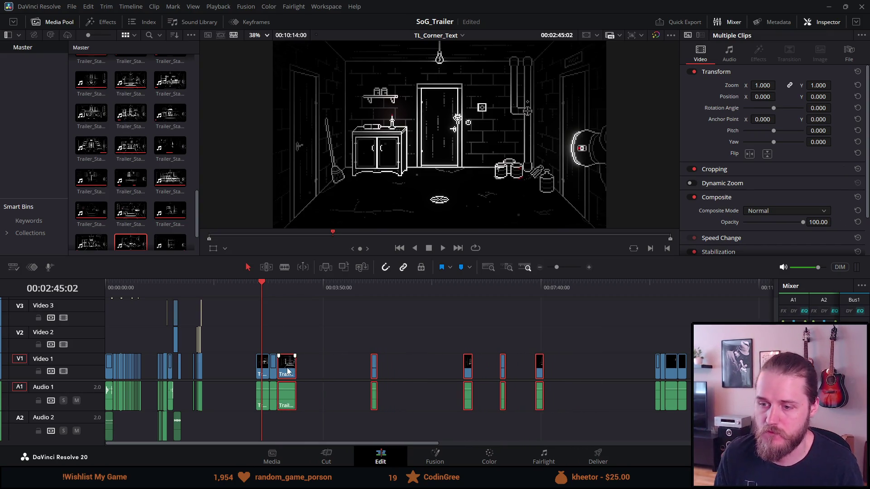
left_click_drag(374, 365, 300, 366)
Butt the pantry clip and the next two clips against the group.
left_click(393, 370)
left_click_drag(393, 371, 312, 367)
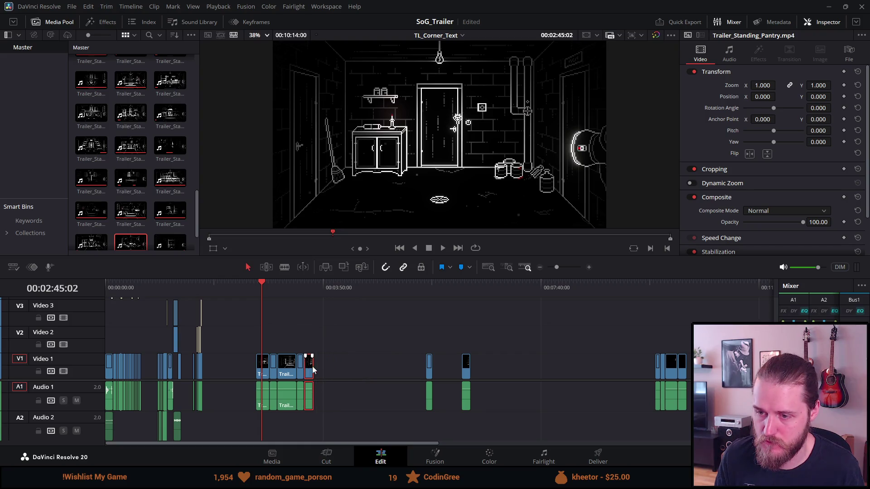
left_click_drag(429, 367, 312, 368)
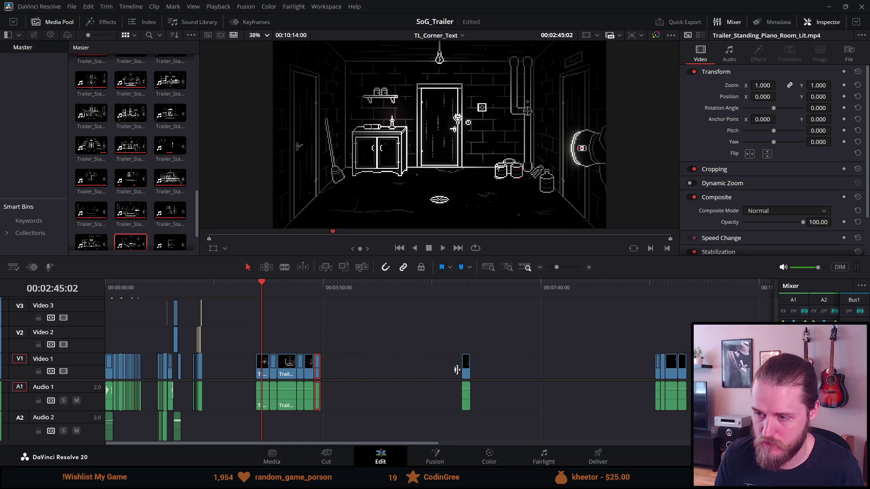
mouse_move(467, 372)
left_mouse_down()
mouse_move(304, 373)
mouse_move(328, 368)
left_mouse_up()
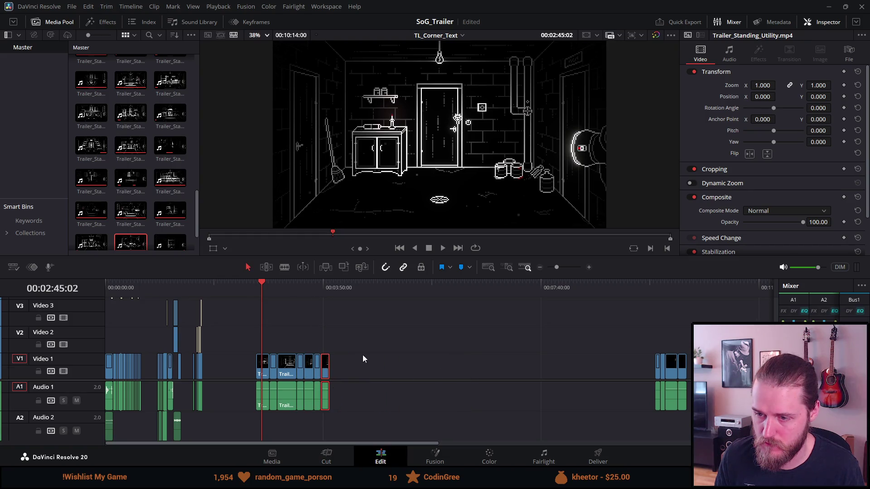
Select the clips at the far end and pull them left next to the group.
mouse_move(638, 389)
left_mouse_down()
mouse_move(679, 424)
mouse_move(724, 321)
left_mouse_up()
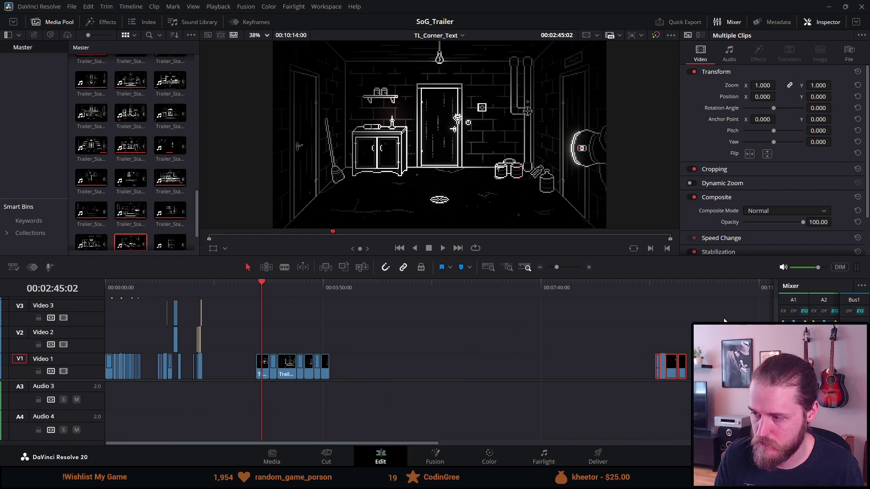
scroll(632, 390, "up", 2)
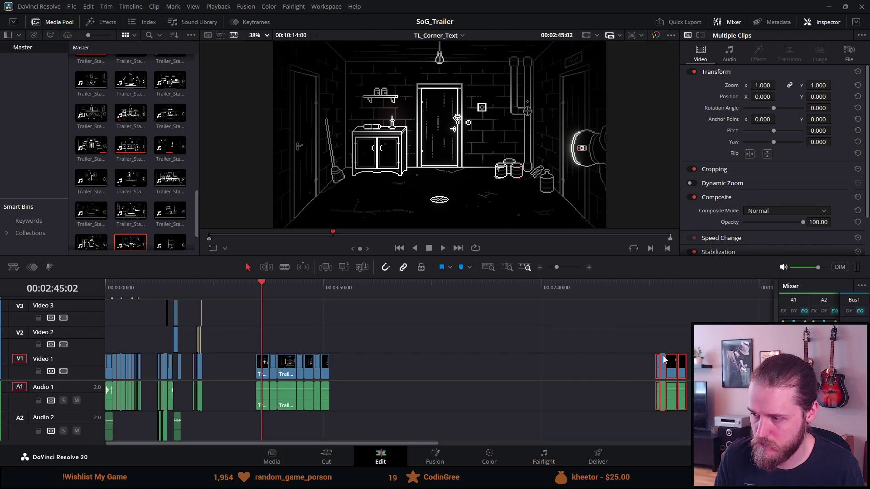
left_click_drag(673, 362, 362, 356)
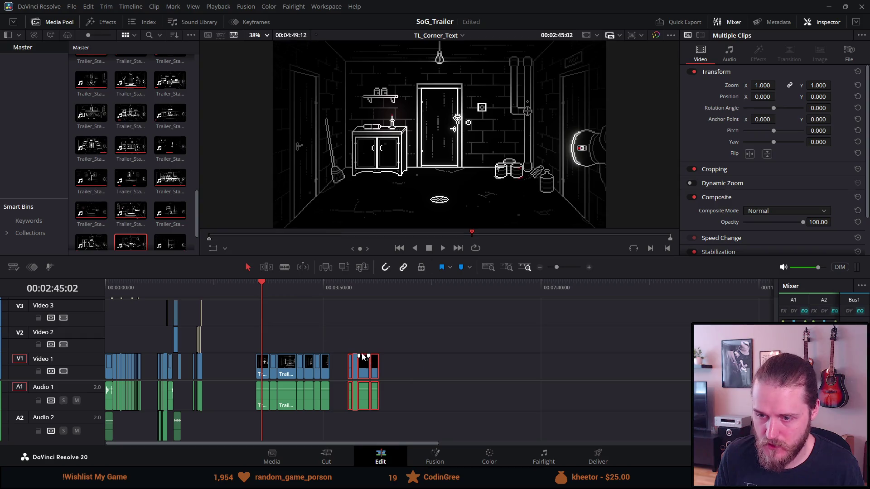
Play back from about 01:42 to review the edit, then return to 02:39:20.
left_click(198, 291)
key("space")
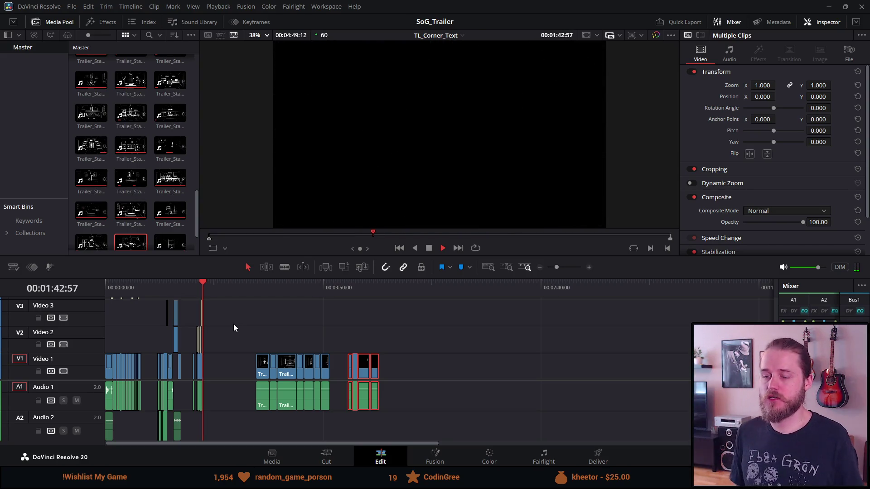
key("space")
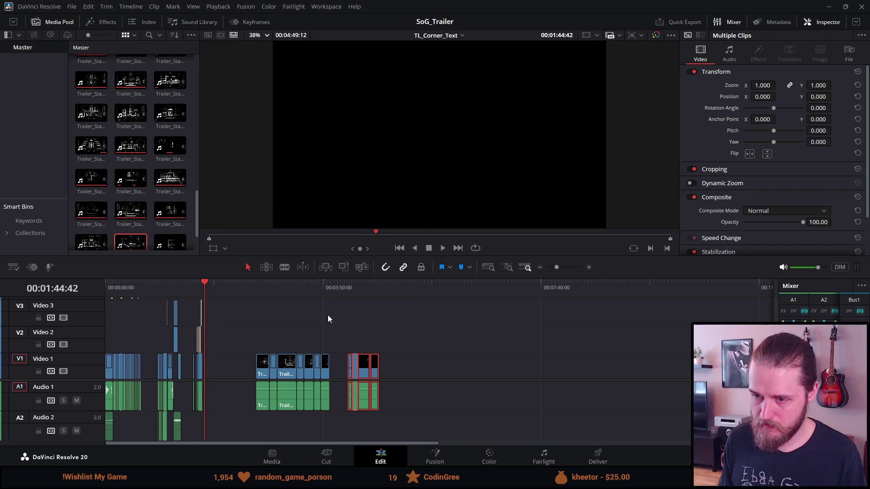
left_click(257, 291)
scroll(285, 322, "up", 3)
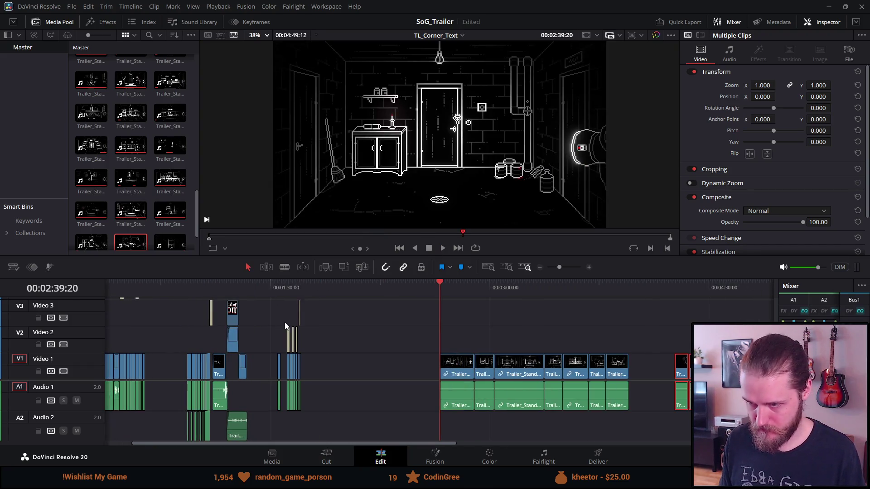
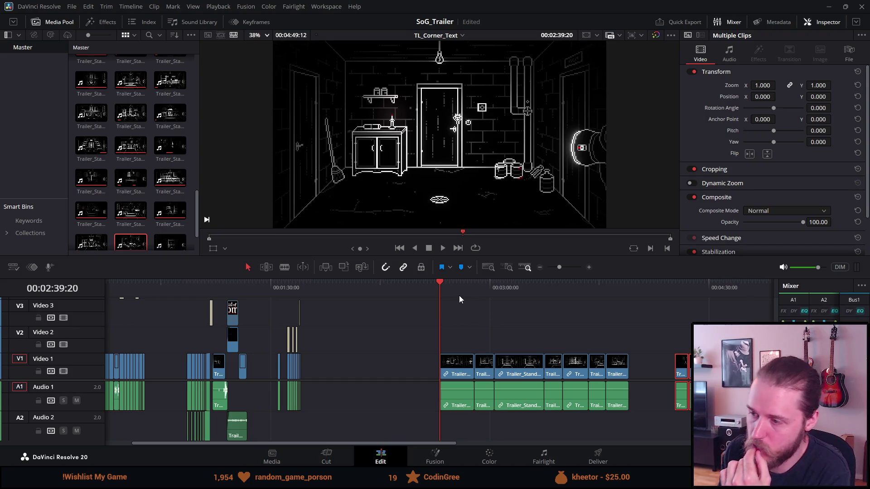
Delete the short Trailer_Standing_Piano_Room_Lit clip at 03:40:39, leaving a gap in its place.
left_click(676, 287)
left_click(688, 286)
left_click(708, 284)
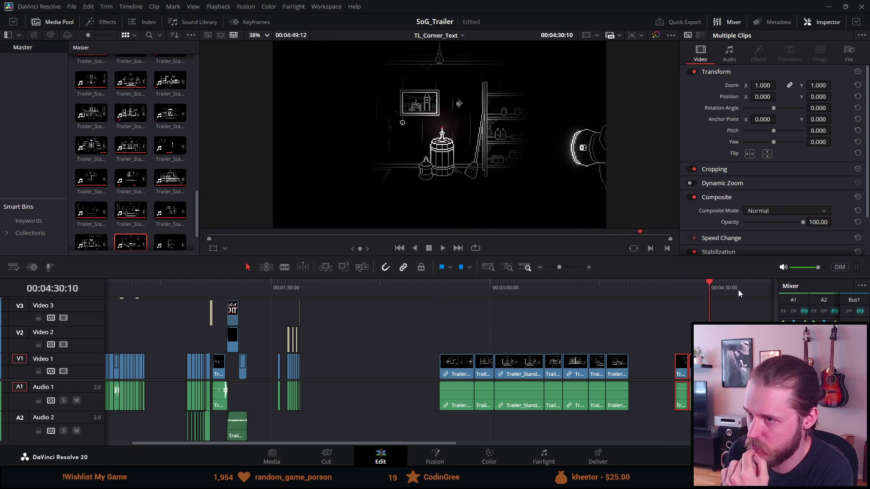
left_click(733, 288)
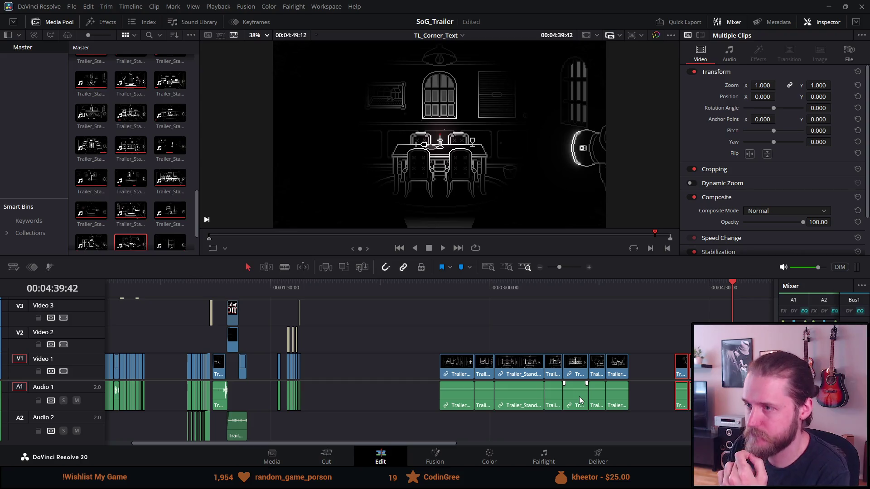
scroll(543, 369, "up", 2)
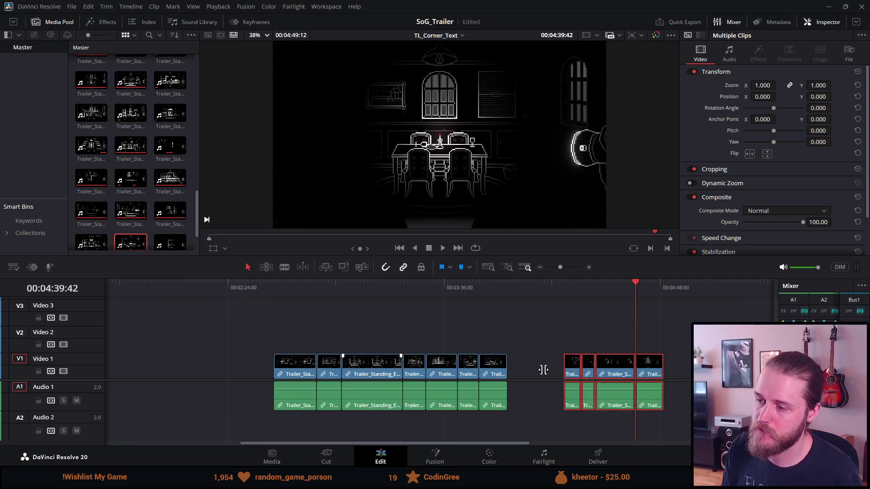
scroll(543, 370, "down", 1)
left_click(458, 289)
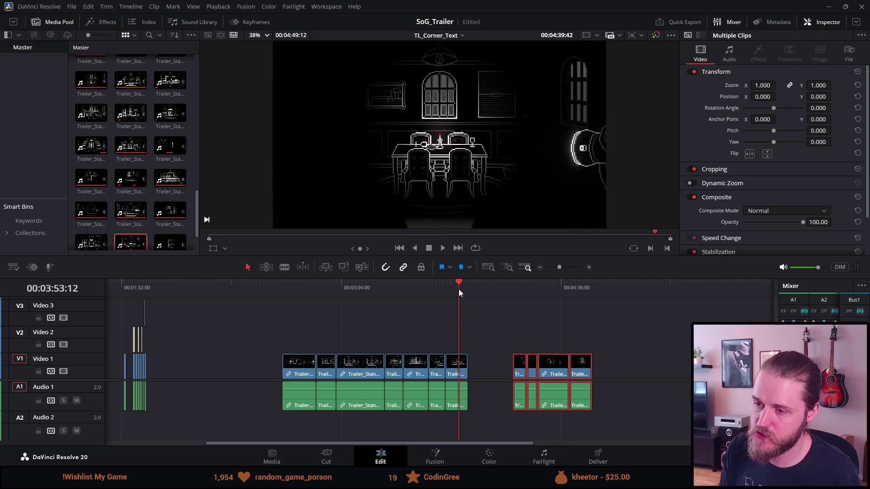
left_click(428, 288)
left_click(439, 371)
key("Delete")
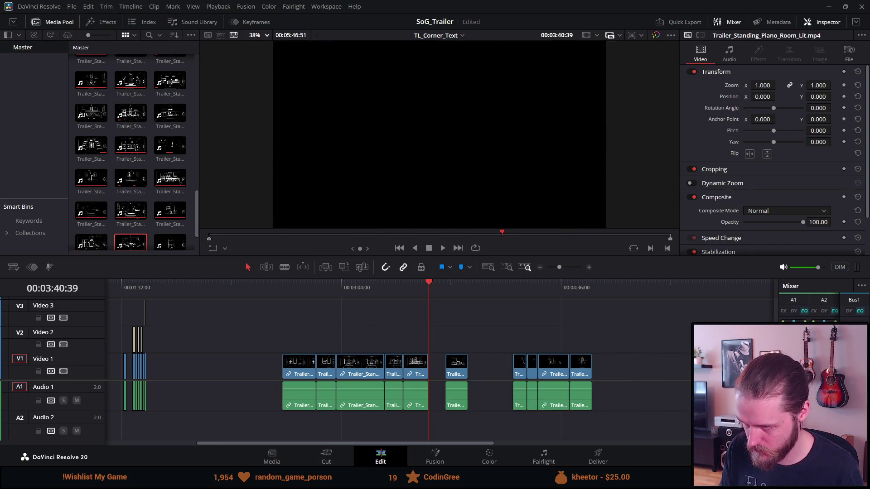
Save the project and move the Trailer_Standing_Entrance clip and its audio earlier on V1/A1.
key("ctrl+s")
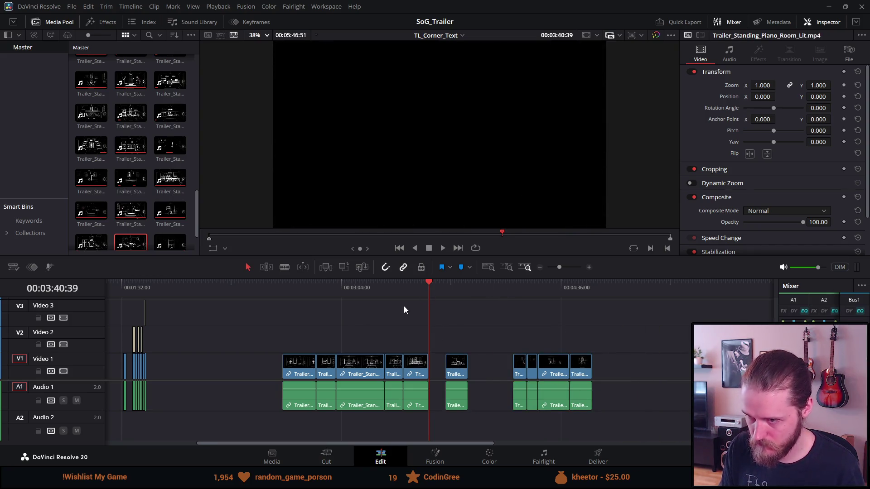
left_click(519, 289)
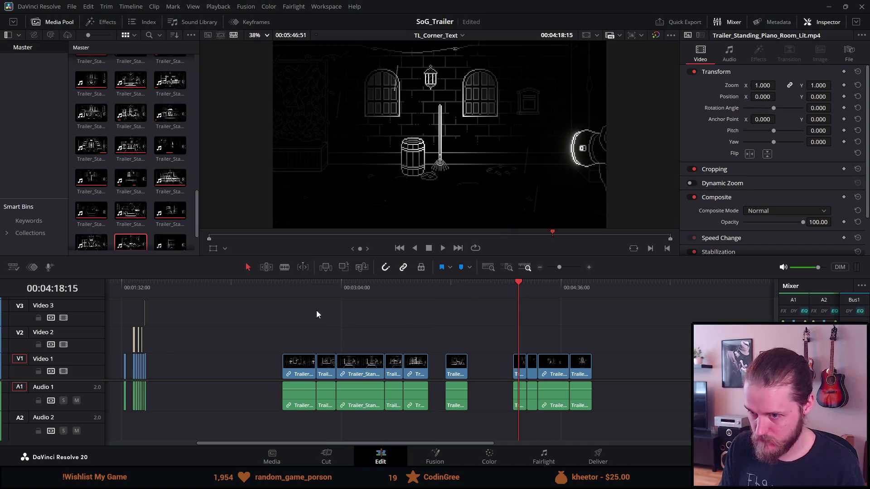
left_click(297, 290)
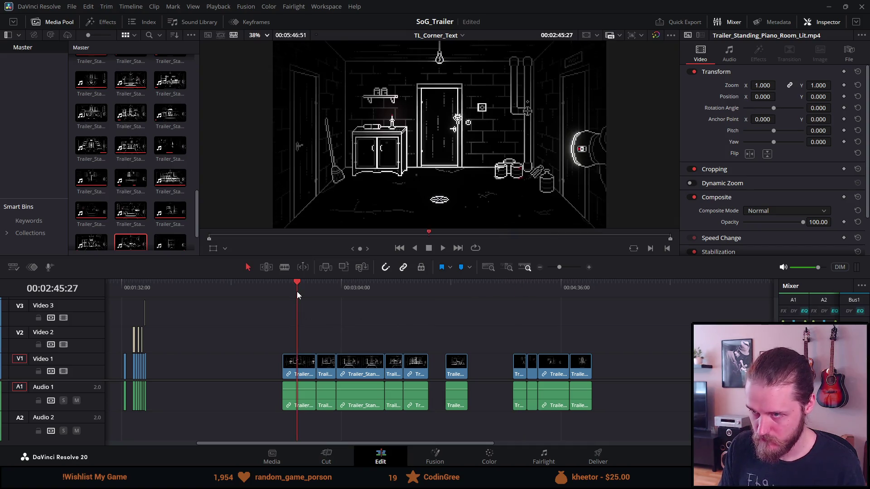
left_click(320, 290)
left_click(351, 289)
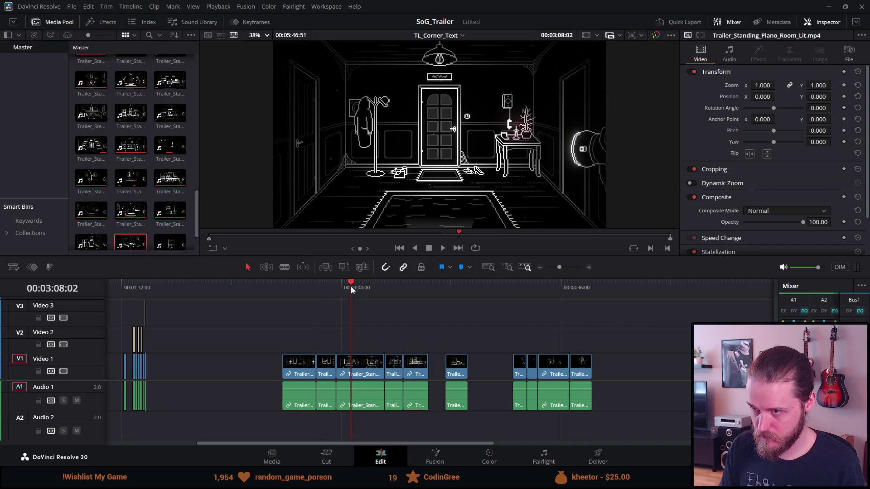
left_click_drag(358, 373, 217, 379)
Review the pantry and utility-room shots between about 03:34 and 03:52.
left_click(390, 291)
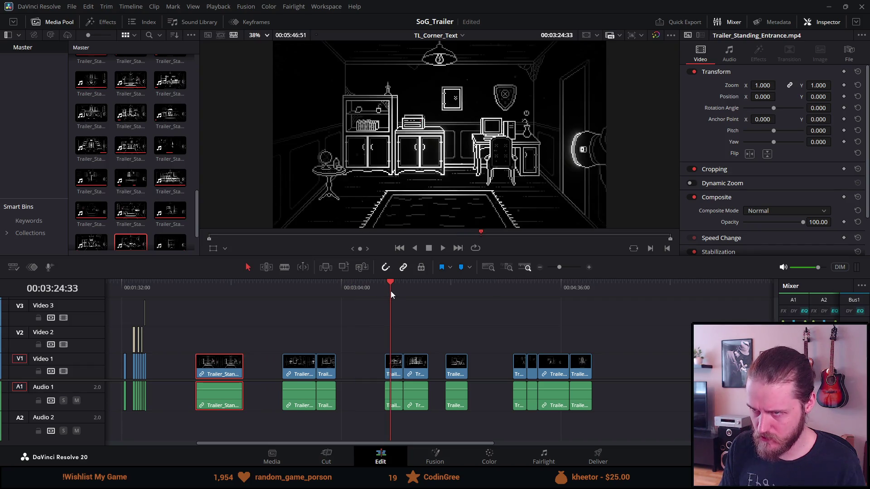
left_click(416, 285)
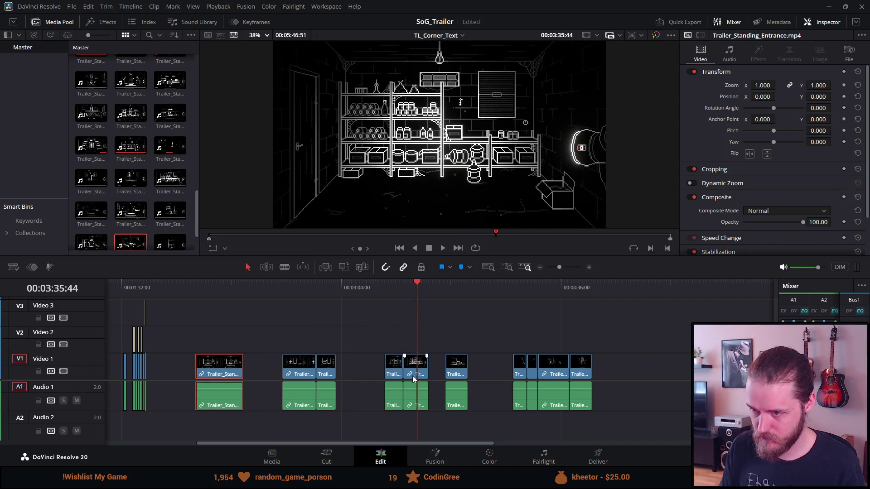
left_click(457, 287)
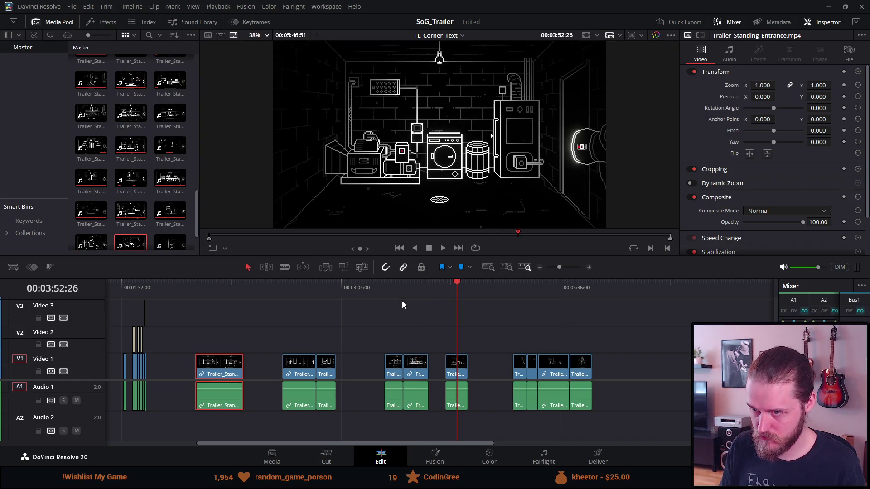
left_click(394, 287)
left_click(414, 288)
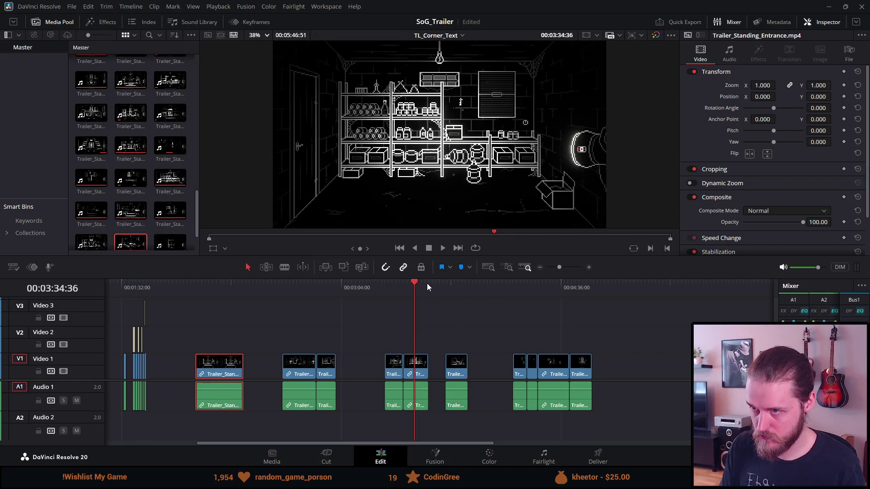
left_click(451, 287)
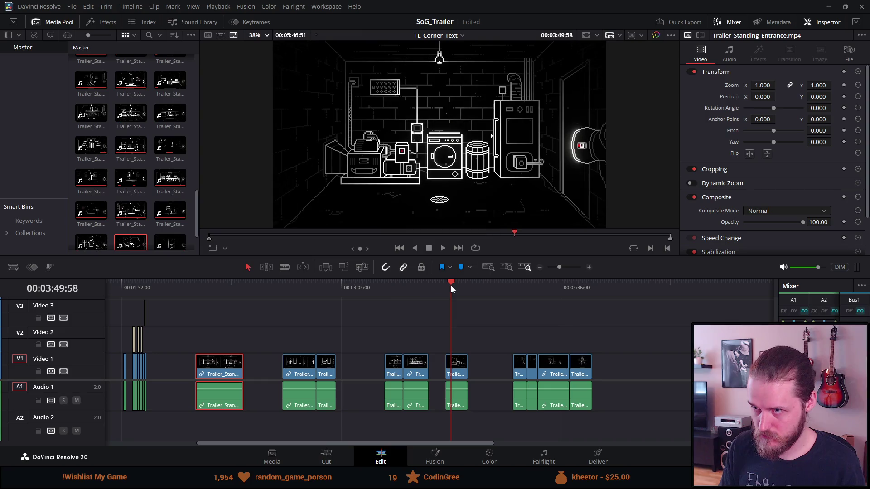
left_click(324, 292)
left_click(294, 289)
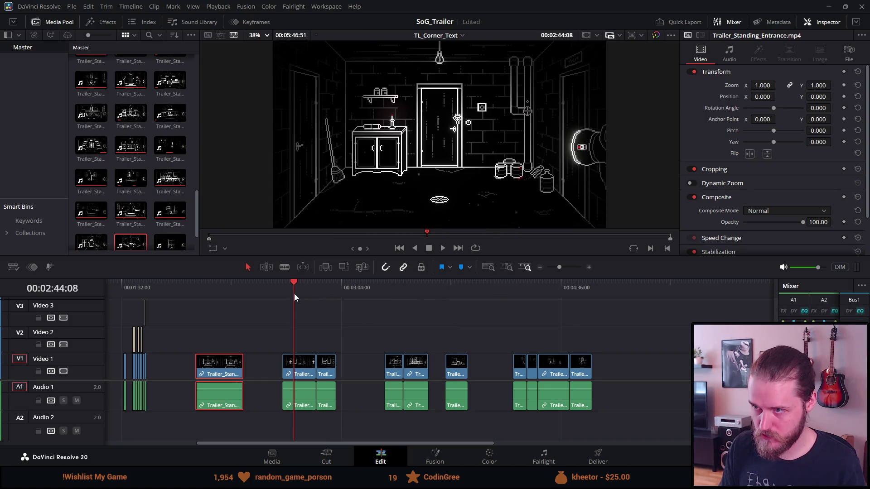
Select the two basement clips under the playhead at 02:48:18.
left_click(283, 323)
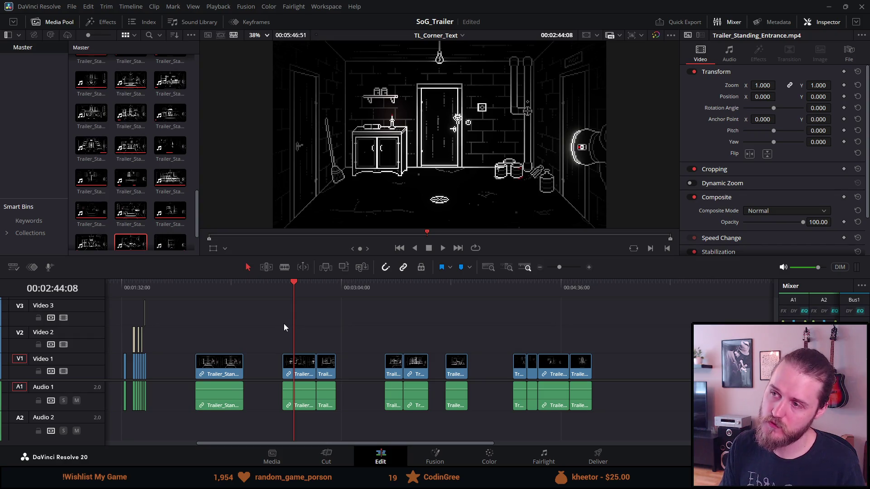
left_click(387, 287)
left_click(407, 290)
left_click(447, 289)
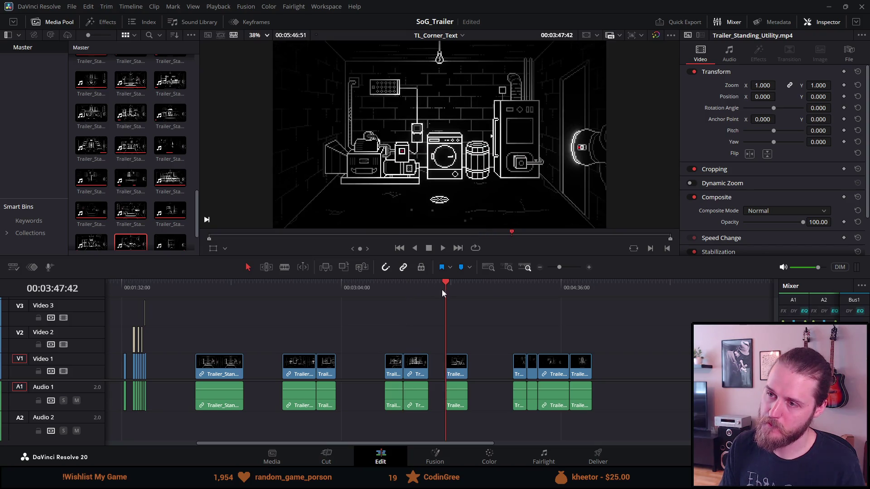
left_click(413, 285)
left_click(391, 284)
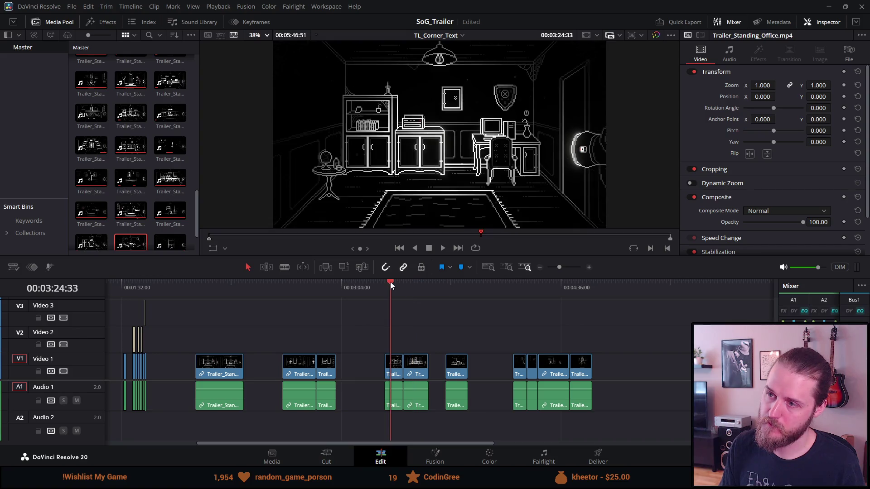
left_click(323, 287)
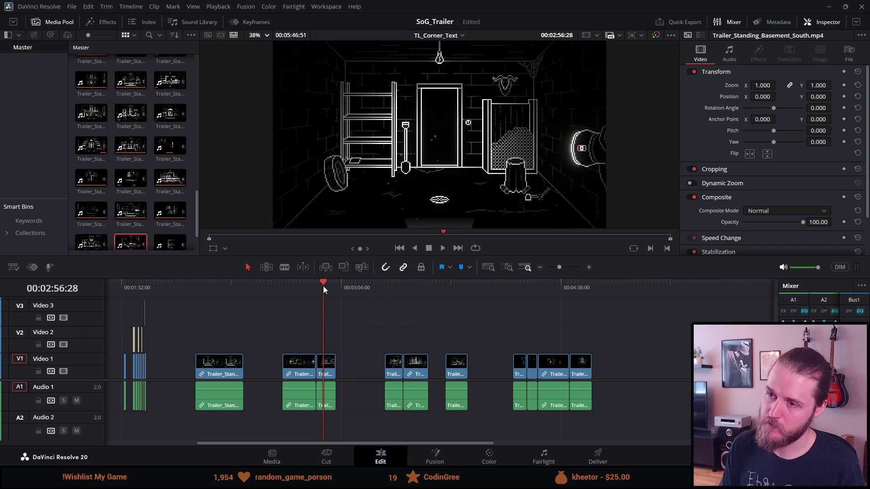
left_click(304, 285)
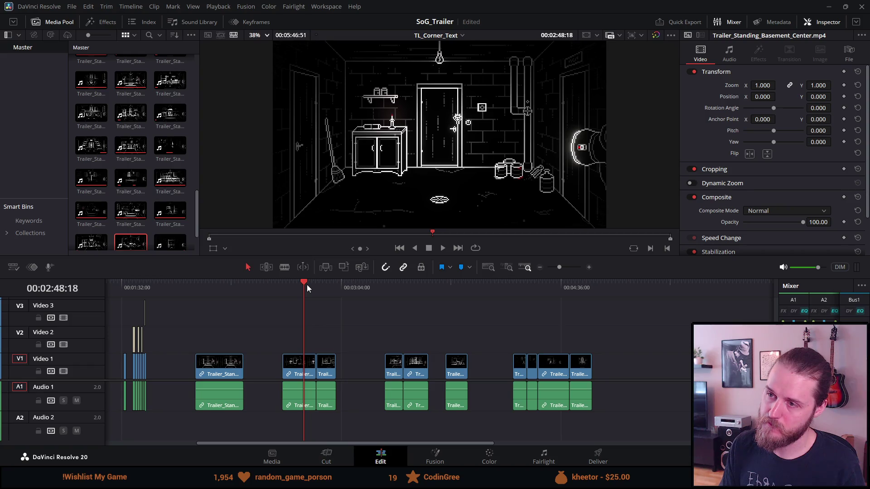
mouse_move(283, 322)
left_mouse_down()
mouse_move(336, 398)
mouse_move(338, 376)
left_mouse_up()
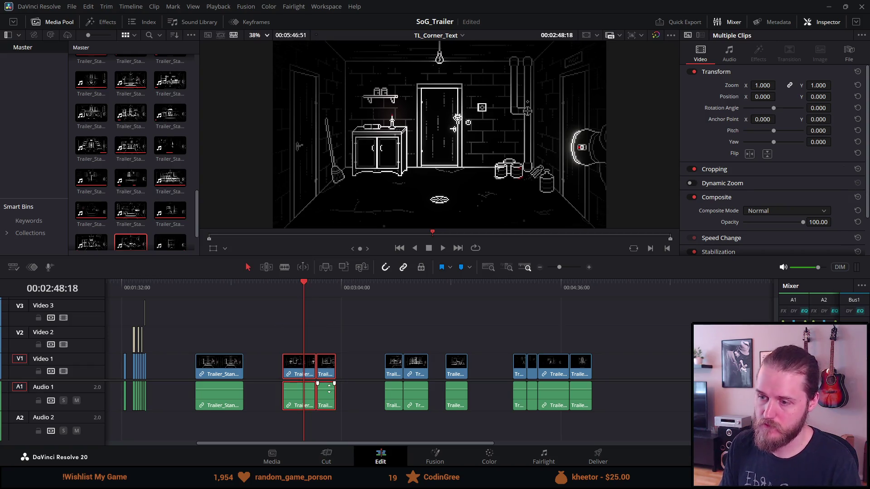
Delete the two selected clips and the piano-room clip at the end, saving after each.
key("BackSpace")
key("ctrl+s")
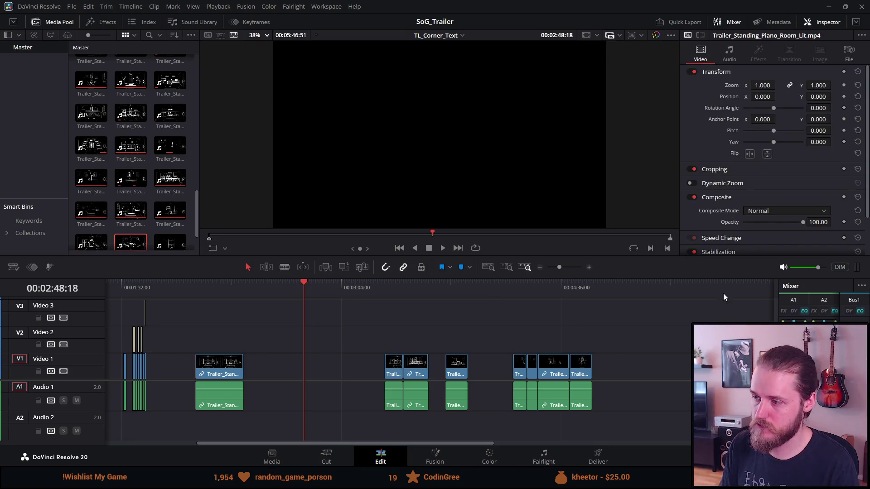
left_click(721, 290)
key("BackSpace")
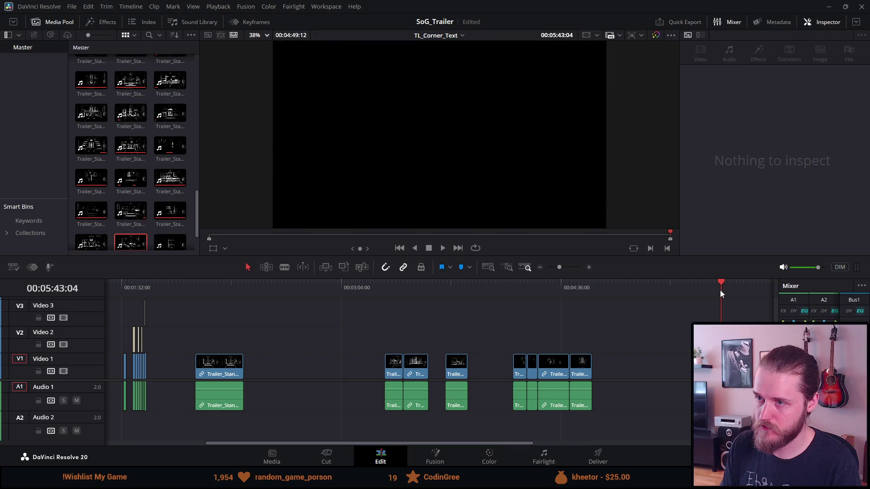
key("ctrl+s")
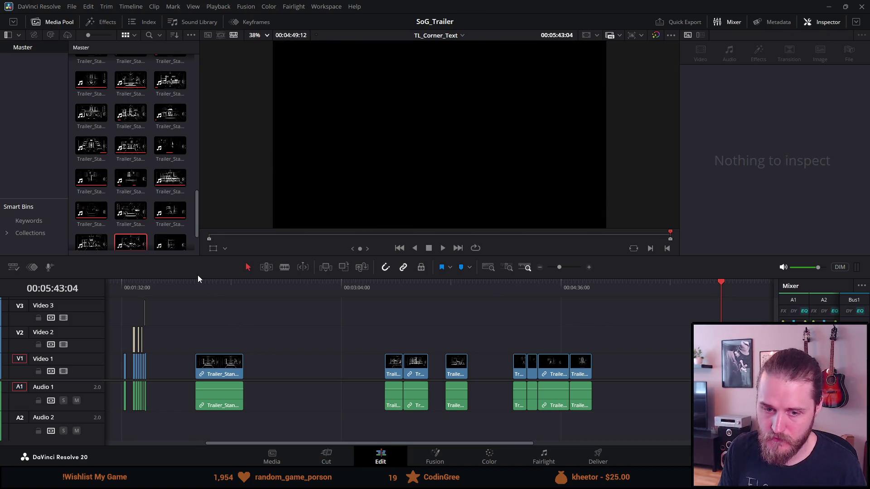
Nudge the entrance clip later and review the frames between 03:51 and 04:44.
left_click_drag(325, 360, 333, 362)
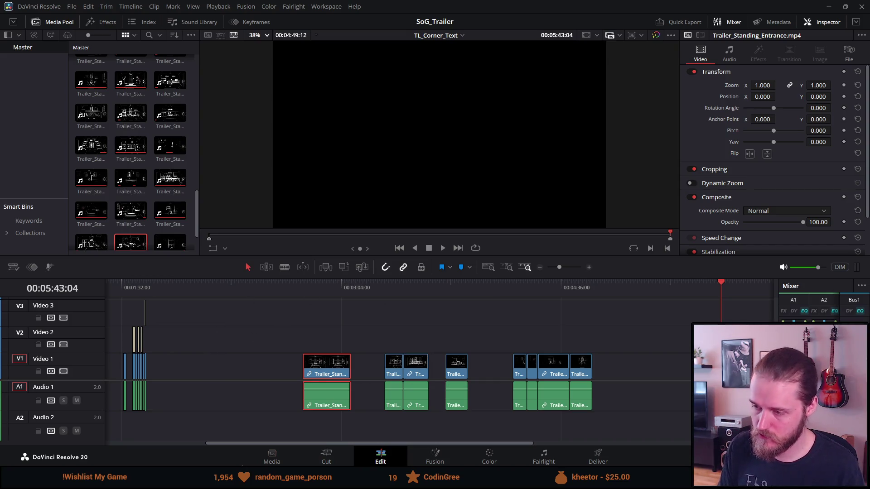
left_click(581, 287)
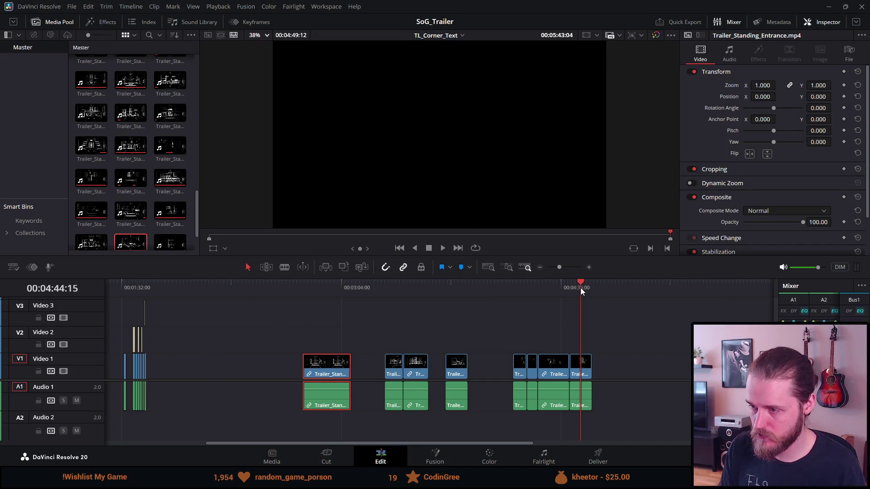
left_click(551, 288)
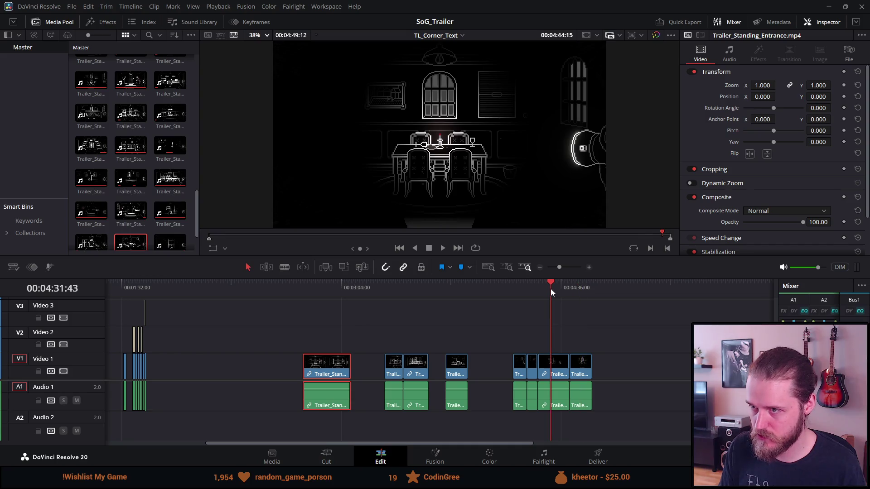
left_click(524, 290)
left_click(455, 289)
left_click(520, 292)
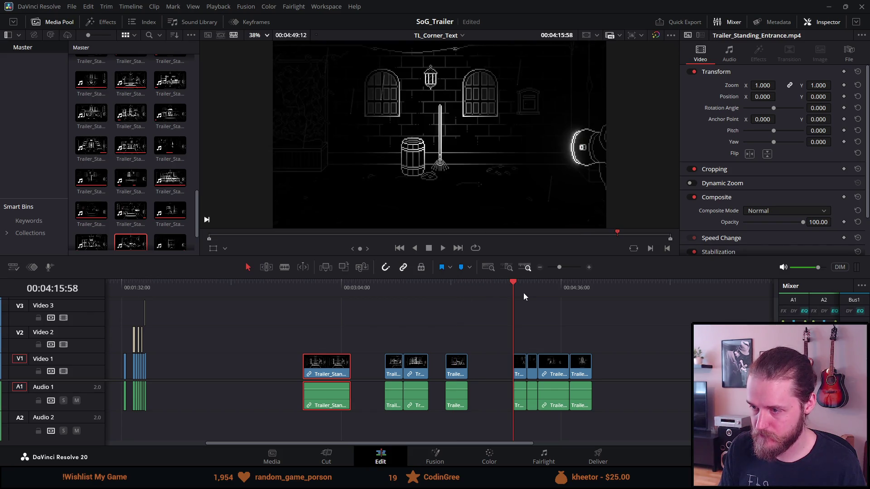
left_click(527, 293)
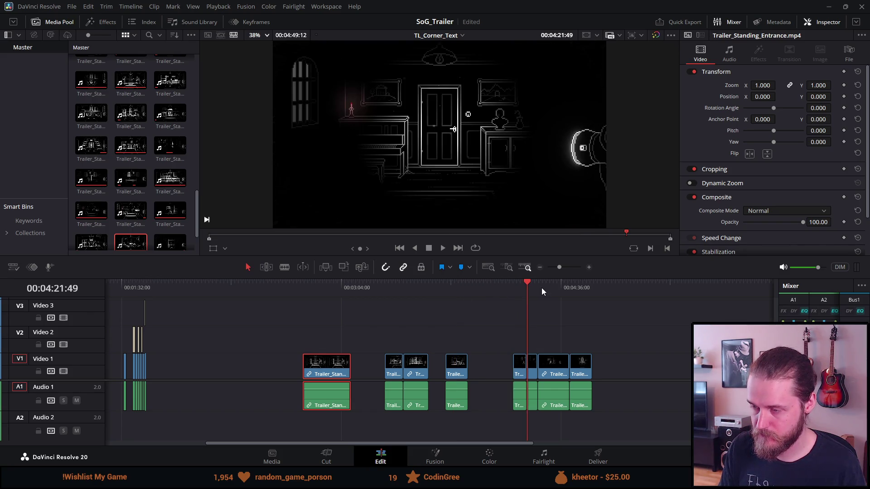
left_click(544, 290)
left_click(569, 290)
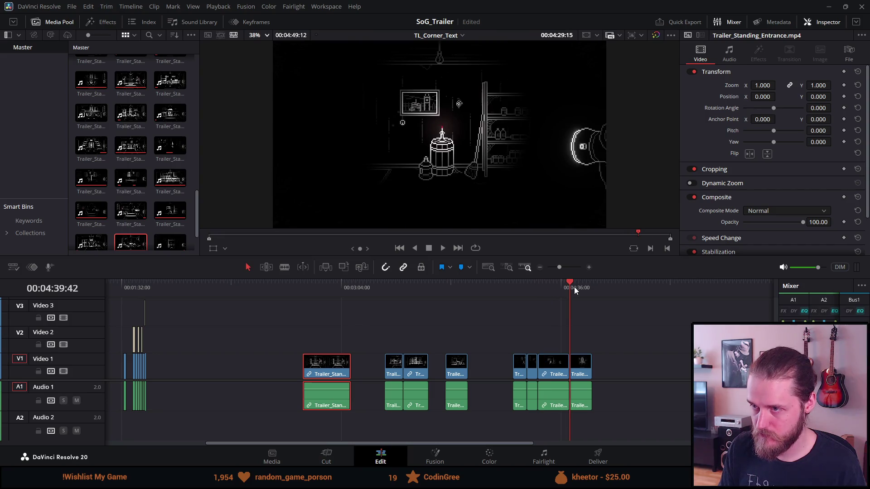
Remove the short Piano_Room_Dark clip, then review the utility, pantry, office and entrance shots.
left_click_drag(529, 379, 646, 380)
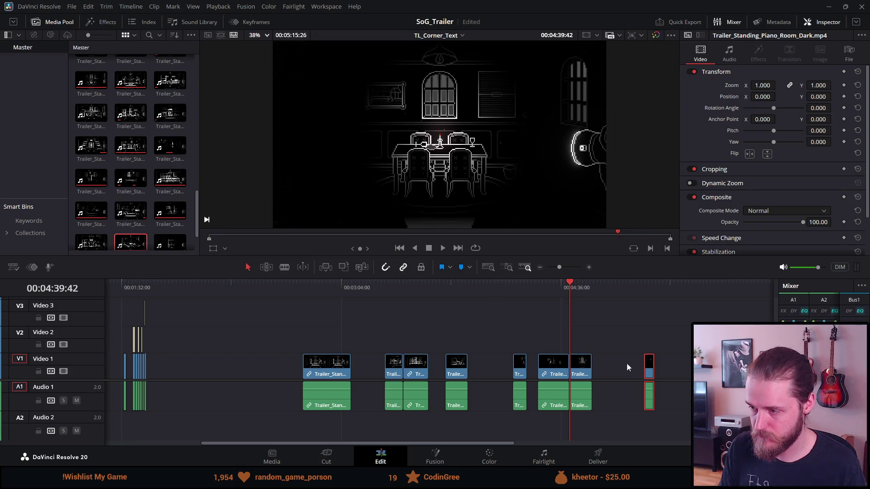
key("Delete")
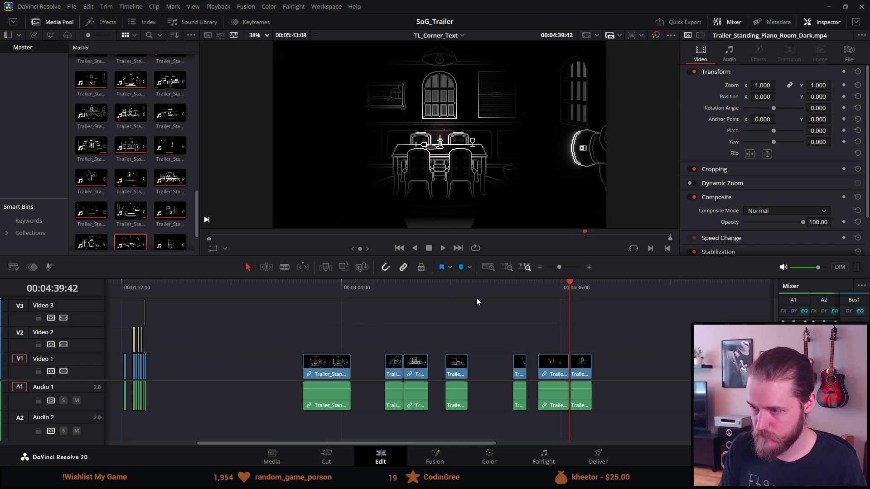
left_click(456, 289)
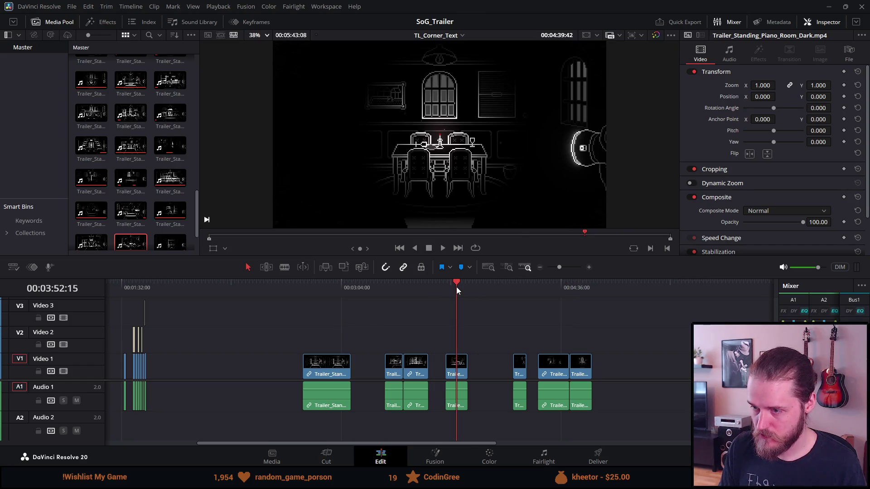
left_click(418, 286)
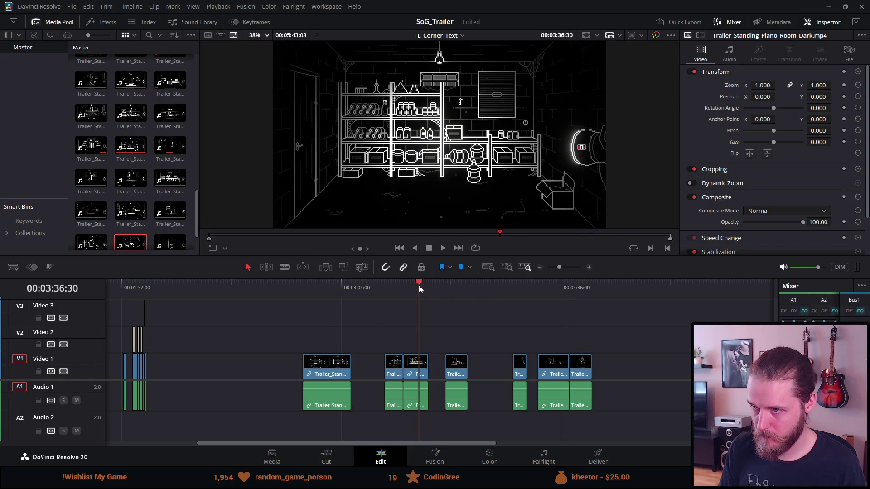
left_click(385, 290)
left_click(339, 288)
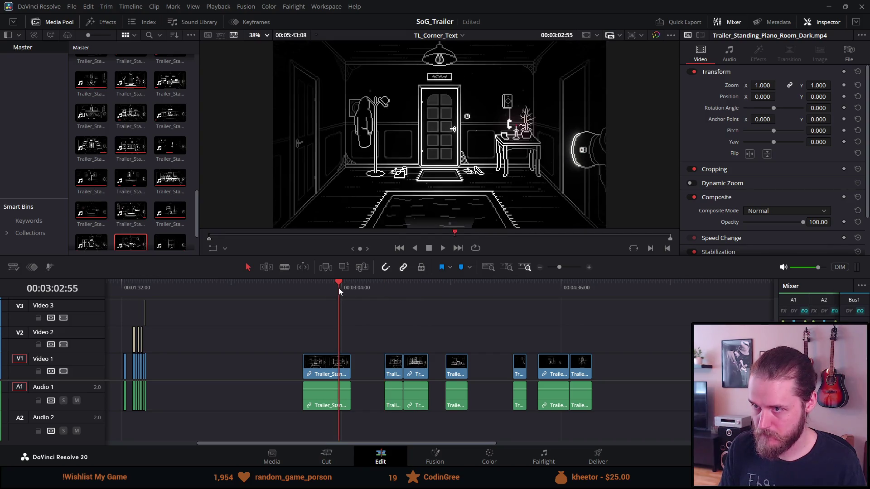
left_click(304, 290)
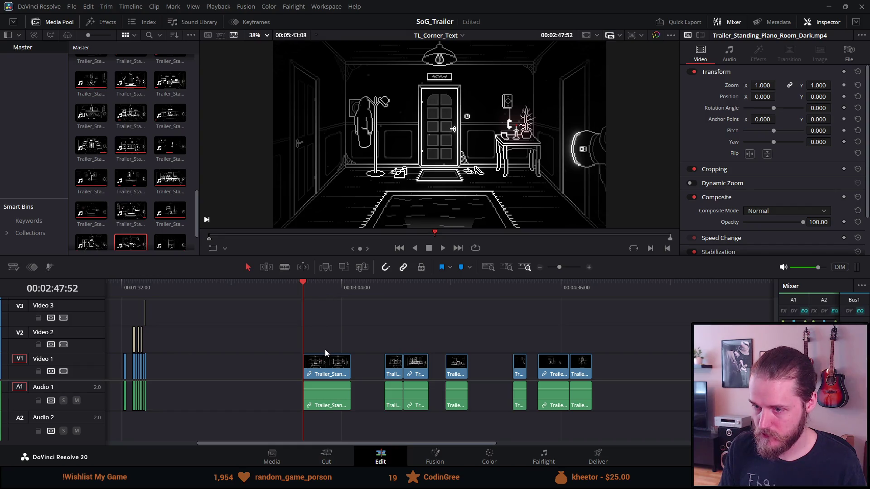
Move the first standing-room clip and the courtyard clip to the right end of the timeline.
mouse_move(304, 372)
left_mouse_down()
mouse_move(593, 394)
mouse_move(707, 376)
left_mouse_up()
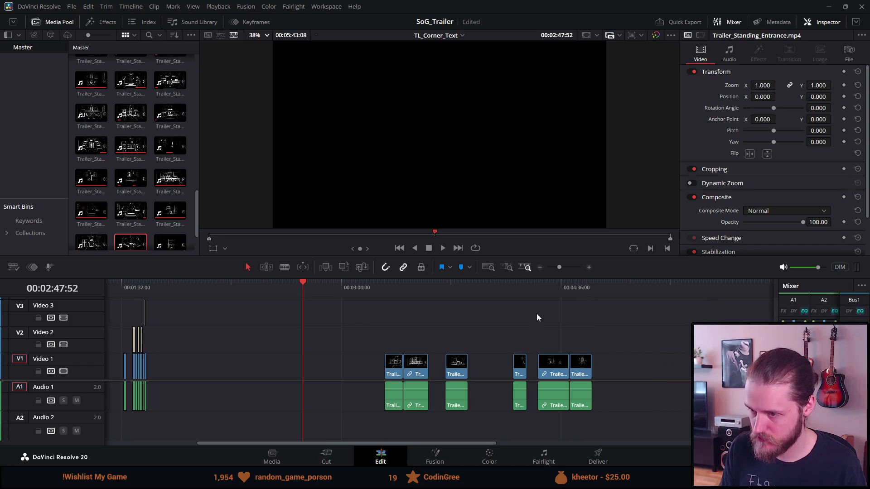
left_click(550, 286)
left_click(577, 294)
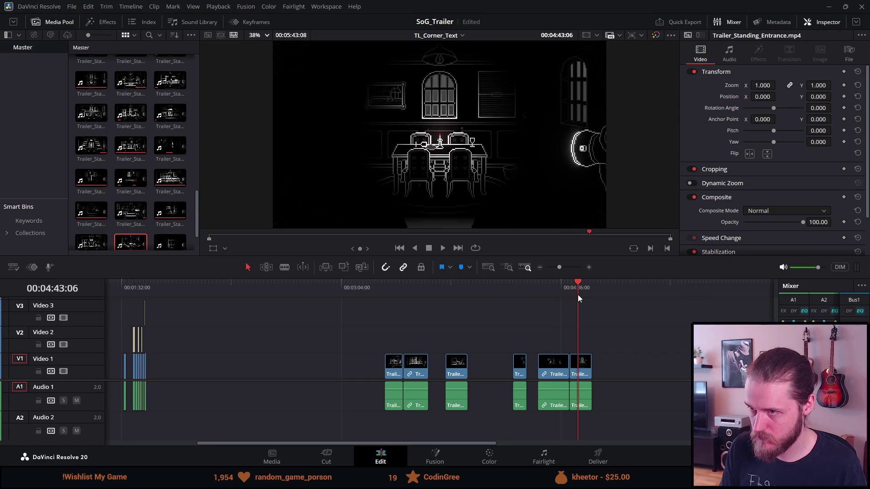
left_click(554, 289)
left_click(514, 291)
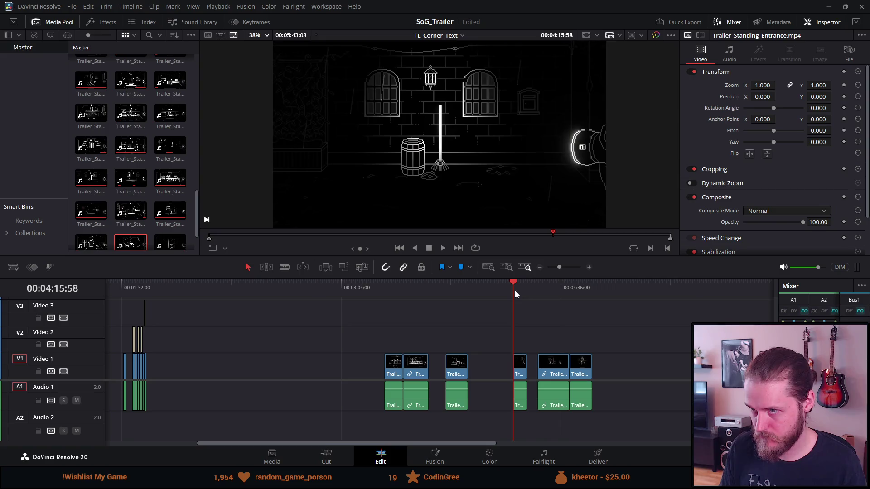
mouse_move(551, 364)
left_mouse_down()
mouse_move(675, 365)
mouse_move(686, 382)
left_mouse_up()
Review the Outside_Left, Storage, Pantry and Office shots, then move the Utility clip to the right group.
left_click(574, 293)
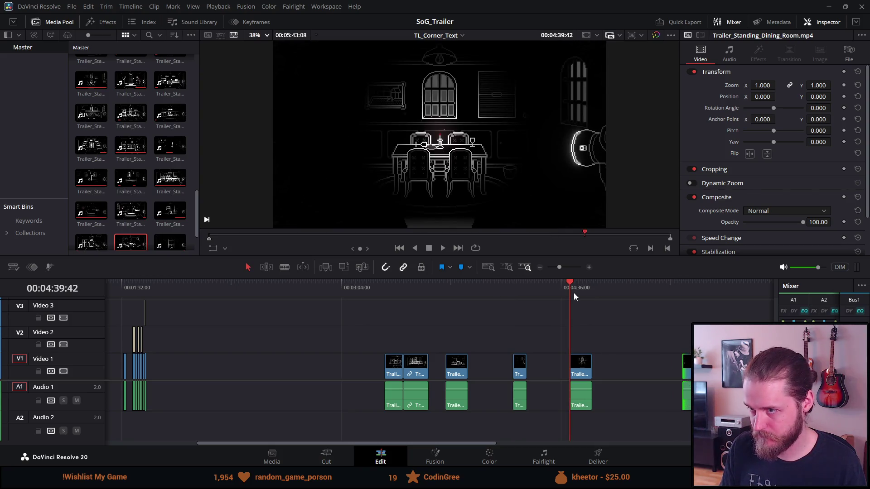
left_click(519, 293)
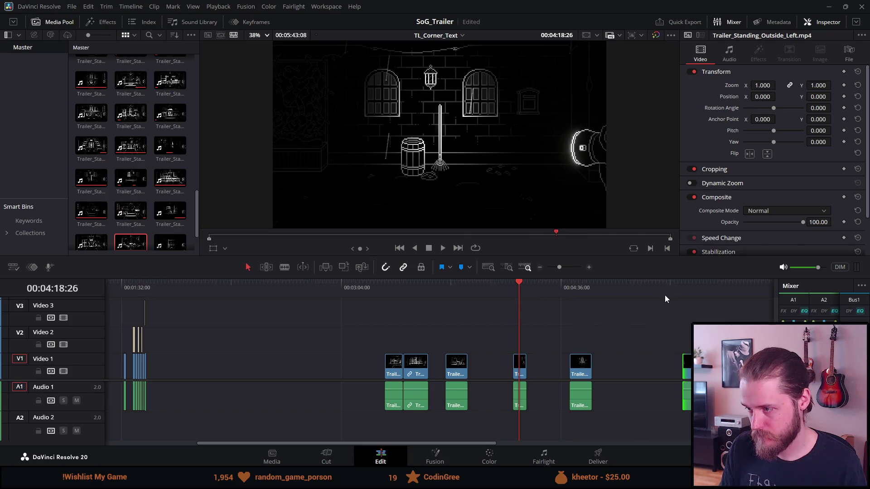
left_click(678, 293)
left_click(692, 292)
left_click(682, 287)
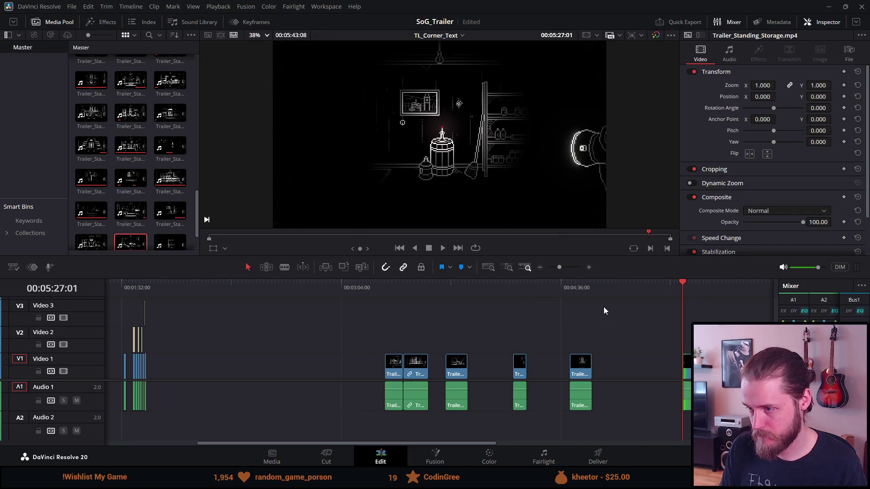
left_click(453, 294)
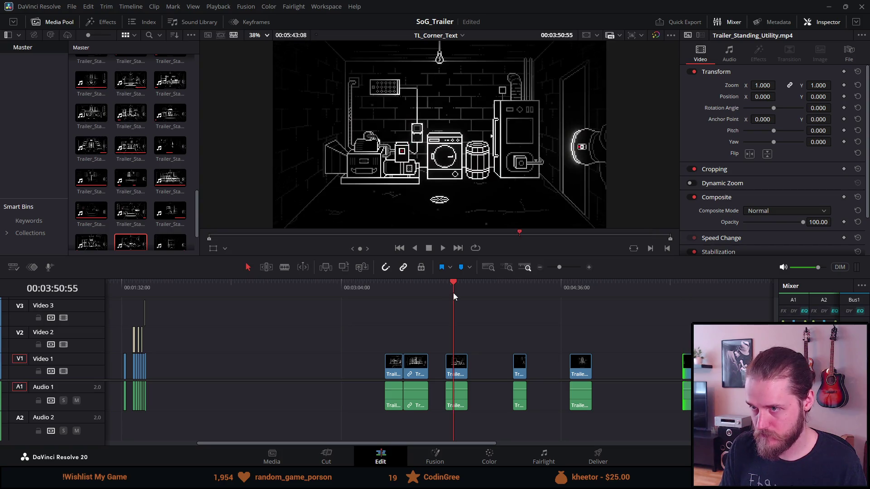
left_click(417, 294)
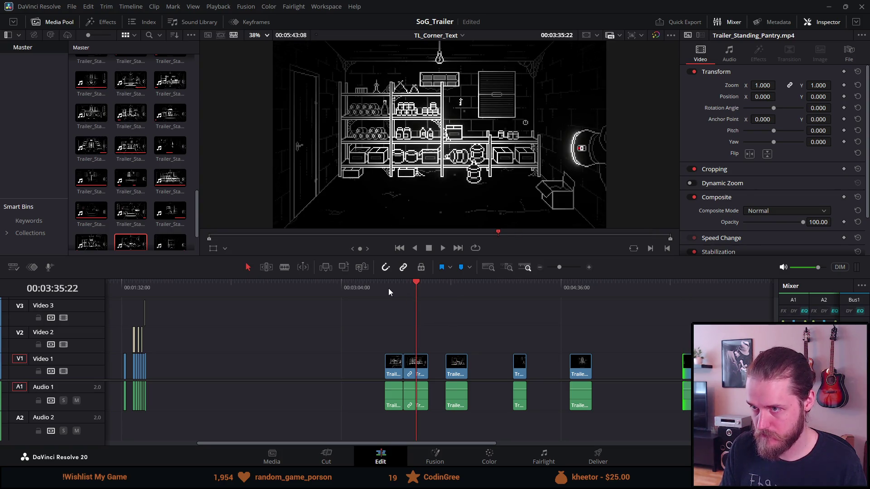
left_click(388, 288)
left_click(409, 286)
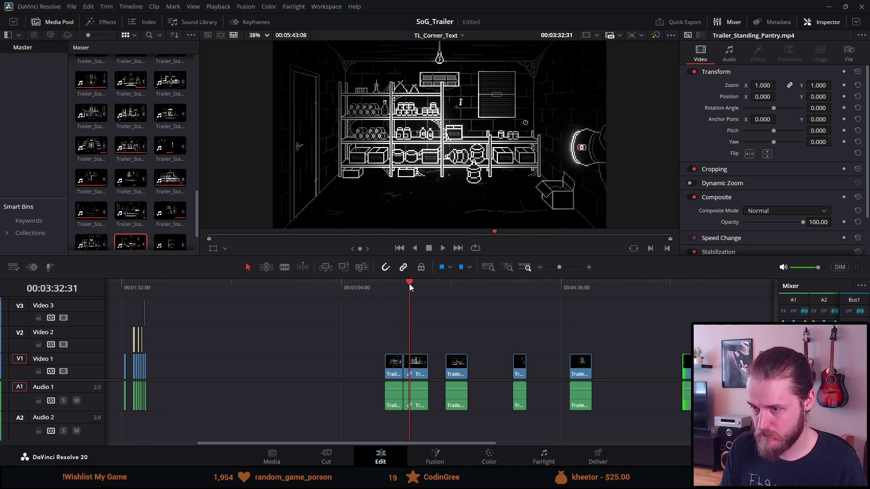
left_click(445, 286)
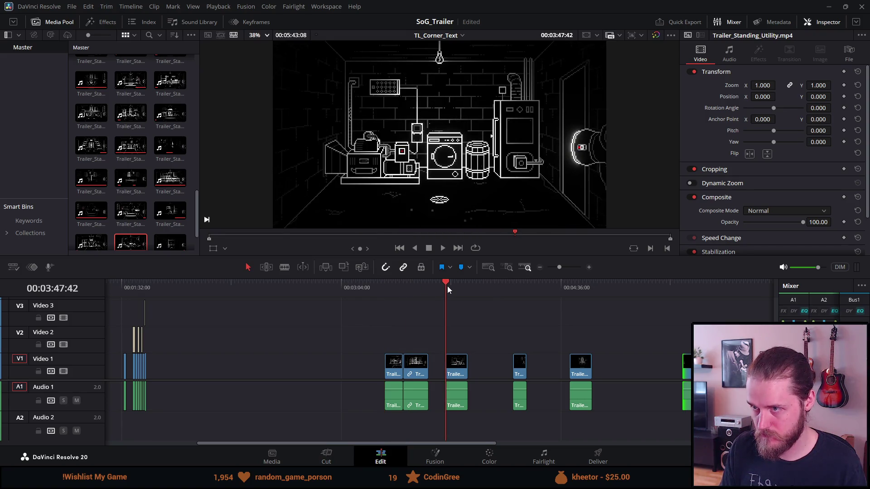
mouse_move(458, 370)
left_mouse_down()
mouse_move(679, 371)
mouse_move(670, 370)
left_mouse_up()
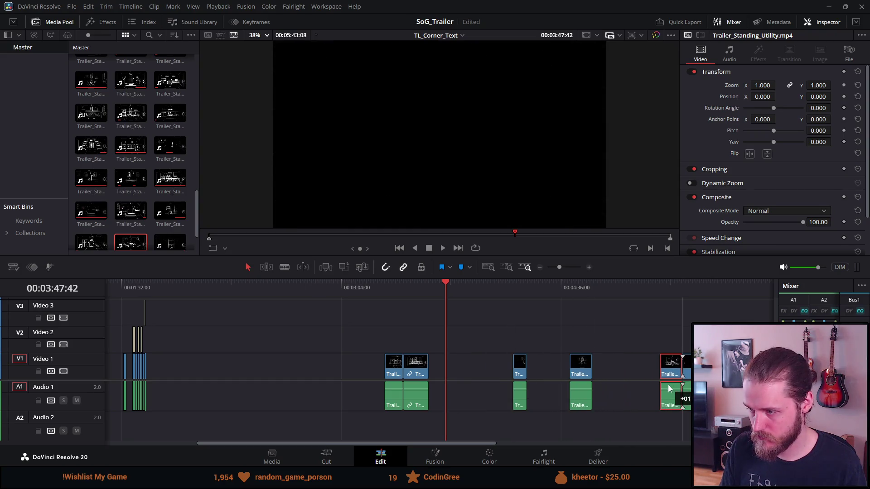
Move the short clip near the dining room and the Office clip into the right group.
left_click(572, 292)
left_click(515, 282)
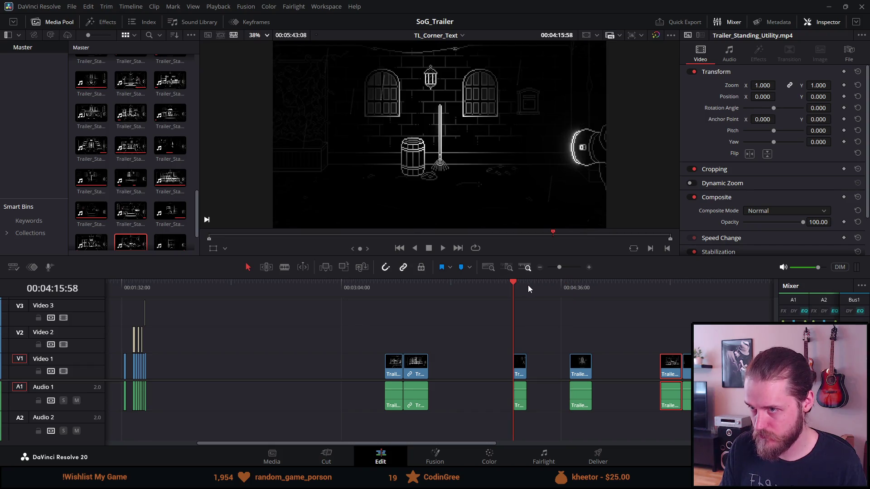
left_click(562, 287)
left_click(566, 288)
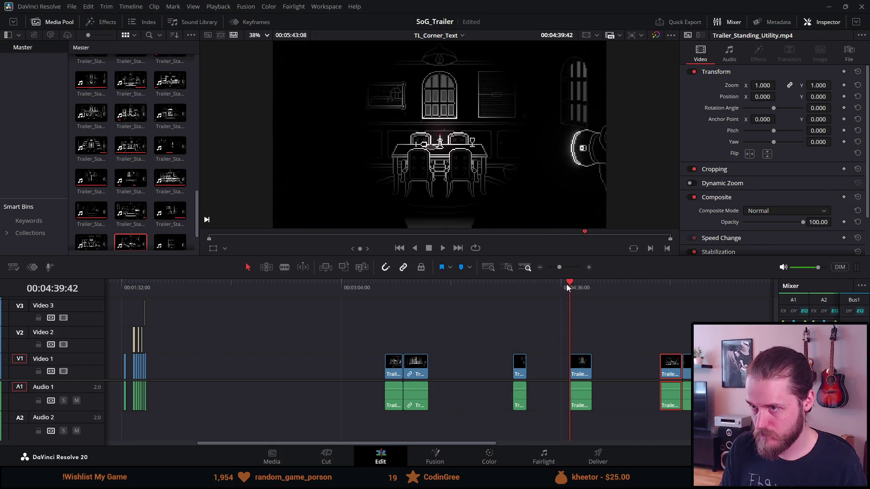
left_click_drag(524, 366, 657, 365)
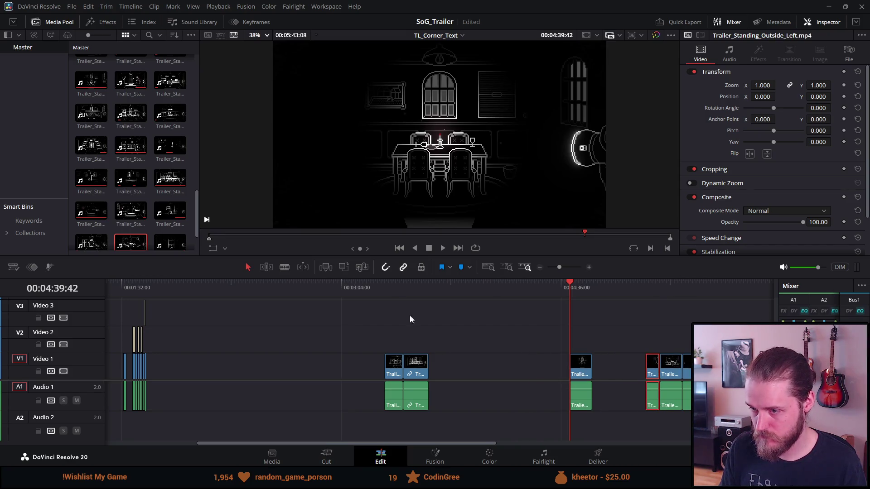
left_click(410, 287)
left_click(398, 287)
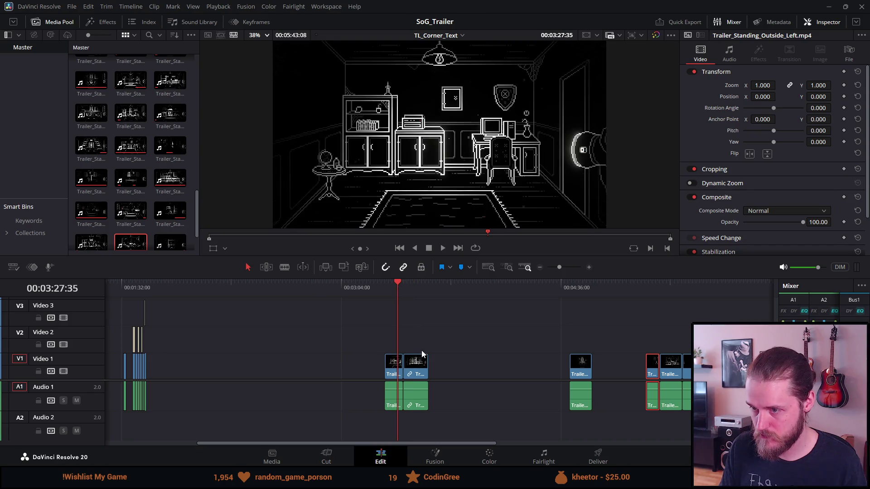
mouse_move(422, 378)
left_mouse_down()
mouse_move(639, 372)
mouse_move(587, 372)
mouse_move(610, 374)
left_mouse_up()
Add the last clip to the right group, then shift all V1 clips left after the opening clips near 00:01:32.
left_click_drag(394, 377, 591, 384)
mouse_move(565, 337)
left_mouse_down()
mouse_move(689, 389)
mouse_move(689, 412)
left_mouse_up()
scroll(515, 403, "up", 2)
left_click_drag(590, 372, 156, 371)
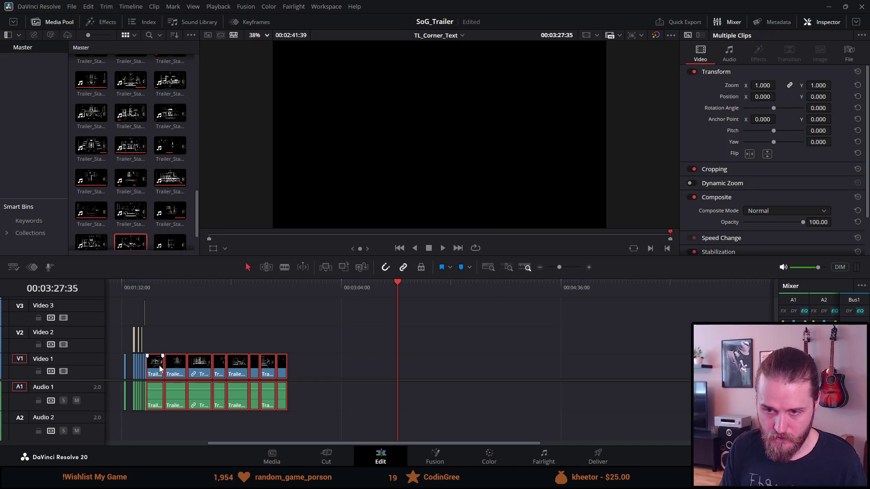
left_click(145, 282)
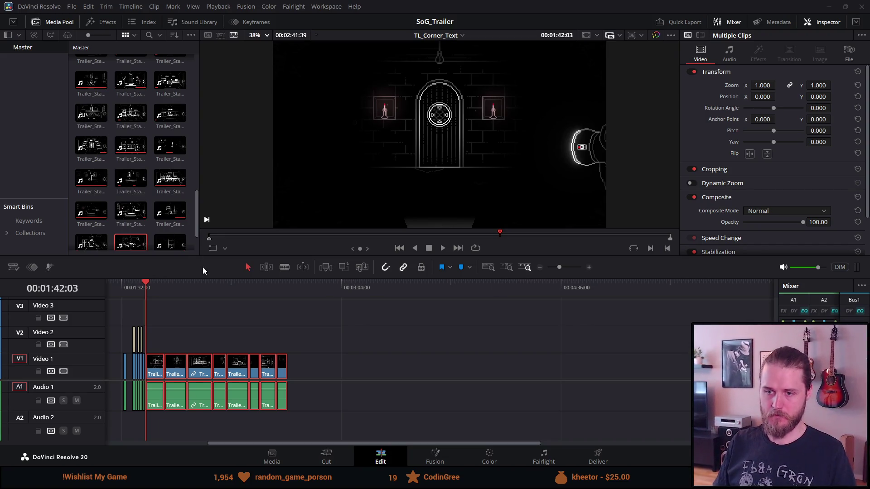
Enlarge the preview viewer and review the start of the moved clips.
left_click_drag(203, 274, 220, 314)
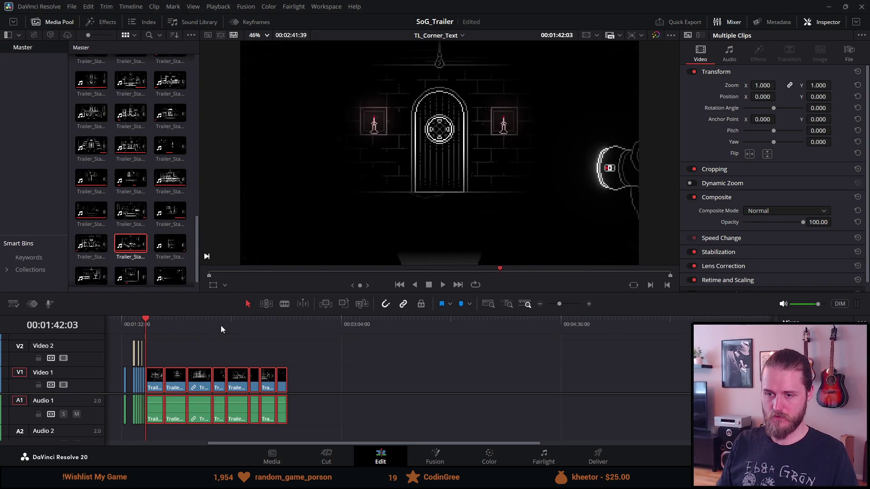
left_click(221, 325)
left_click(135, 328)
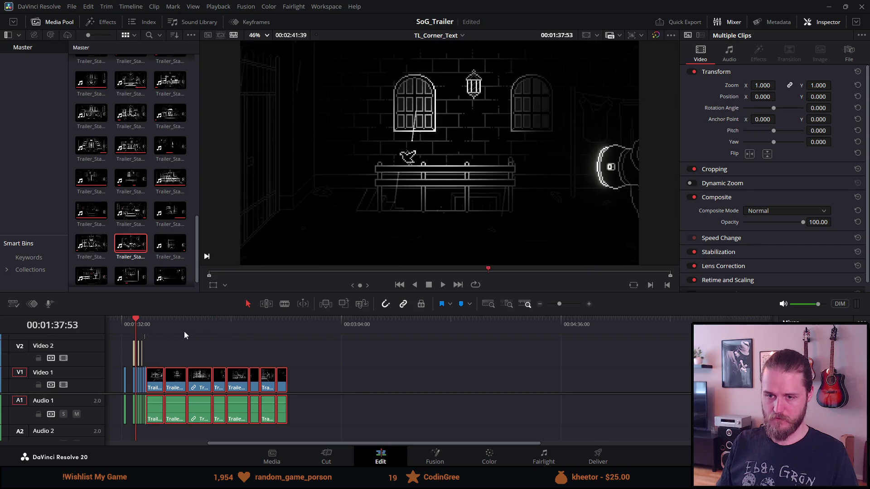
scroll(189, 336, "up", 4)
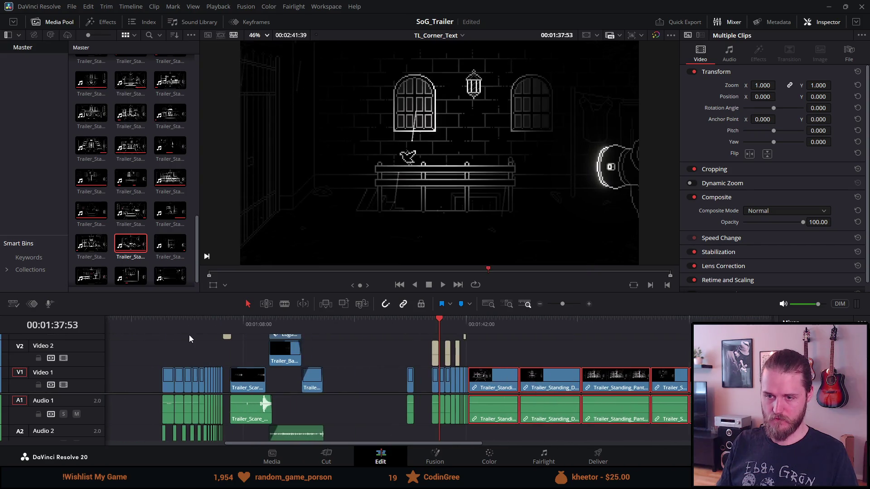
Shorten the end of the Trailer_Standing_Office clip in two trims.
left_click(484, 322)
scroll(485, 333, "up", 3)
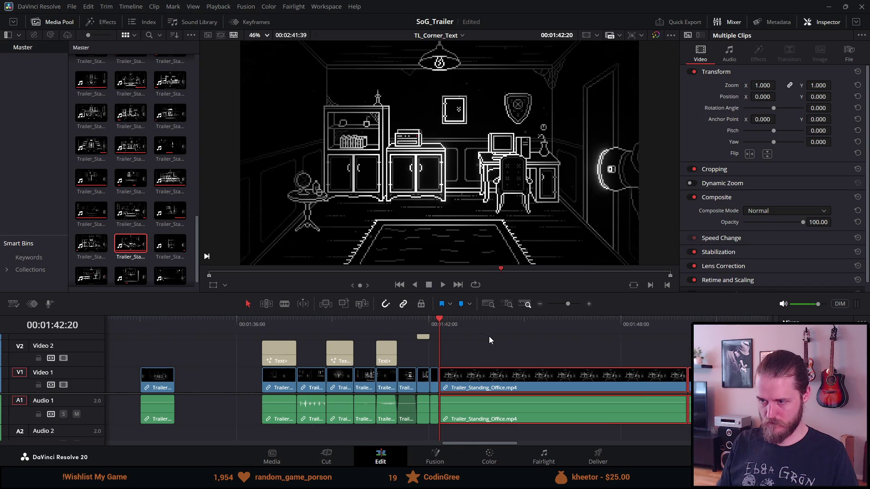
left_click(664, 389)
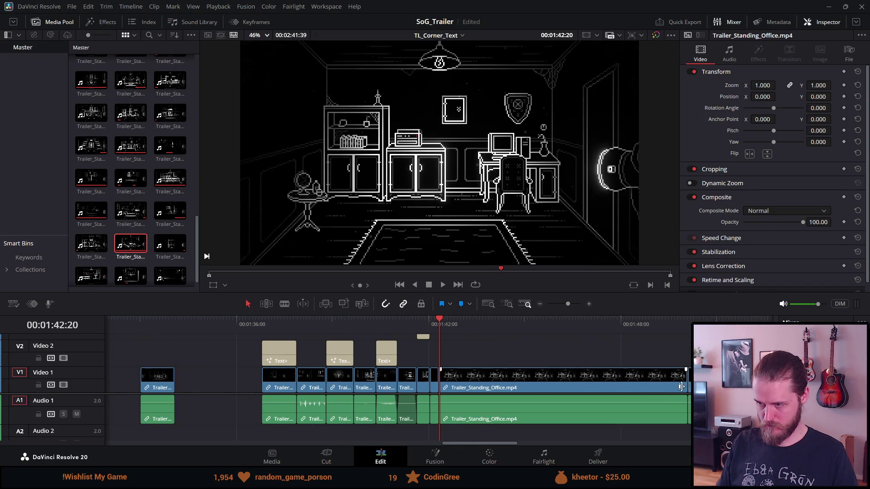
mouse_move(683, 385)
left_mouse_down()
mouse_move(604, 353)
mouse_move(453, 335)
left_mouse_up()
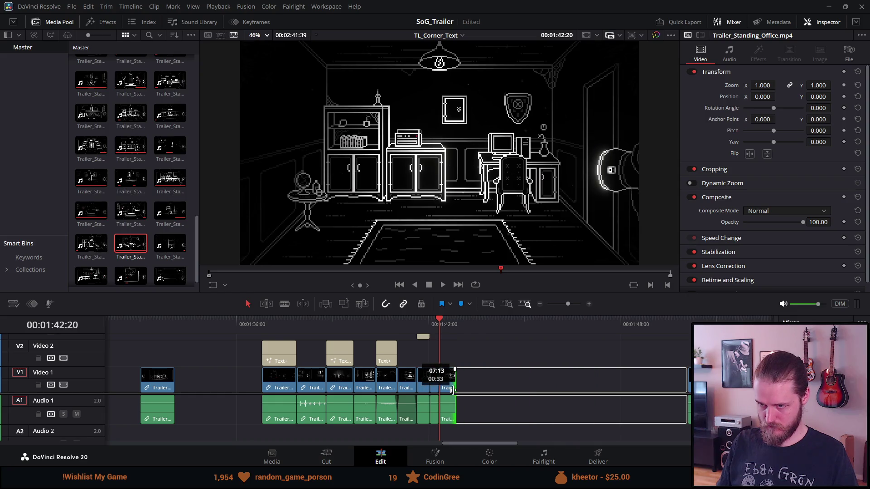
scroll(439, 324, "up", 3)
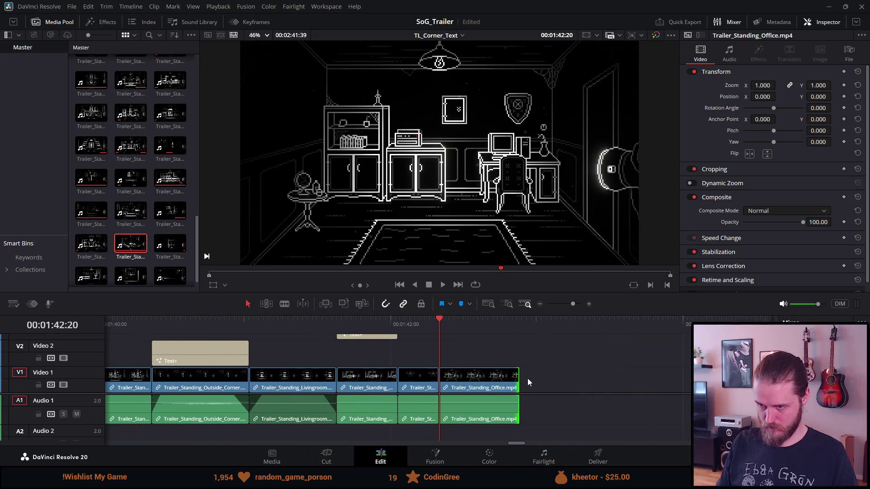
left_click_drag(514, 385, 474, 393)
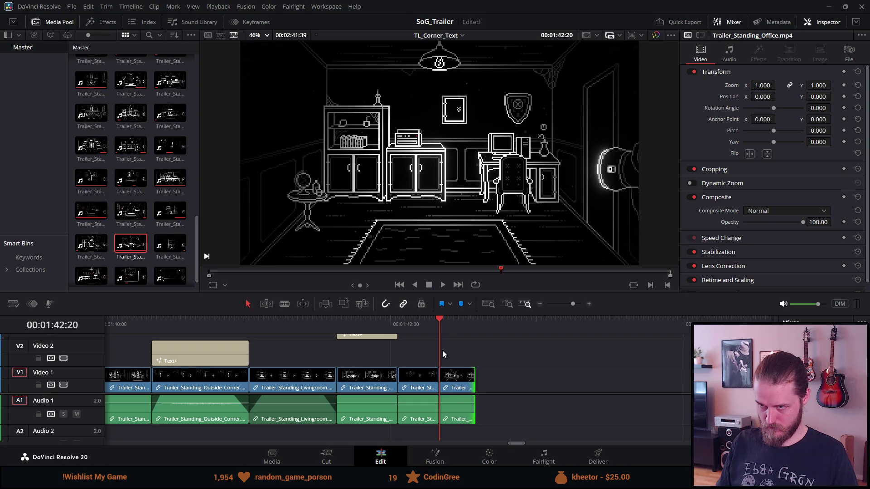
Play back the recent cuts from the NOT title, stopping after the last clip.
left_click(381, 319)
key("space")
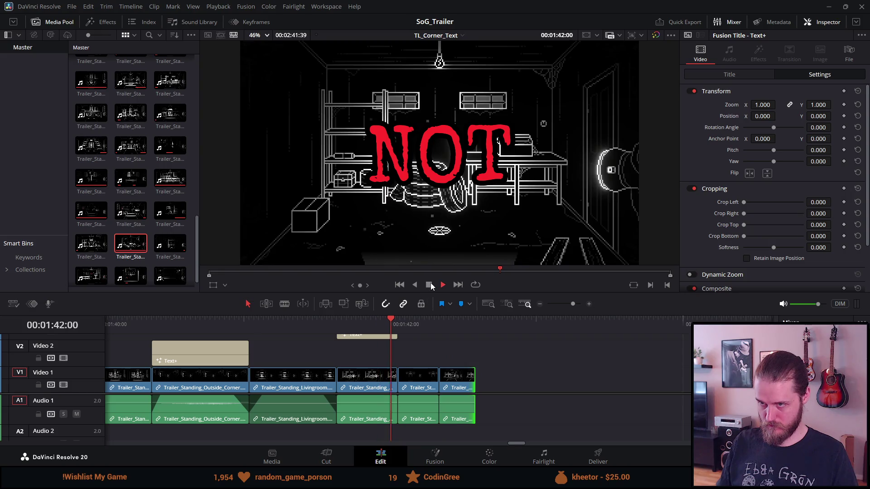
left_click(429, 285)
scroll(506, 382, "down", 3)
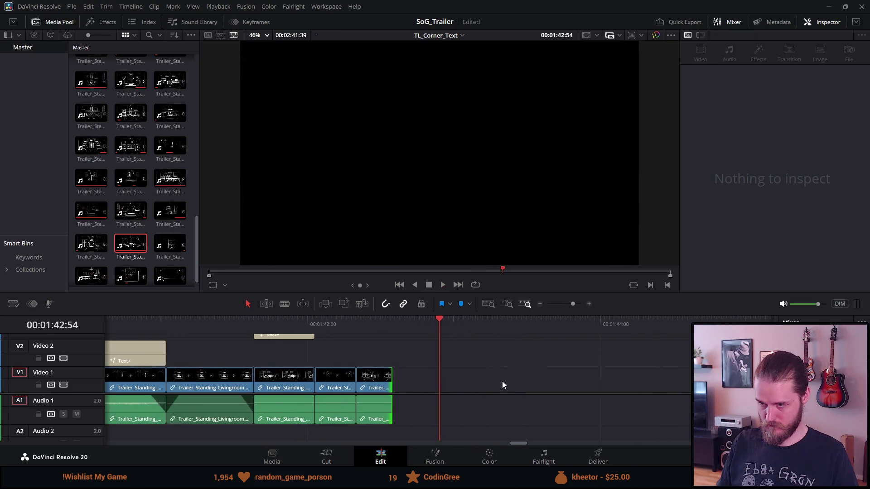
scroll(502, 382, "down", 3)
Place the Dining Room clip at the playhead, split it with Ctrl+B, and delete the remainder.
left_click_drag(582, 394, 460, 391)
scroll(461, 390, "up", 4)
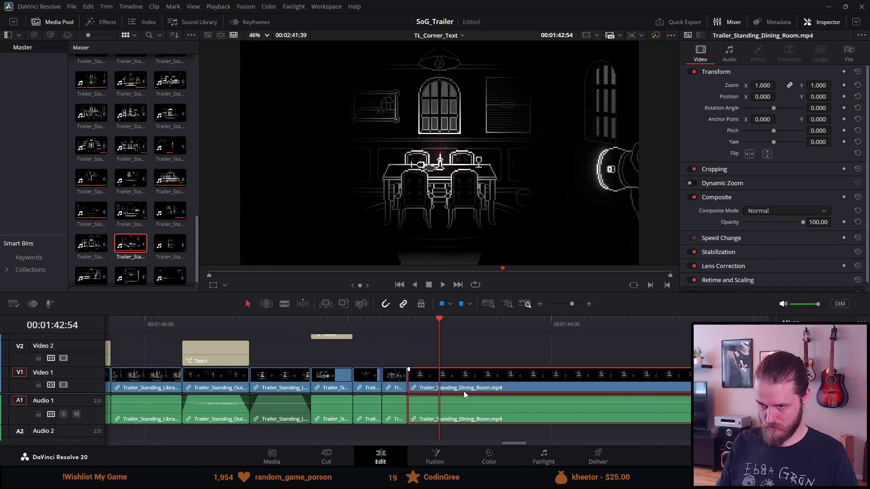
scroll(466, 392, "up", 3)
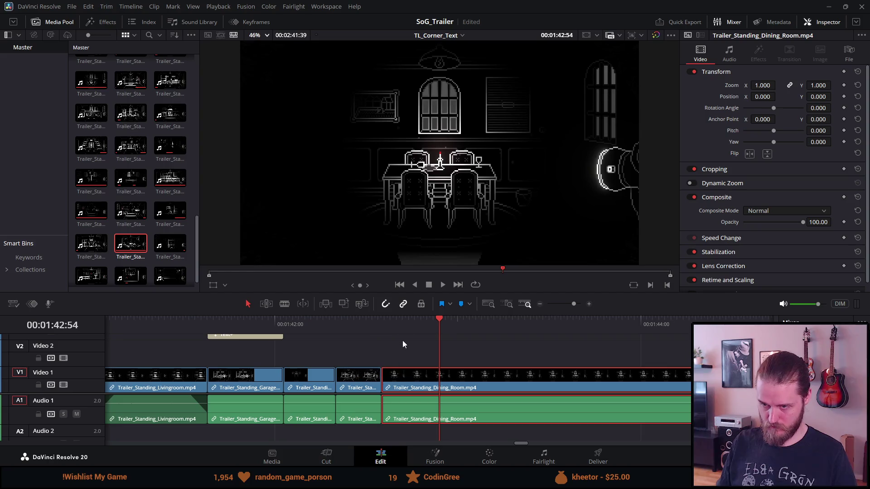
left_click_drag(391, 326, 420, 327)
key("ctrl+b")
key("Delete")
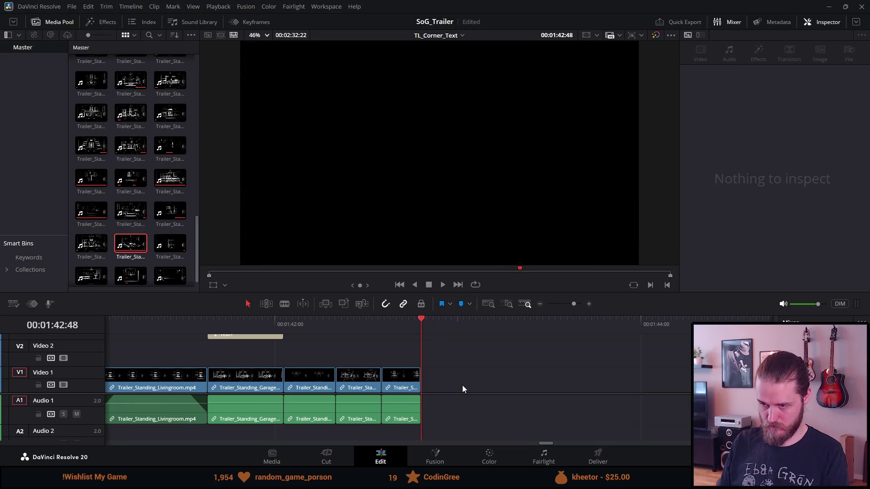
Shift the Pantry clip and all later clips left to close the gap.
scroll(469, 389, "down", 5)
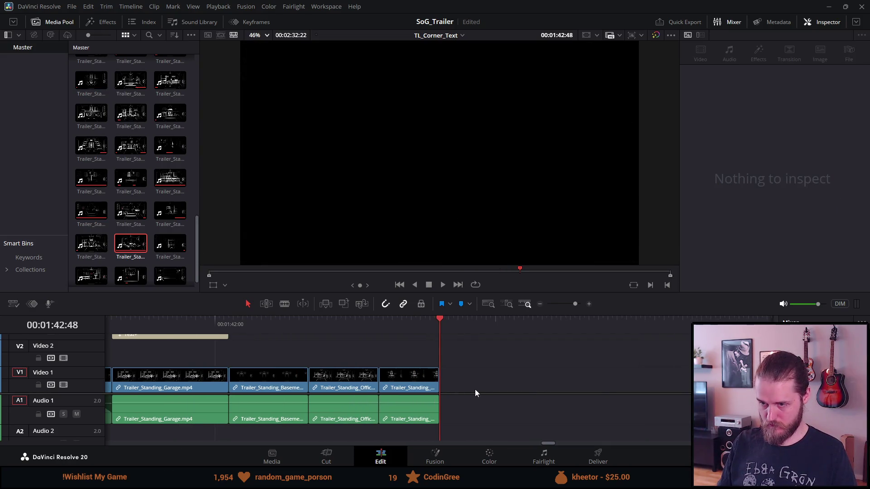
scroll(493, 374, "down", 4)
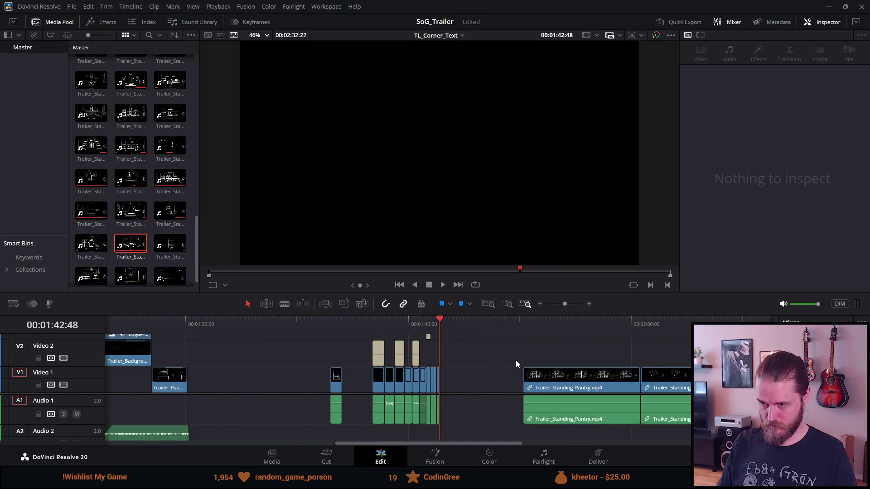
mouse_move(510, 361)
left_mouse_down()
mouse_move(639, 403)
mouse_move(684, 403)
left_mouse_up()
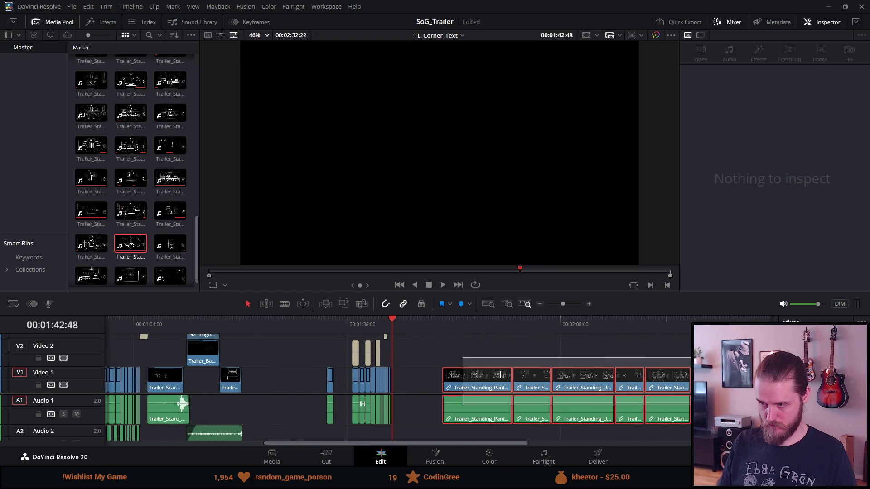
left_click_drag(451, 375, 401, 376)
scroll(389, 329, "up", 6)
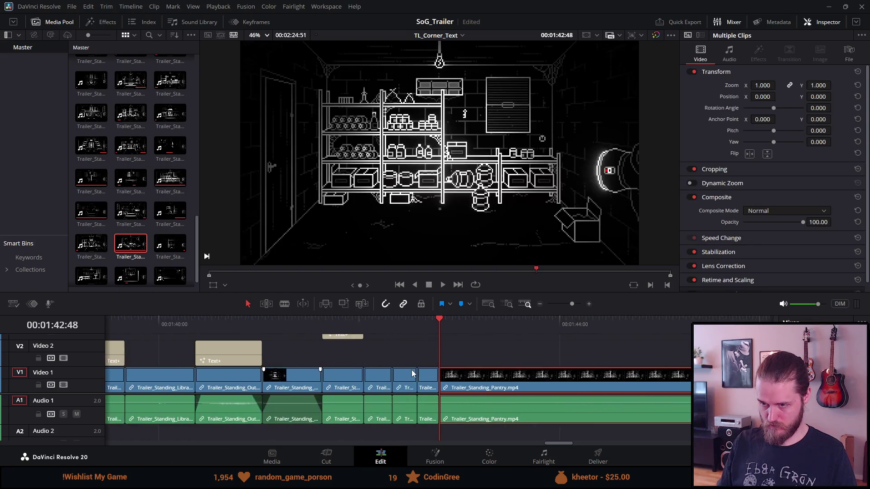
left_click_drag(397, 324, 480, 328)
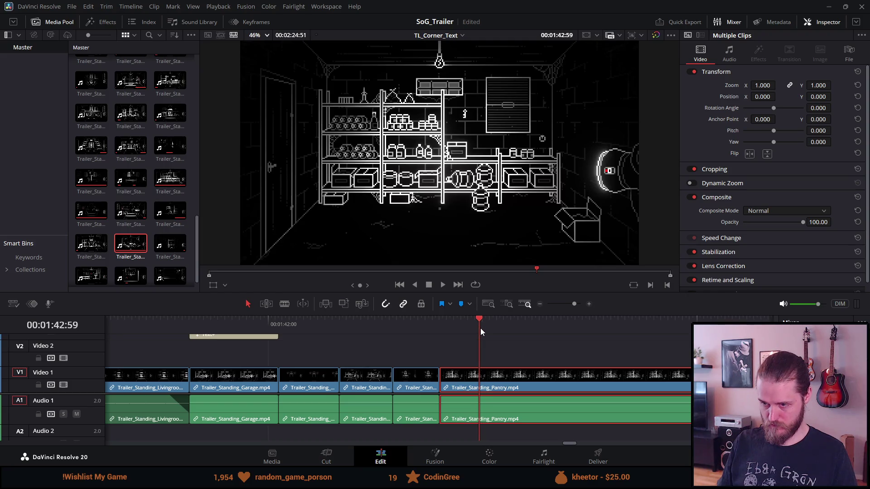
Cut the Pantry and Outside Left clips down to a few frames each, removing the leftovers.
right_click(480, 330)
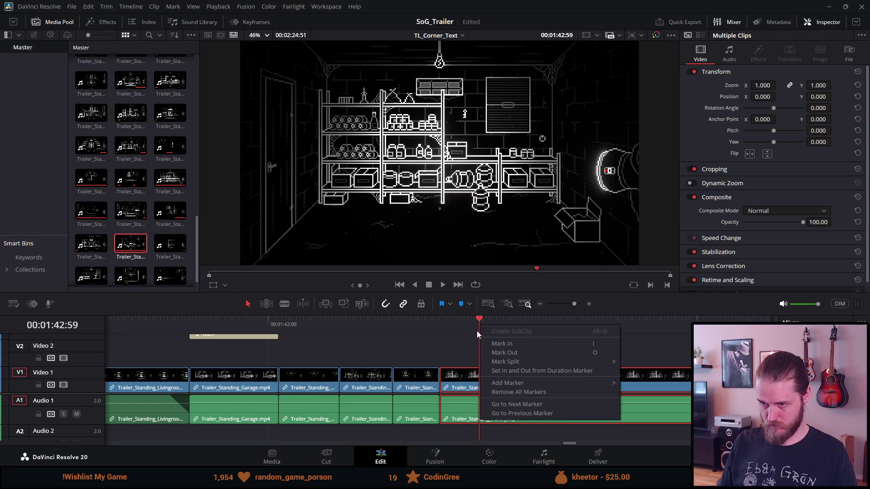
key("Escape")
key("ctrl+b")
left_click(508, 388)
key("Delete")
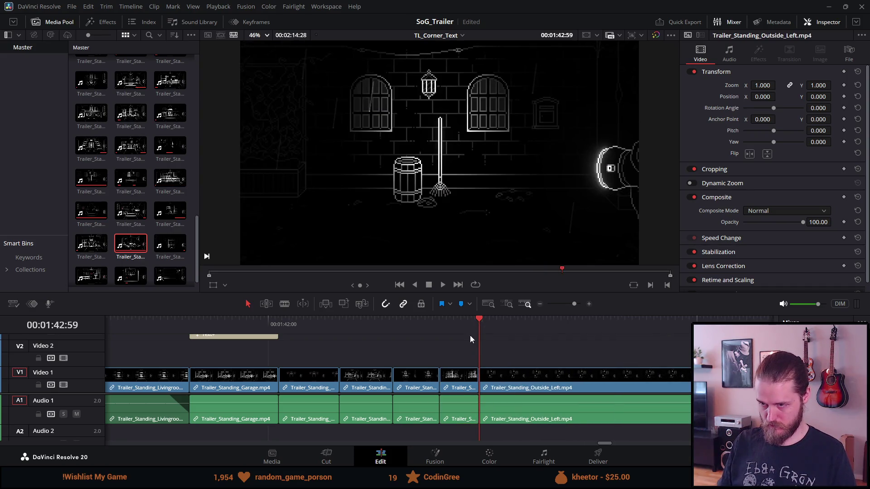
left_click_drag(477, 327, 512, 322)
key("ctrl+b")
left_click(553, 387)
key("Delete")
Save, then trim the Utility and Storage clips to a few frames, deleting the leftovers.
left_click_drag(511, 322, 538, 322)
key("ctrl+s")
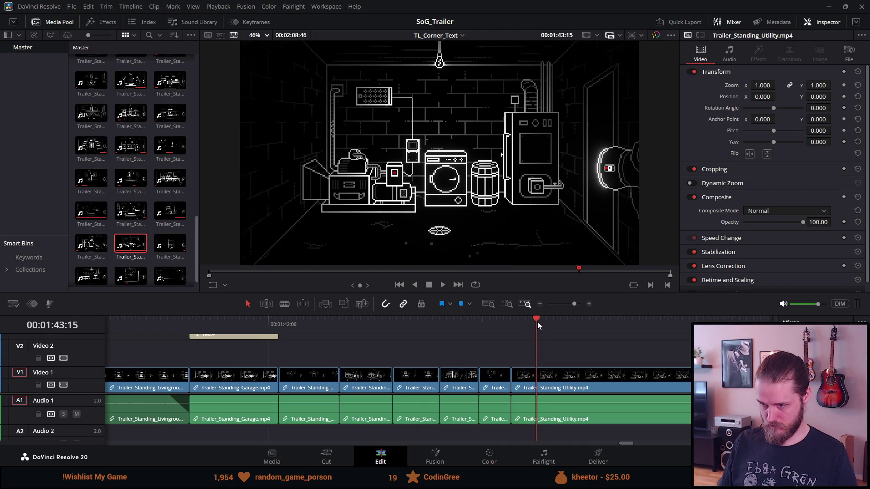
key("ctrl+b")
left_click(569, 378)
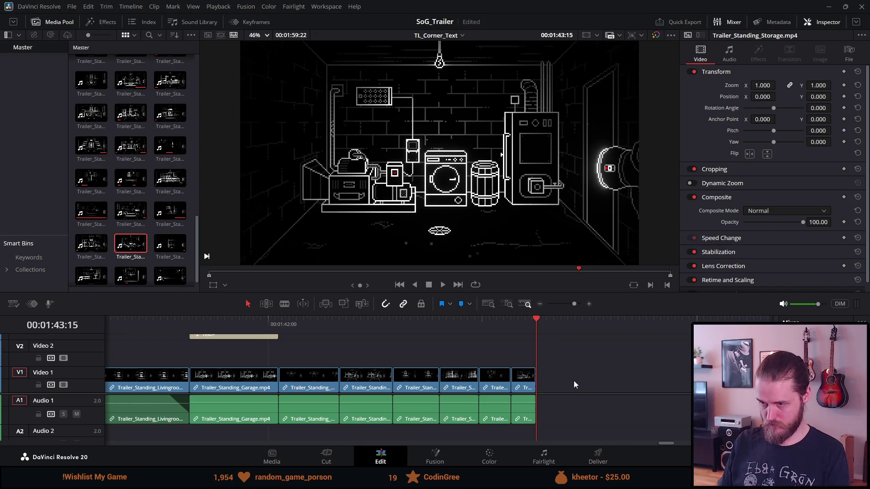
key("Delete")
left_click_drag(544, 319, 558, 321)
key("ctrl+b")
left_click(589, 383)
key("Delete")
Trim the Entrance and Piano Room Dark clips to brief cuts, deleting the remaining parts.
left_click_drag(561, 322, 574, 324)
key("ctrl+b")
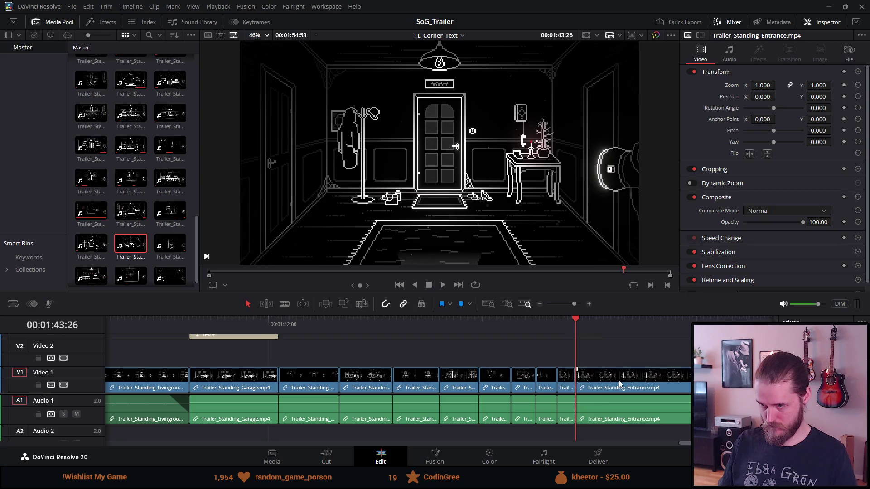
left_click(589, 380)
key("Delete")
left_click_drag(582, 322, 589, 322)
key("ctrl+b")
left_click(606, 380)
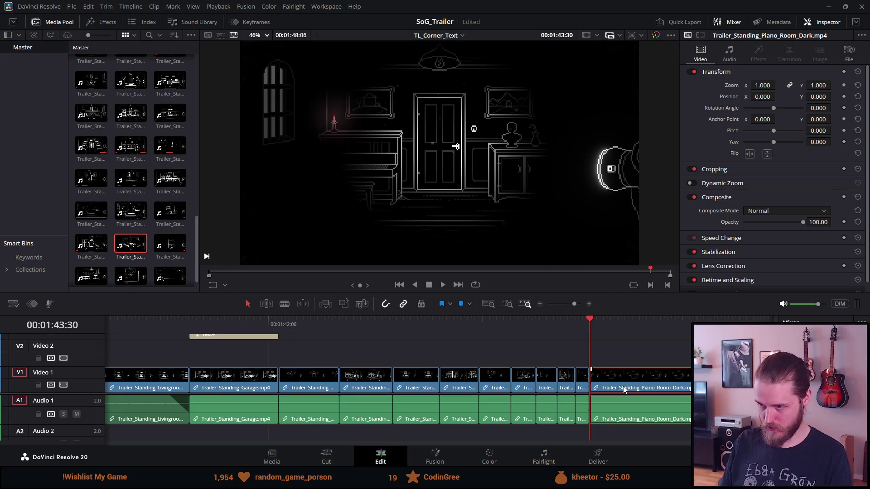
key("Delete")
Zoom out and play back the fast-cut montage from around 01:36.
key("ctrl+minus")
key("ctrl+minus")
key("ctrl+minus")
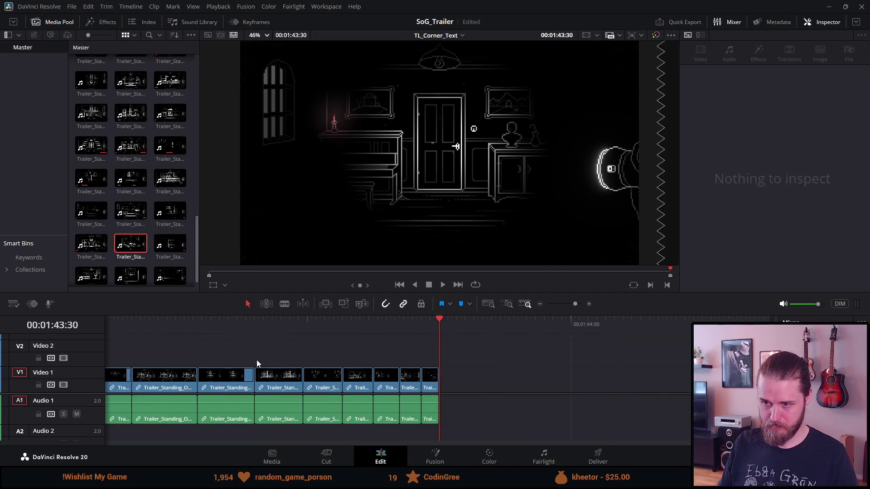
left_click(208, 330)
key("space")
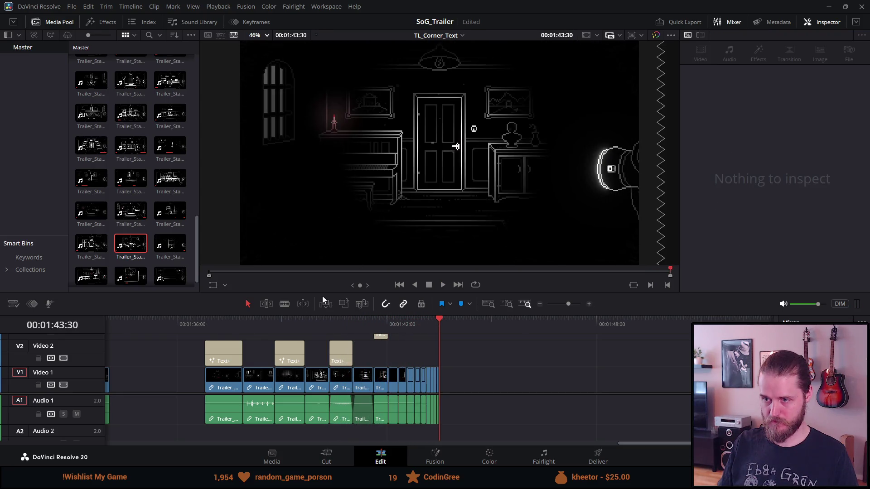
Delete the short Trailer_Puzzle_Album clip and raise the timeline so V3, V4 and A3 show.
scroll(367, 349, "down", 5)
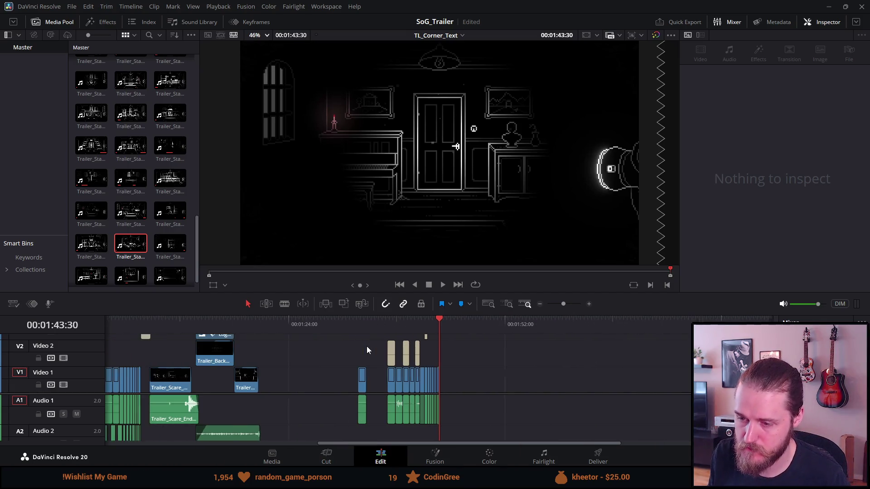
left_click(359, 332)
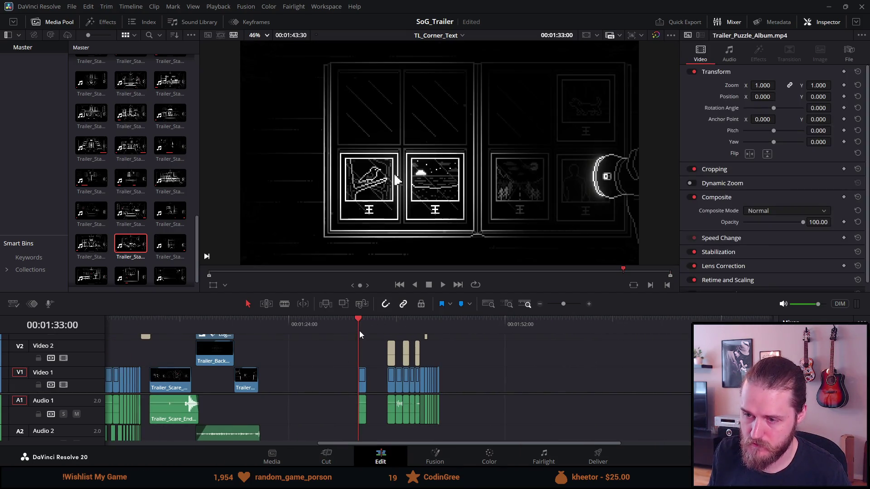
key("BackSpace")
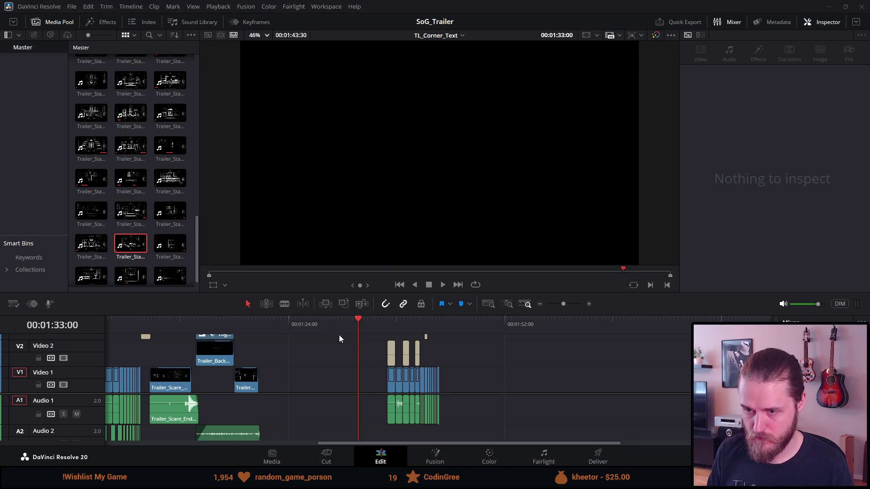
mouse_move(334, 313)
left_mouse_down()
mouse_move(319, 239)
mouse_move(308, 225)
left_mouse_up()
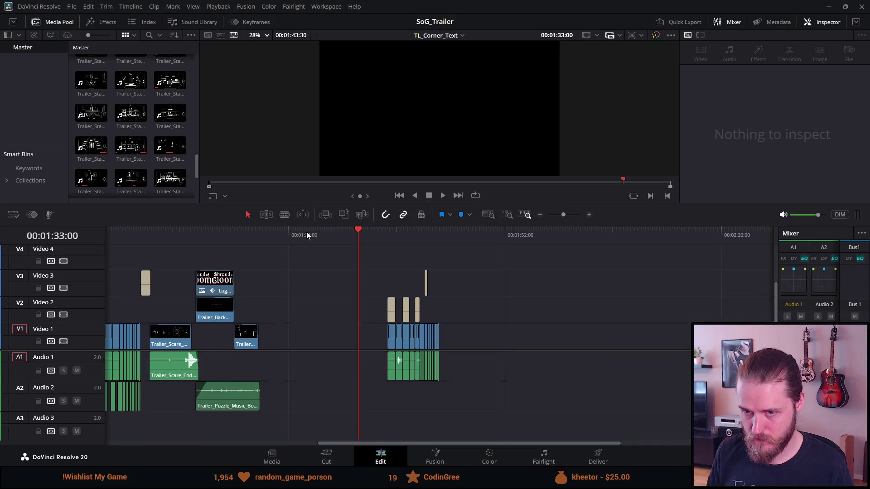
left_click(148, 232)
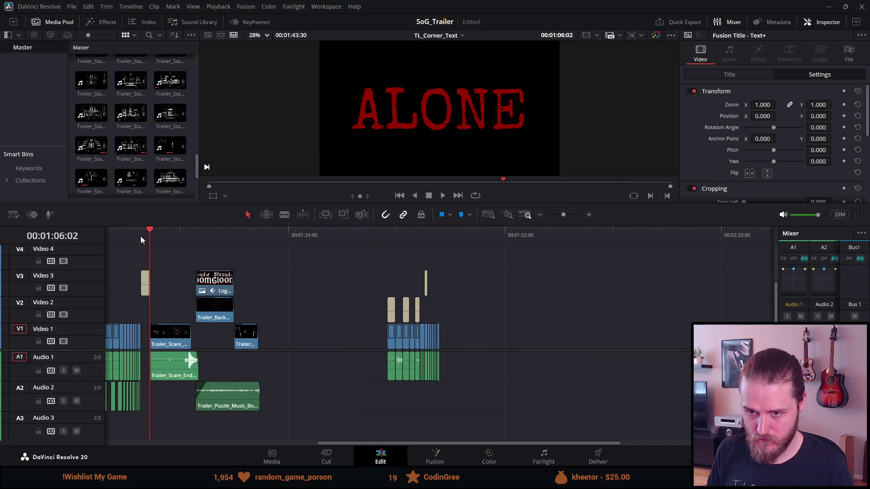
Delete the opening group of clips on V1/A1 near 01:04:49.
left_click(140, 235)
scroll(181, 336, "up", 2)
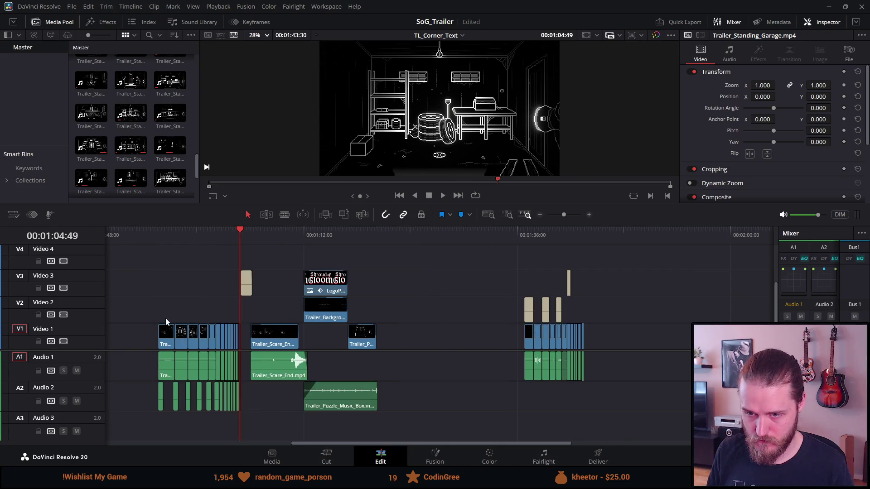
left_click_drag(185, 335, 245, 363)
mouse_move(323, 395)
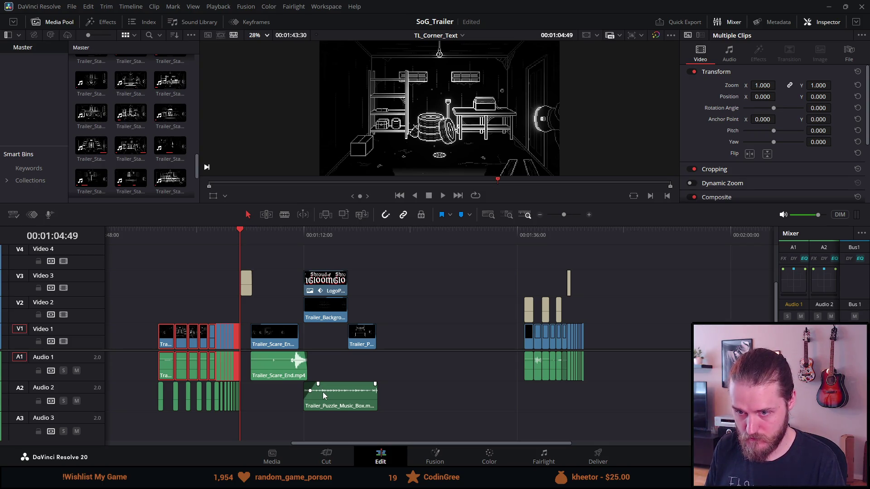
key("Delete")
Move the clip group from 01:36 back to follow the earlier clips near 01:04.
left_click_drag(520, 254, 627, 381)
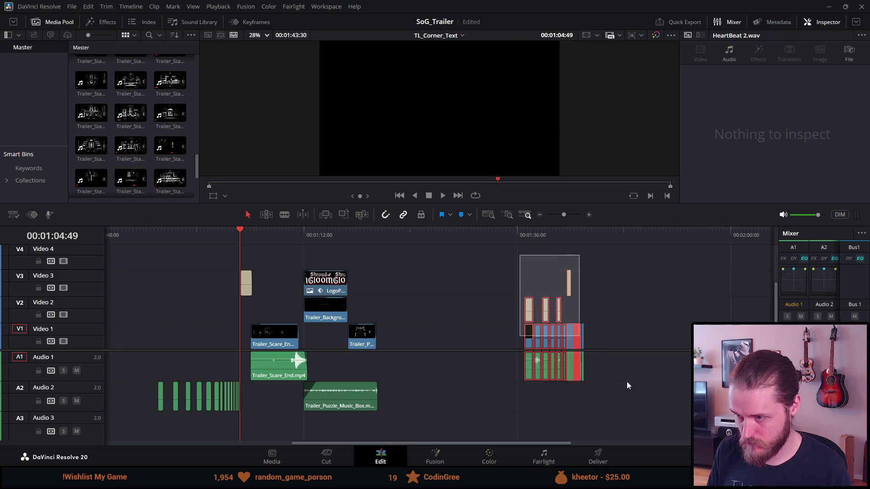
mouse_move(555, 339)
left_mouse_down()
mouse_move(212, 339)
mouse_move(219, 333)
left_mouse_up()
scroll(221, 254, "up", 8)
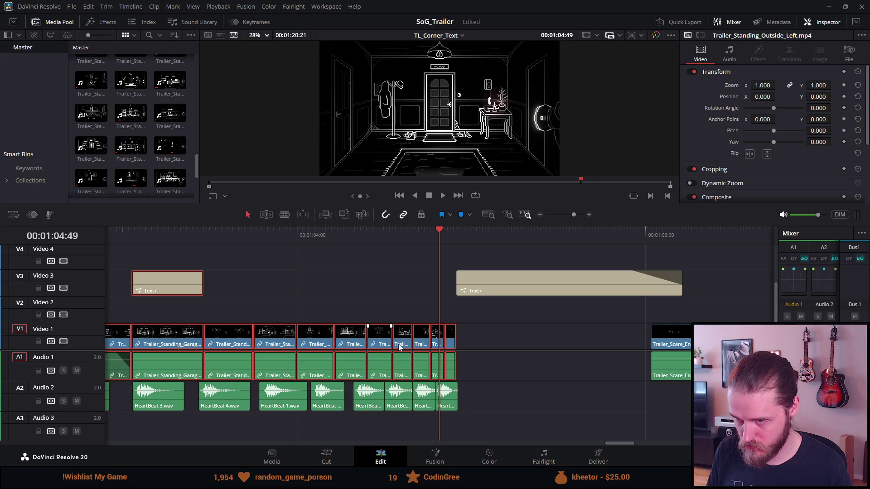
Play back the new arrangement from around 01:04:47.
left_click_drag(400, 344, 400, 345)
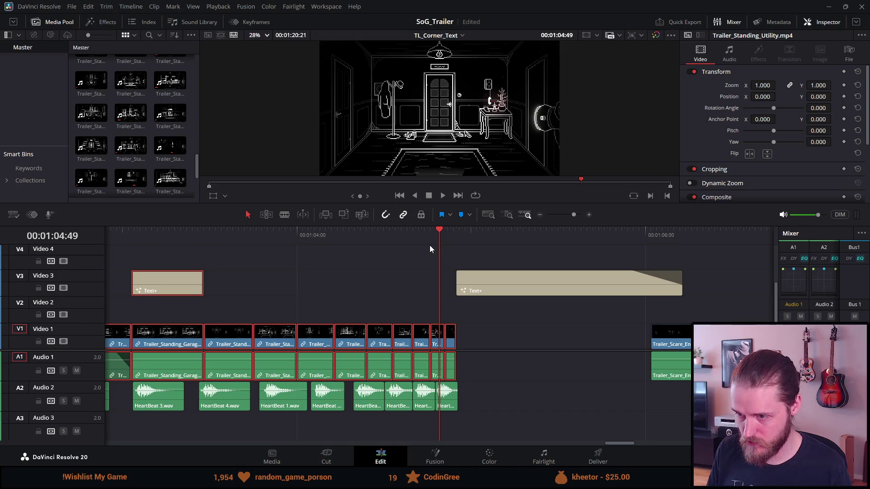
left_click(434, 242)
key("space")
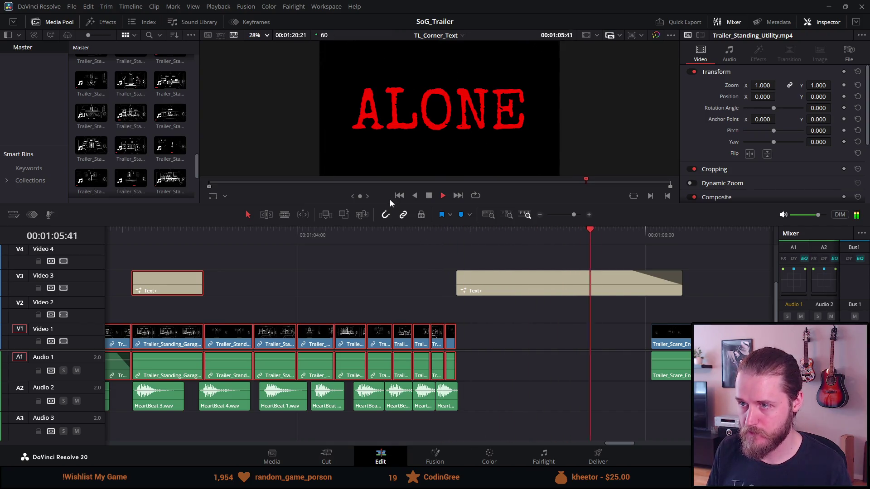
left_click(442, 195)
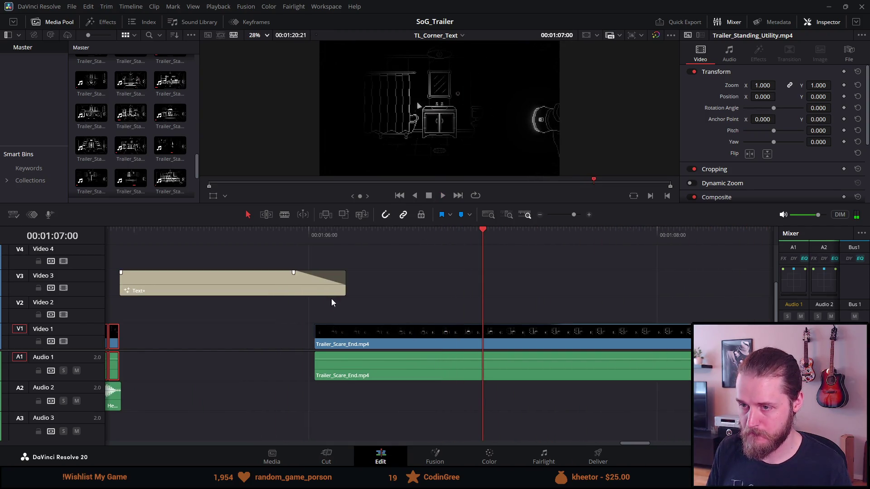
Extend Trailer_Standing_Piano_Room_Dark.mp4 to fill the gap before Trailer_Scare_End.
scroll(319, 333, "down", 4)
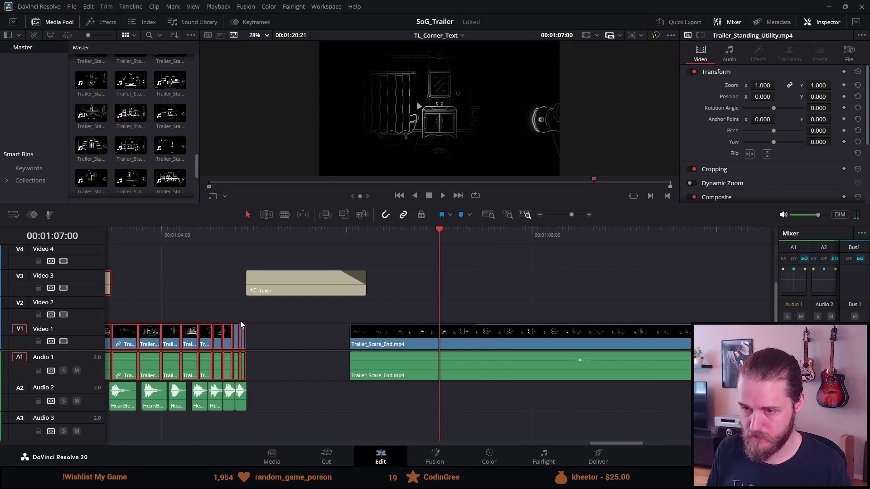
left_click(246, 236)
left_click(241, 235)
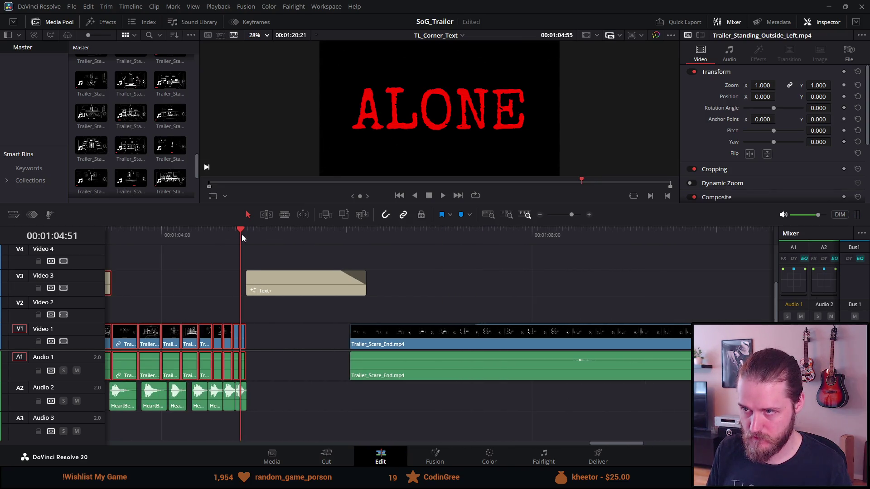
left_click(248, 339)
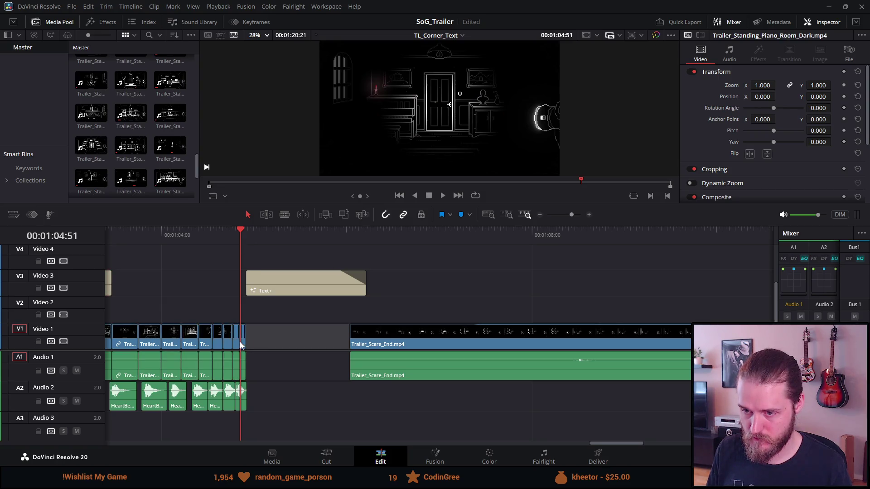
left_click(245, 339)
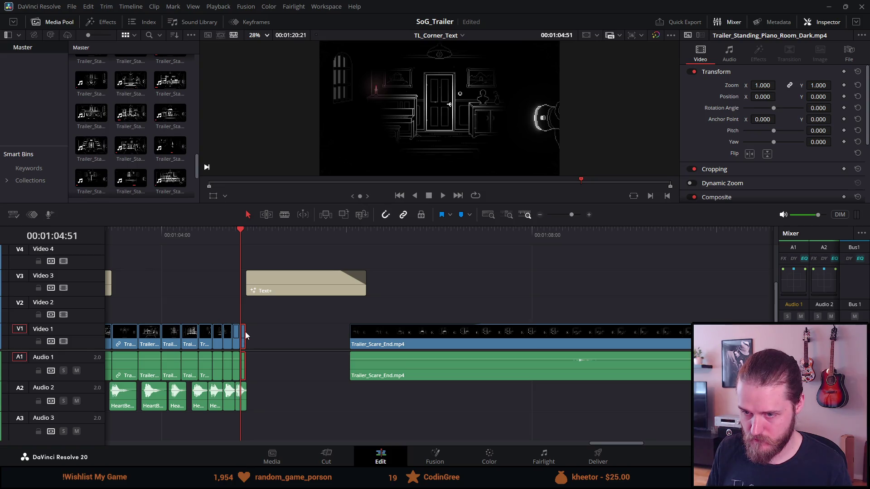
scroll(245, 331, "up", 1)
scroll(240, 355, "up", 2)
left_click_drag(449, 336, 664, 344)
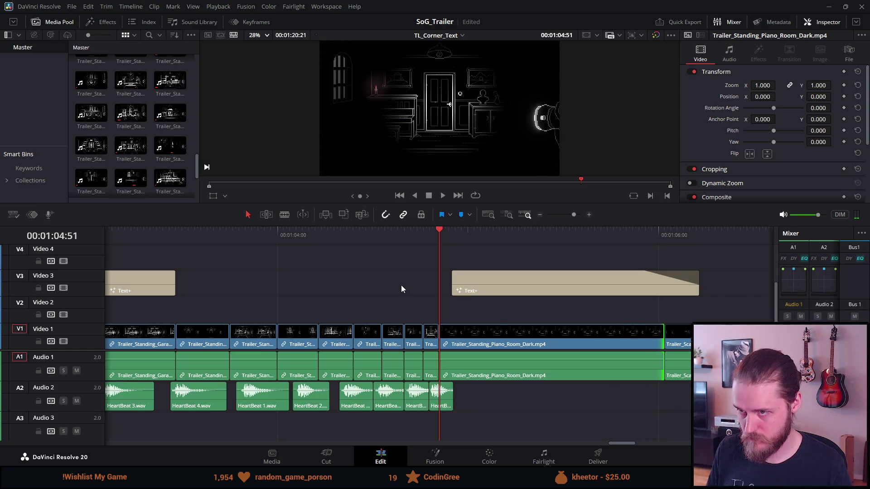
key("space")
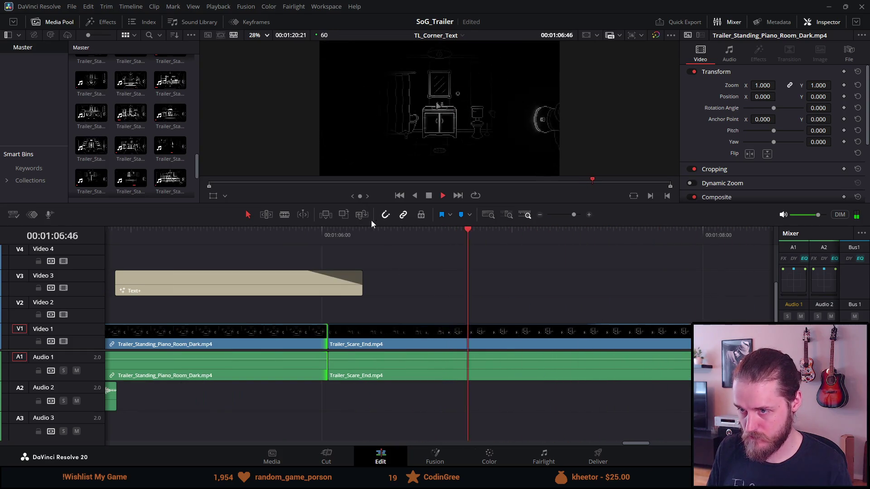
Review the extended clip by playing from around 01:04.
scroll(235, 275, "down", 3)
left_click(151, 229)
left_click(150, 229)
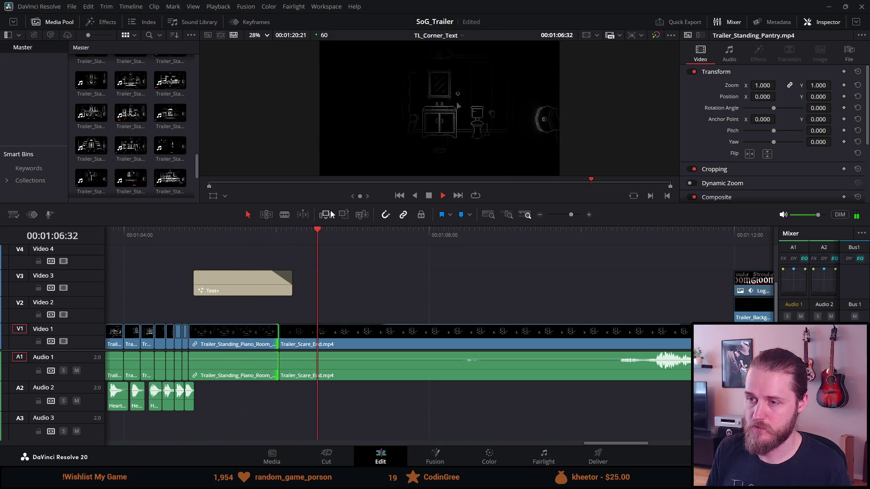
key("space")
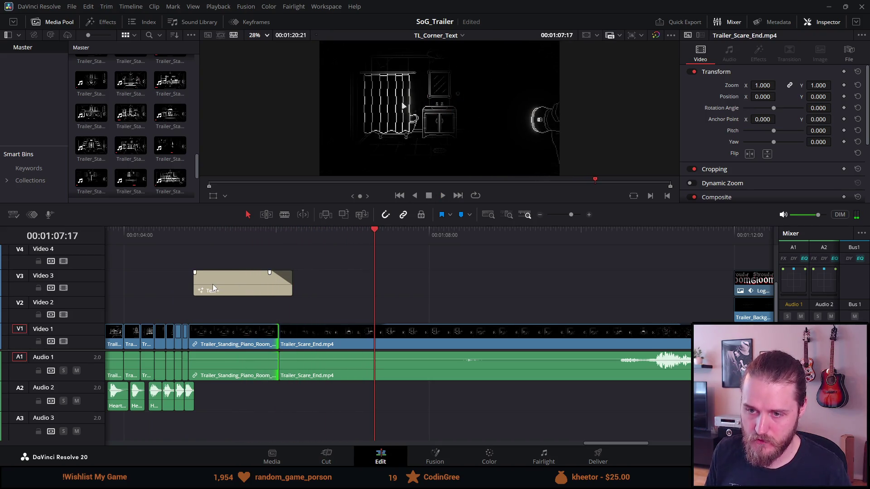
Nudge the Text+ ALONE title slightly earlier and play back its timing.
scroll(213, 284, "up", 1)
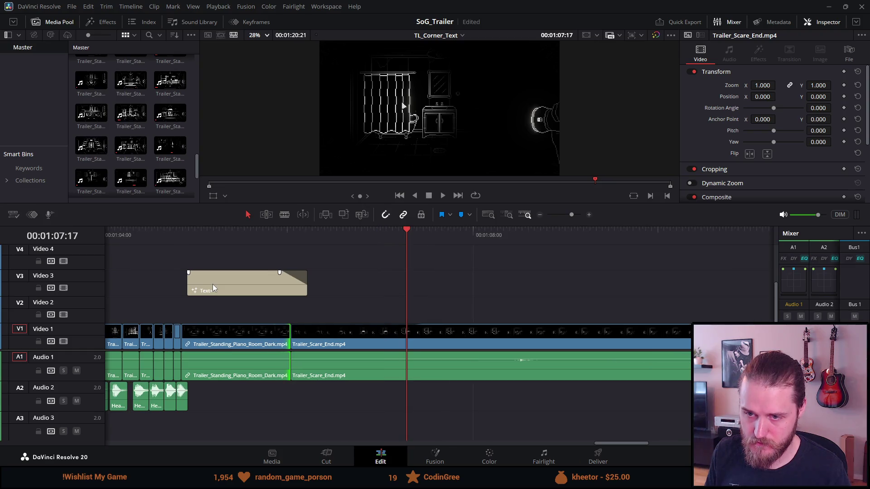
left_click(212, 284)
left_click_drag(213, 284, 207, 285)
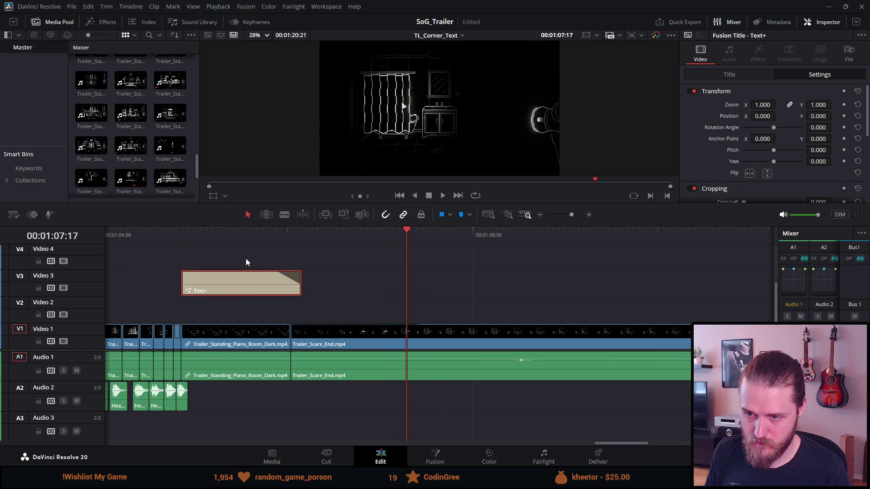
left_click(179, 236)
key("space")
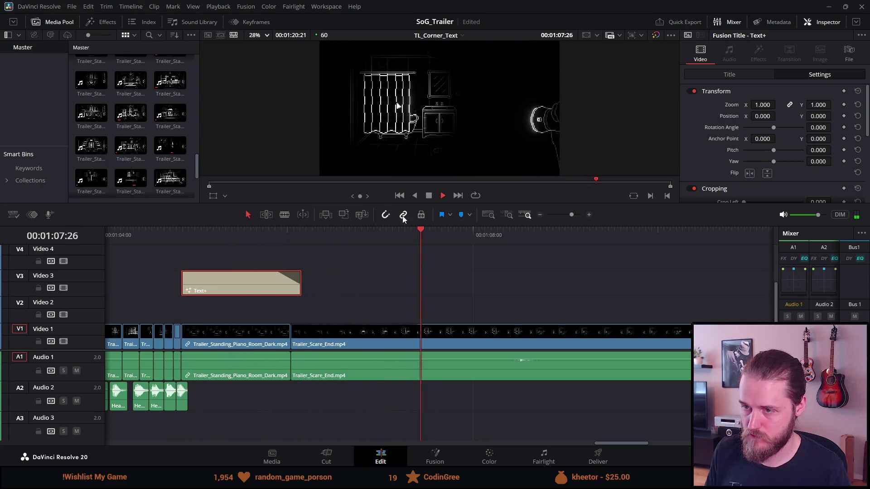
left_click(428, 198)
Shorten the Text+ title's end, recheck it, and zoom in on the cut before Trailer_Scare_End.
left_click(271, 233)
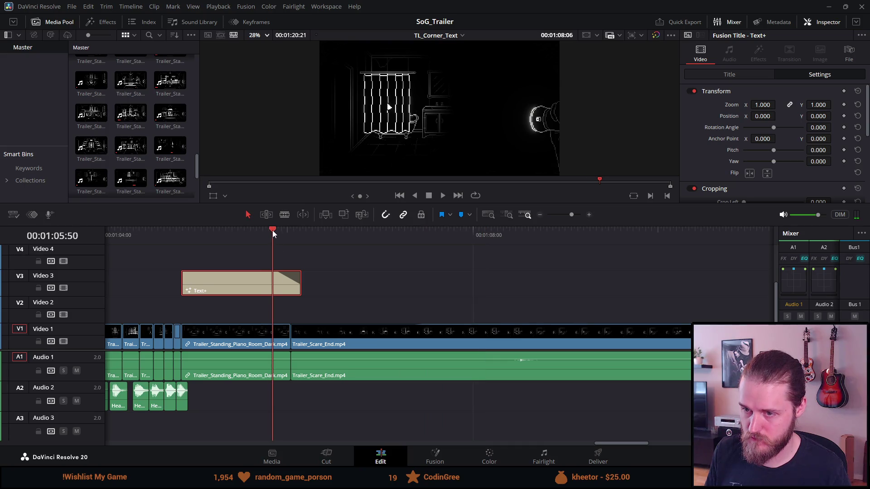
left_click_drag(300, 281, 274, 279)
key("space")
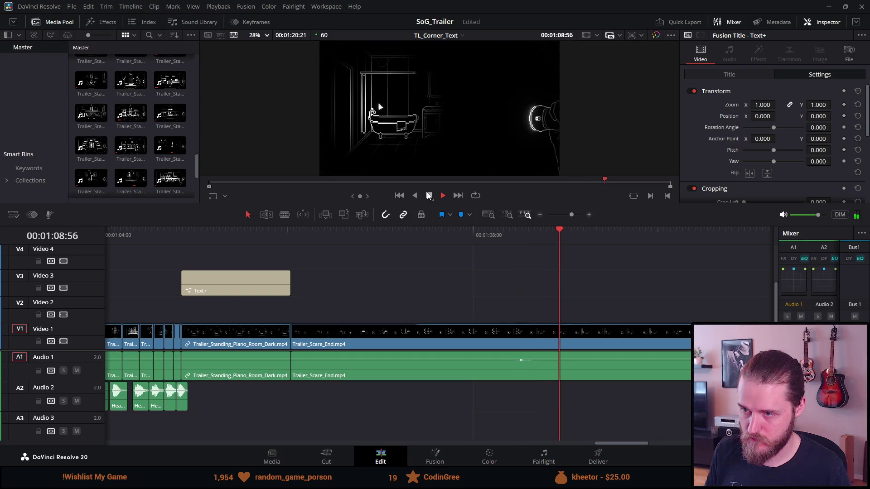
key("space")
key("Up")
key("ctrl+equal")
key("ctrl+equal")
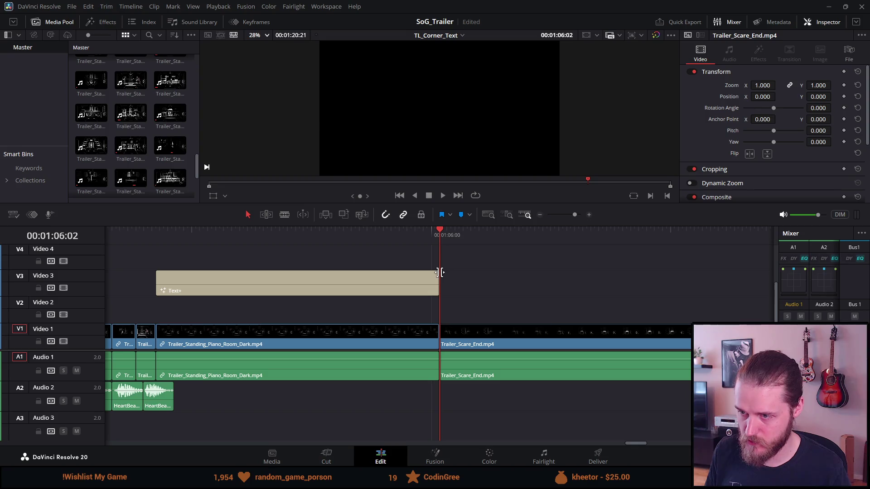
Trim the Text+ title's tail a few frames and adjust the Piano Room Dark / Trailer_Scare_End cut.
left_click_drag(436, 272, 419, 273)
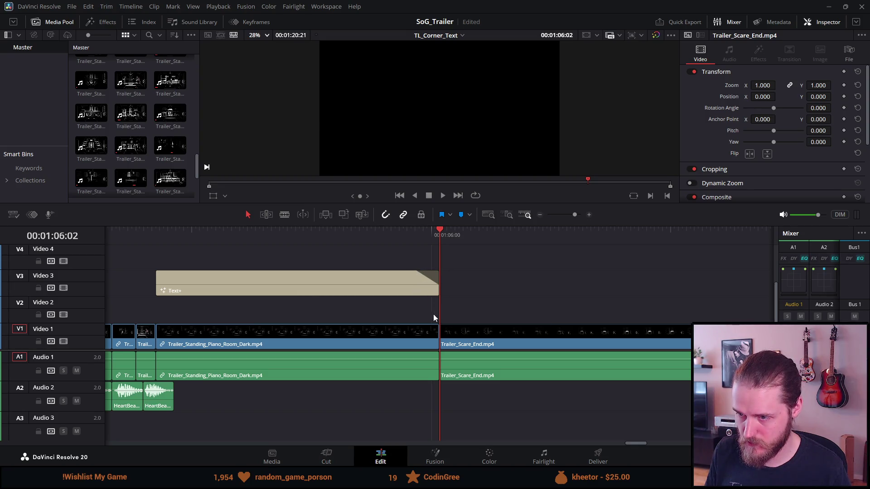
mouse_move(437, 327)
left_mouse_down()
mouse_move(427, 334)
mouse_move(419, 326)
left_mouse_up()
left_click(404, 229)
key("space")
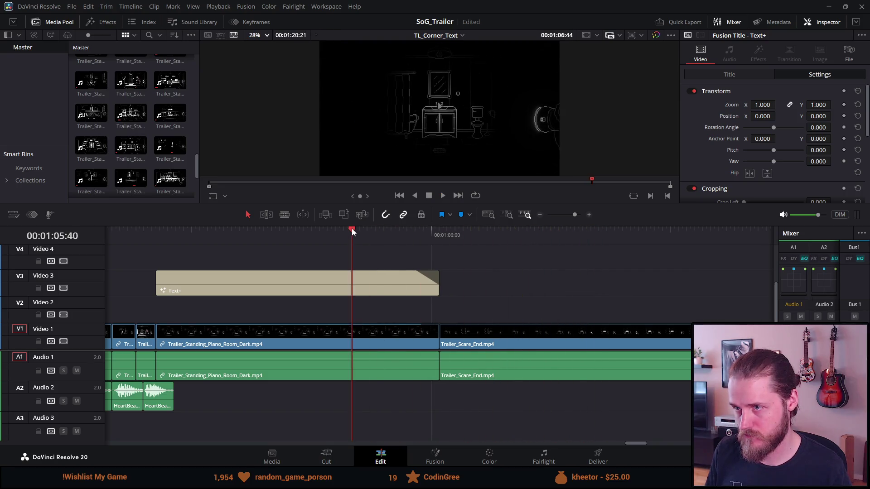
left_click(425, 196)
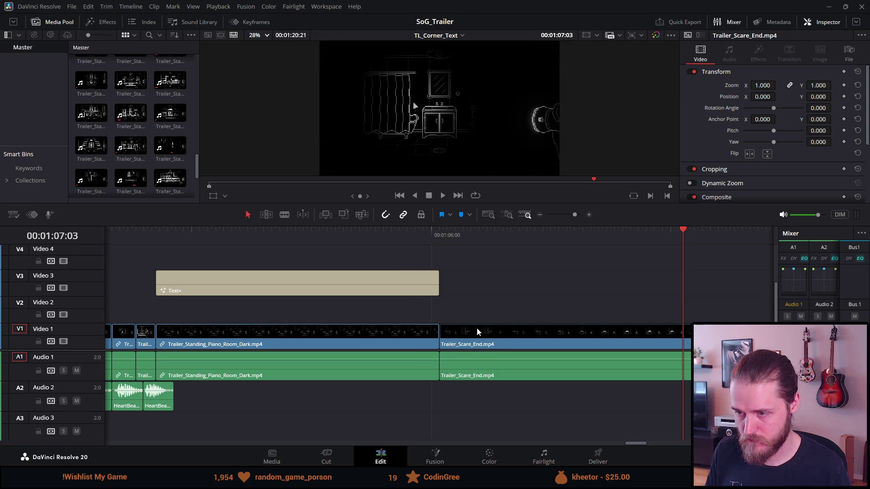
Play the trailer from about 00:57 to review the adjusted section.
scroll(398, 324, "down", 6)
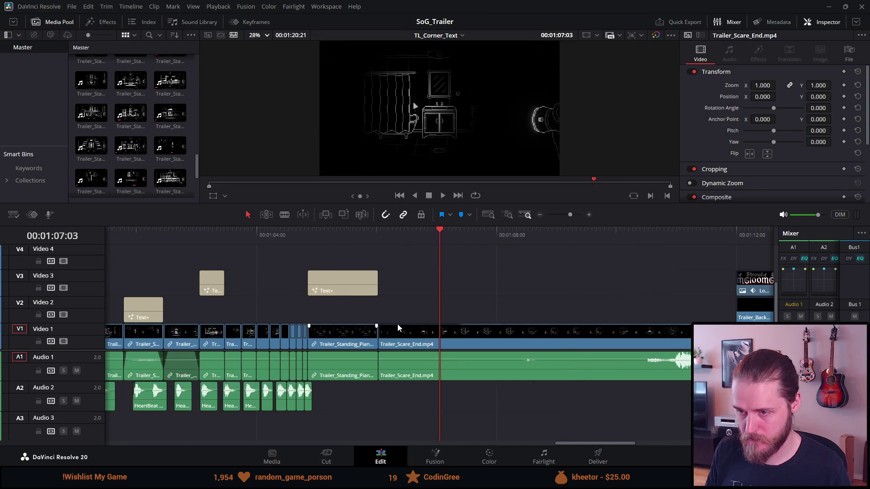
left_click(338, 235)
key("space")
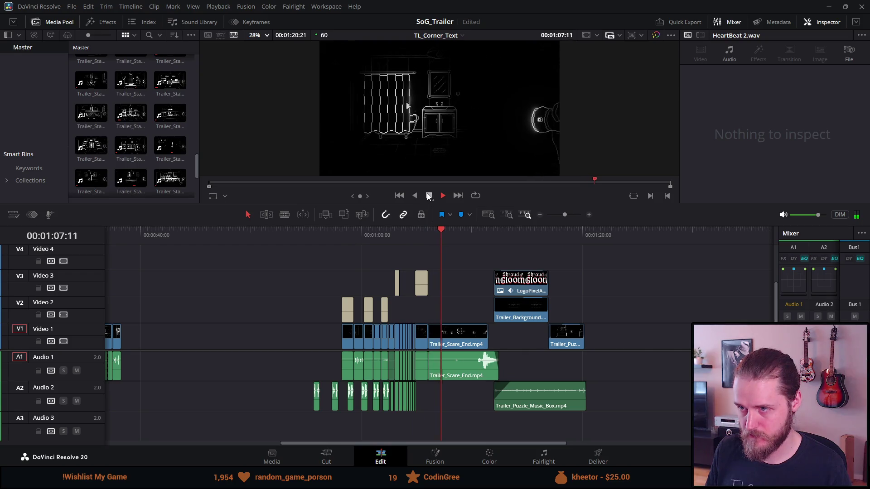
key("space")
Select all the heartbeat clips on Audio 2 and park the playhead at 00:58:06.
key("ctrl+equal")
key("ctrl+equal")
key("ctrl+equal")
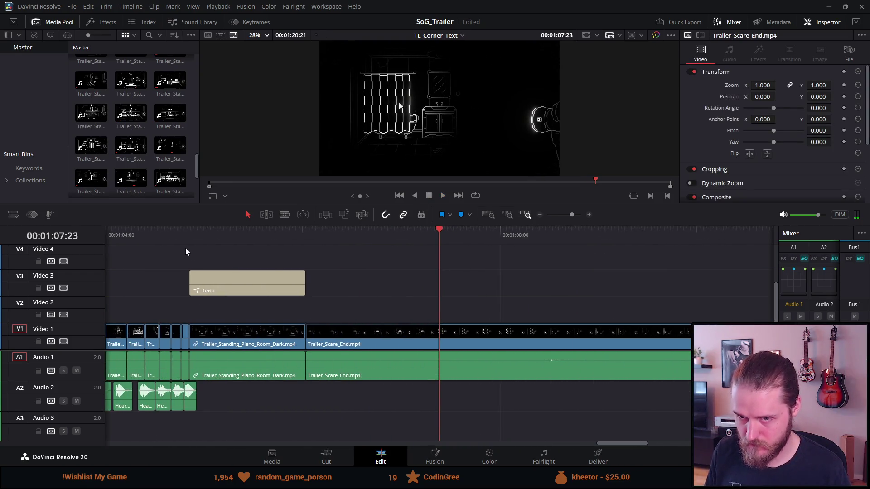
scroll(199, 341, "right", 3)
scroll(199, 341, "left", 3)
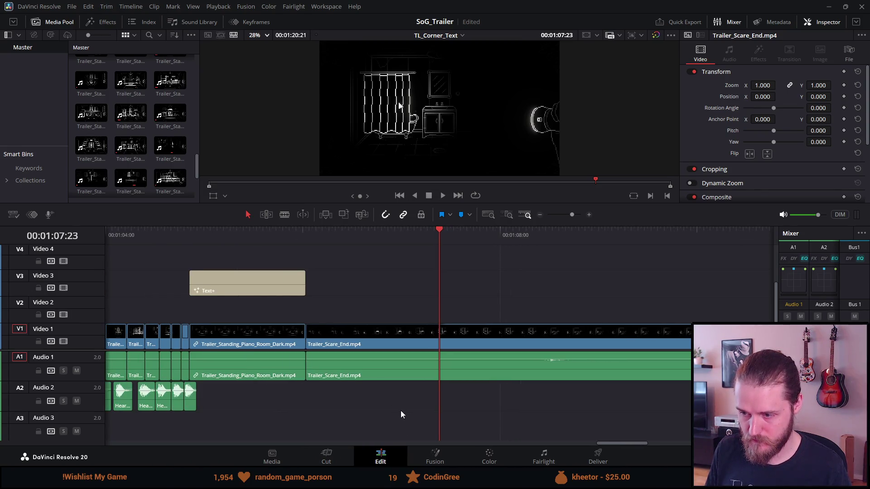
mouse_move(616, 443)
left_mouse_down()
mouse_move(530, 456)
mouse_move(559, 448)
mouse_move(549, 452)
left_mouse_up()
key("ctrl+minus")
key("ctrl+minus")
key("ctrl+minus")
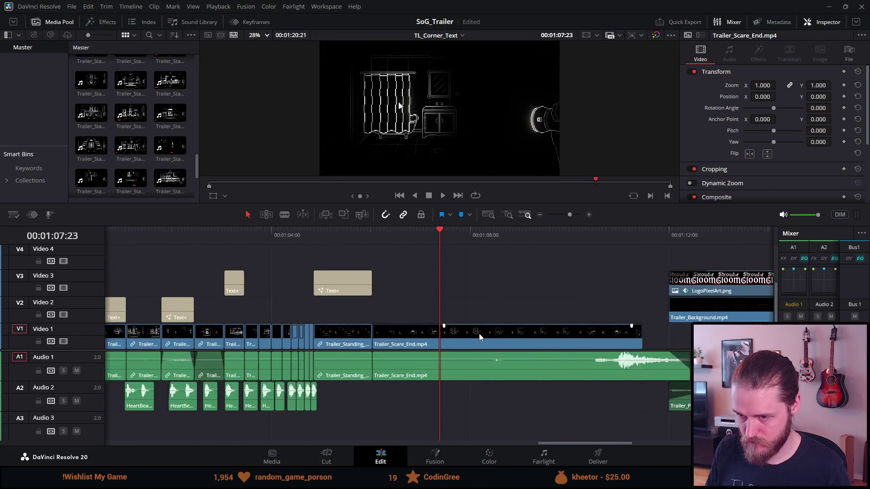
mouse_move(412, 397)
left_mouse_down()
mouse_move(267, 426)
mouse_move(232, 420)
mouse_move(285, 404)
left_mouse_up()
left_click(281, 233)
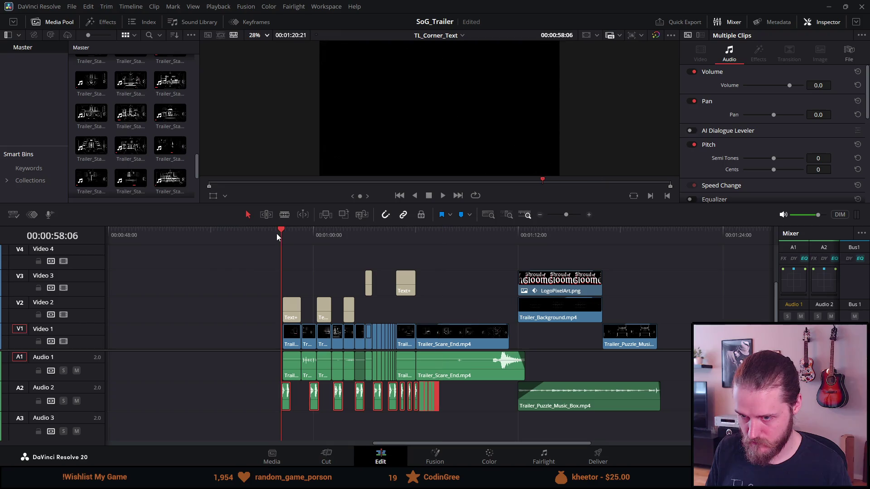
Move HeartBeat 1.wav slightly earlier and play it back to check timing.
key("ctrl+equal")
key("ctrl+equal")
key("ctrl+equal")
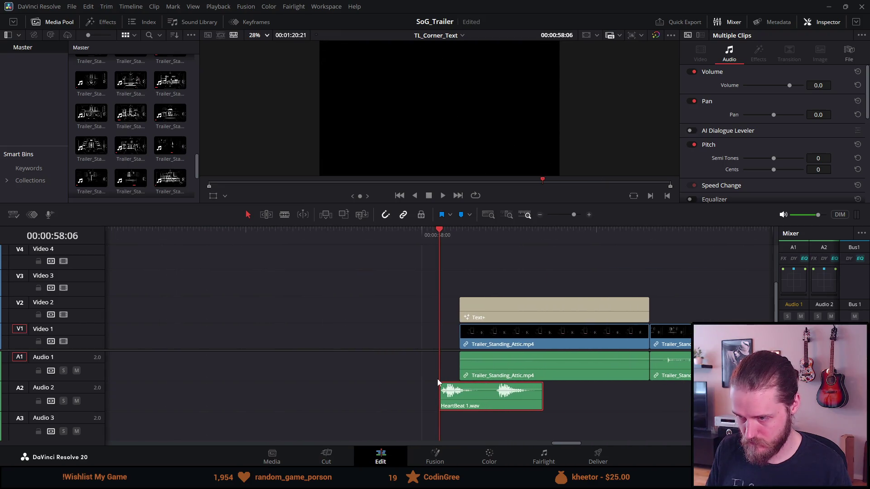
left_click_drag(504, 405, 465, 405)
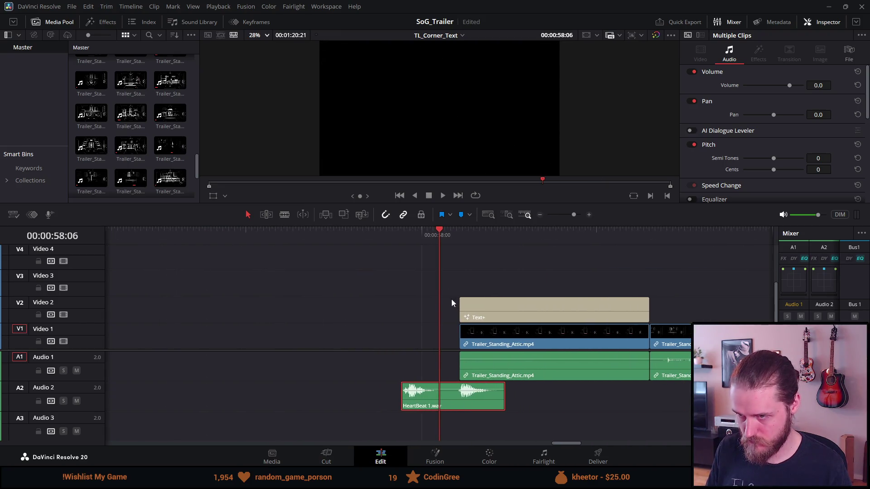
key("space")
left_click(396, 234)
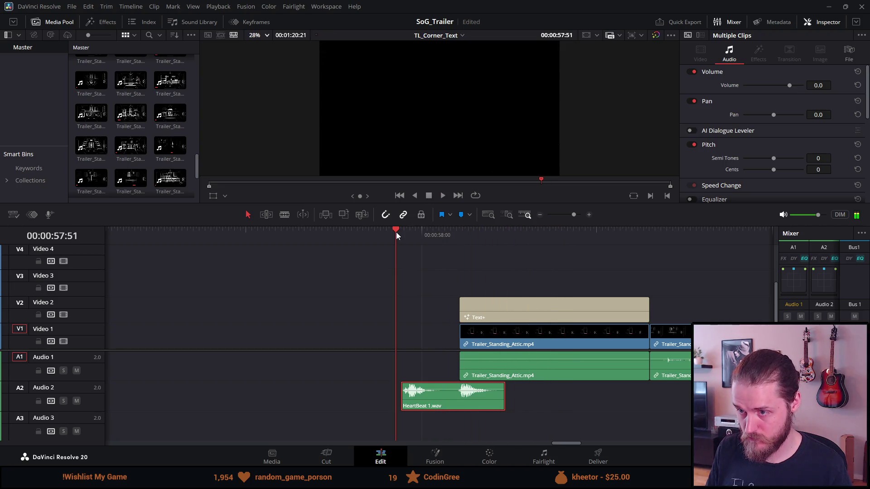
key("space")
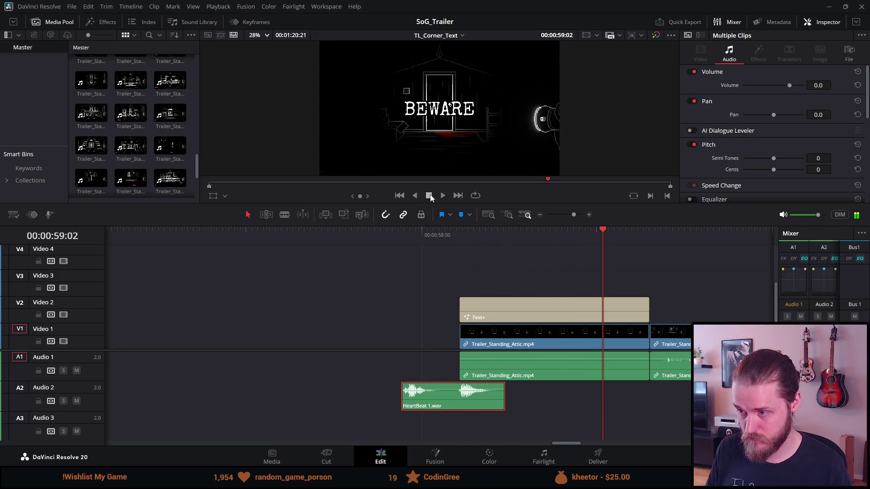
key("ctrl+shift+a")
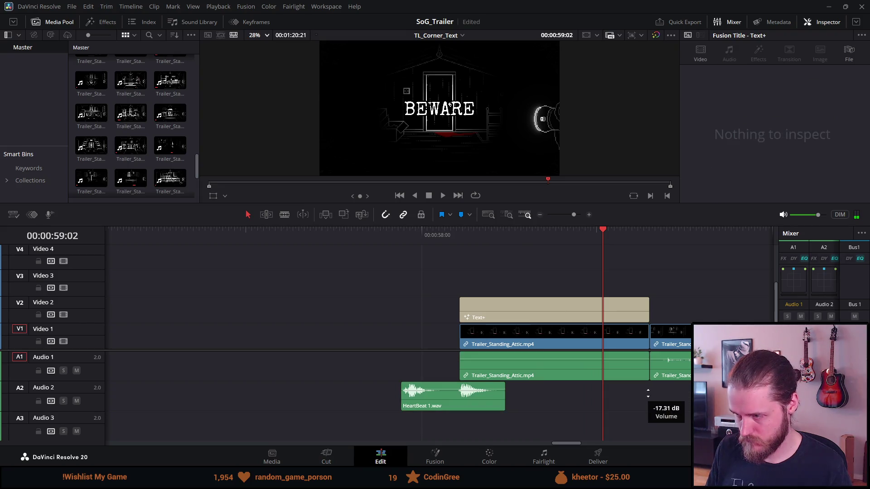
Bring HeartBeat 2.wav left under the next shot and listen to it.
left_click_drag(743, 396, 640, 393)
left_click(570, 240)
key("space")
left_click(428, 196)
Move HeartBeat 3.wav left under the next shot and check its timing.
left_click_drag(665, 395, 478, 397)
left_click(414, 230)
key("space")
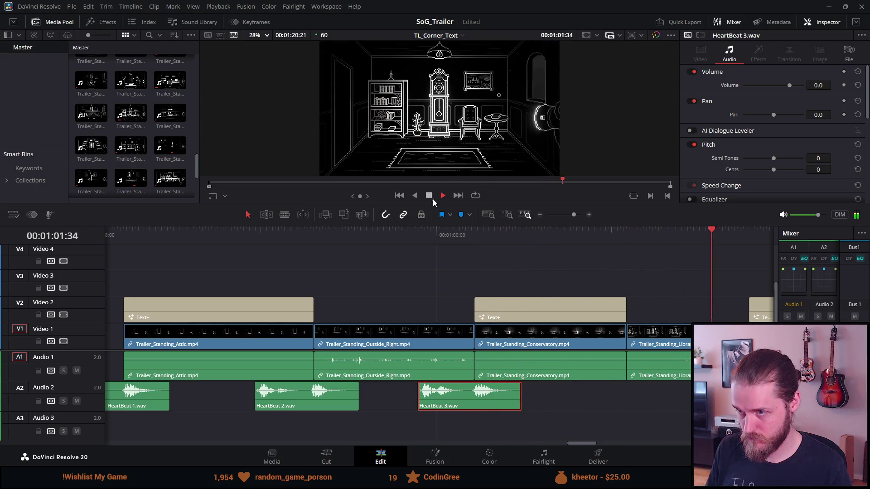
left_click(431, 195)
Shift HeartBeat 4, 2 and 1 left along Audio 2, then play from 00:01:02:00.
left_click_drag(502, 406, 285, 394)
left_click_drag(723, 395, 402, 393)
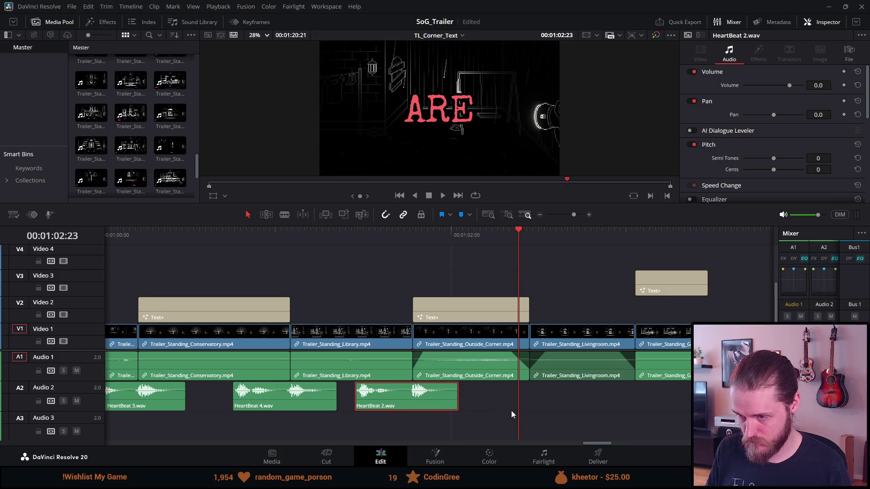
scroll(511, 410, "up", 3)
scroll(510, 409, "down", 2)
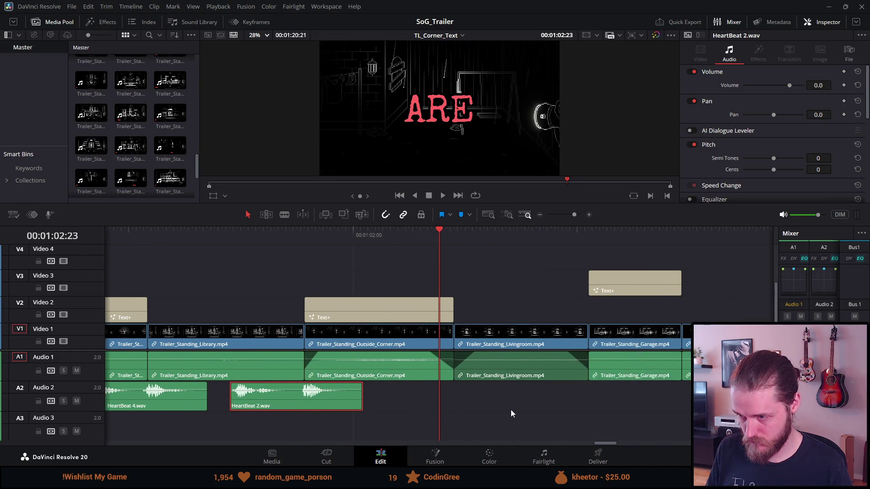
scroll(510, 411, "down", 2)
mouse_move(688, 389)
left_mouse_down()
mouse_move(543, 404)
mouse_move(427, 387)
left_mouse_up()
left_click(390, 241)
key("space")
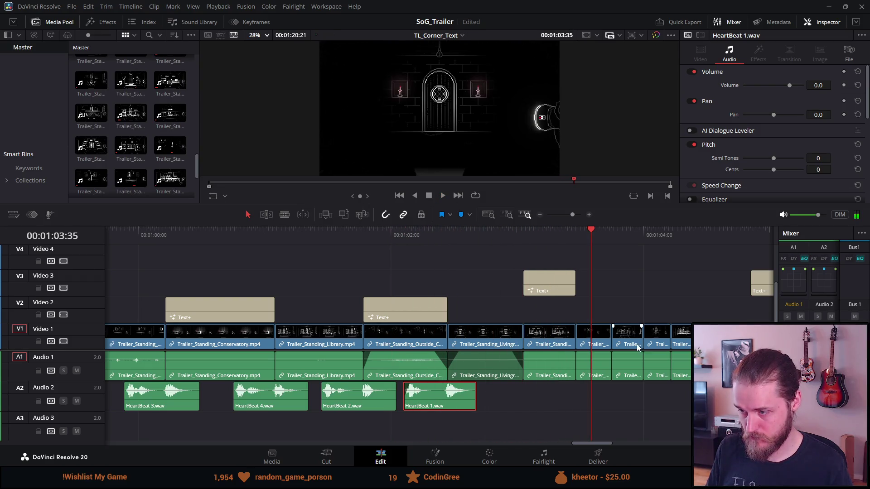
Bring another HeartBeat 2.wav left, line it up with a cut, and review to 01:04:24.
scroll(637, 347, "up", 2)
left_click_drag(711, 395, 419, 394)
left_click_drag(491, 404, 469, 403)
left_click(376, 235)
key("space")
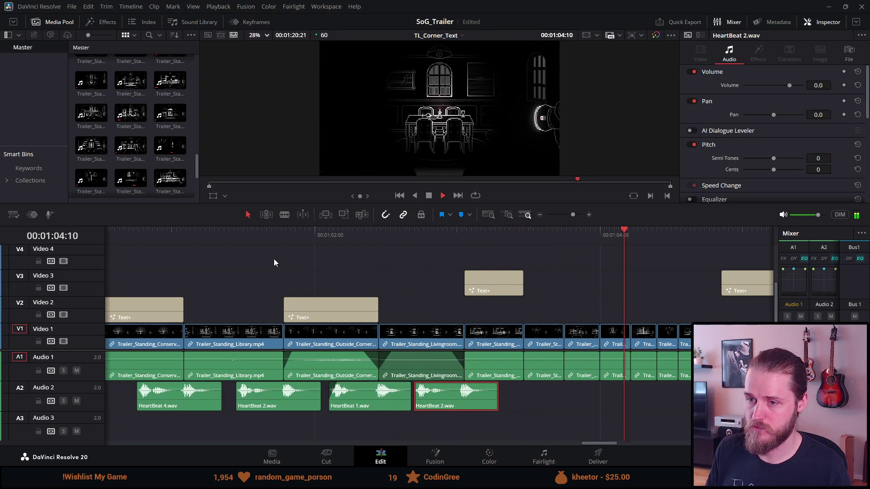
left_click(273, 258)
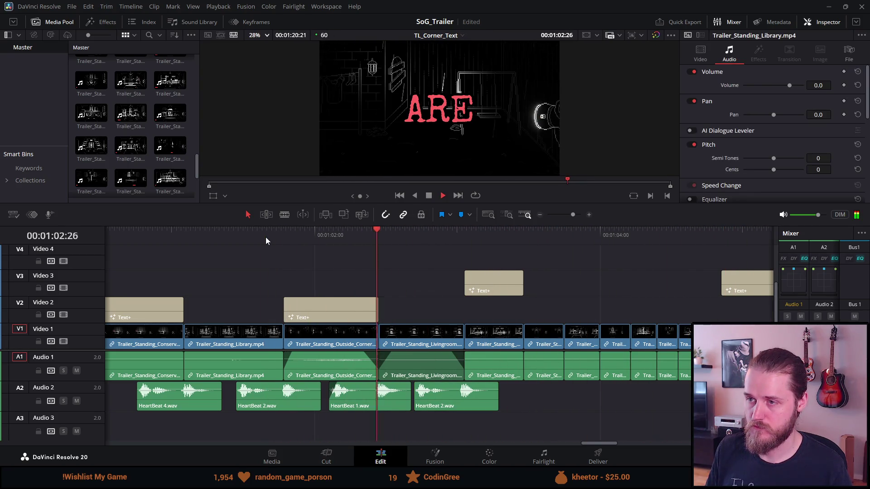
left_click(428, 196)
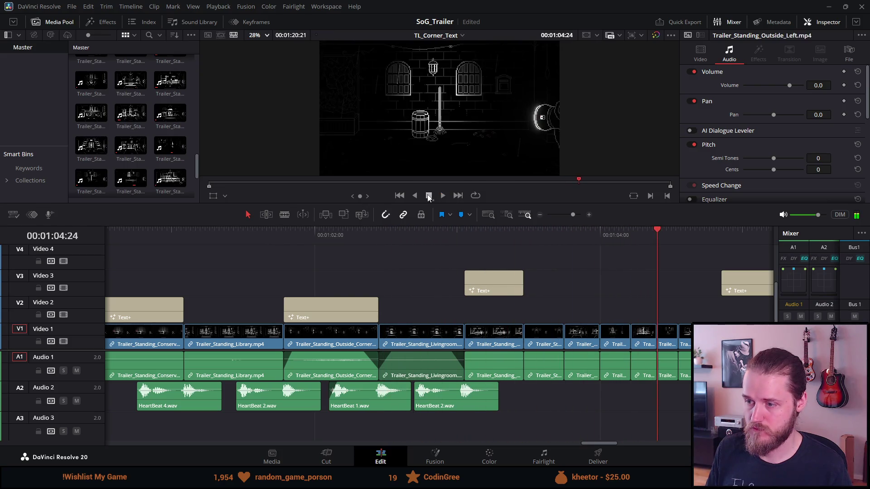
Place HeartBeat 3, then HeartBeat 4, then HeartBeat 1 in sequence toward the playhead.
scroll(598, 316, "right", 3)
left_click_drag(742, 394, 440, 397)
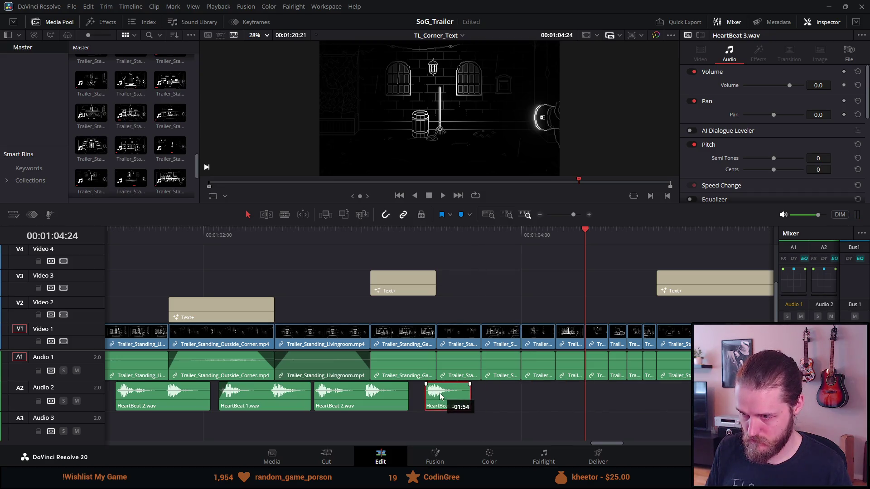
left_click_drag(441, 397, 441, 397)
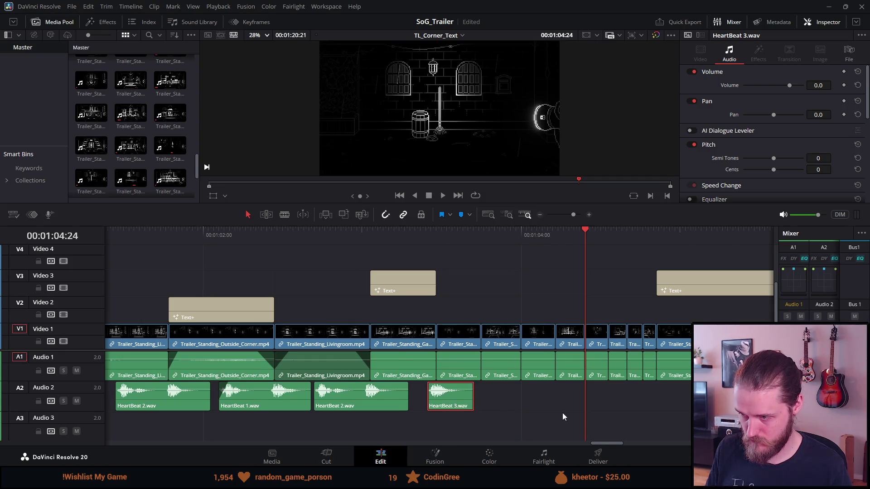
scroll(563, 417, "right", 2)
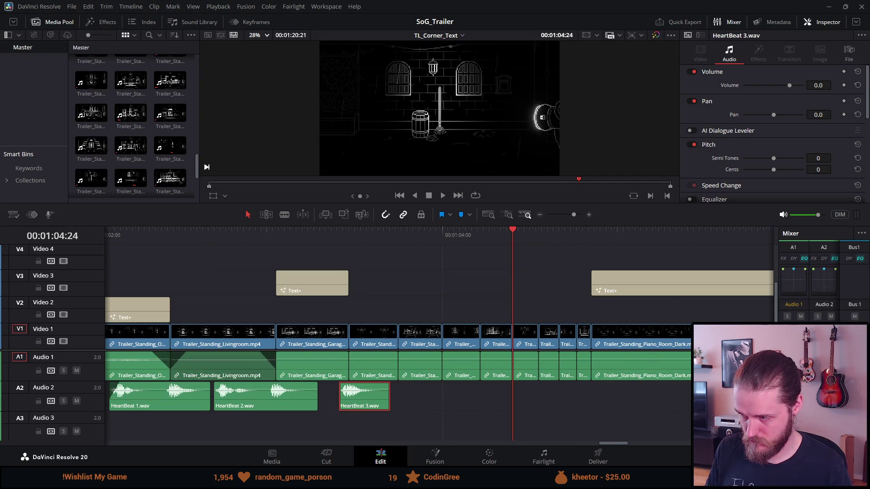
mouse_move(638, 393)
left_mouse_down()
mouse_move(514, 380)
mouse_move(410, 395)
left_mouse_up()
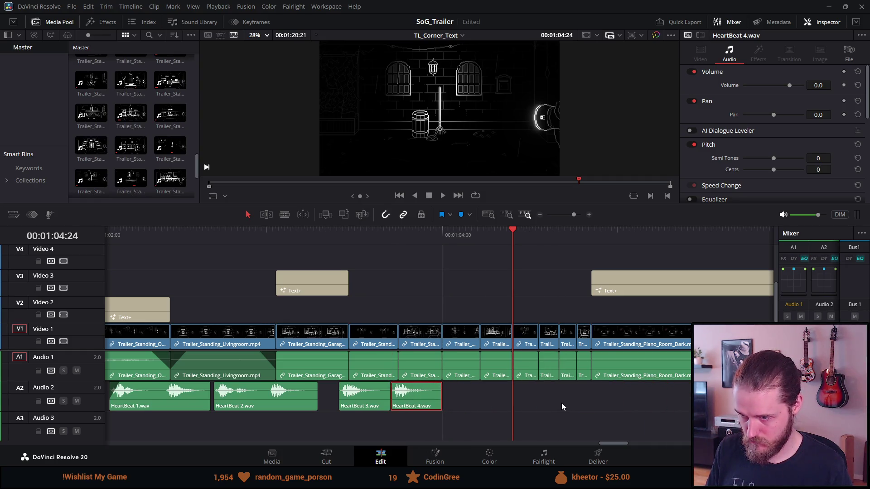
scroll(561, 403, "right", 2)
left_click_drag(725, 394, 428, 394)
Align HeartBeat 1.wav's end with a video cut and review the beats to 00:01:05:05.
scroll(397, 385, "up", 1)
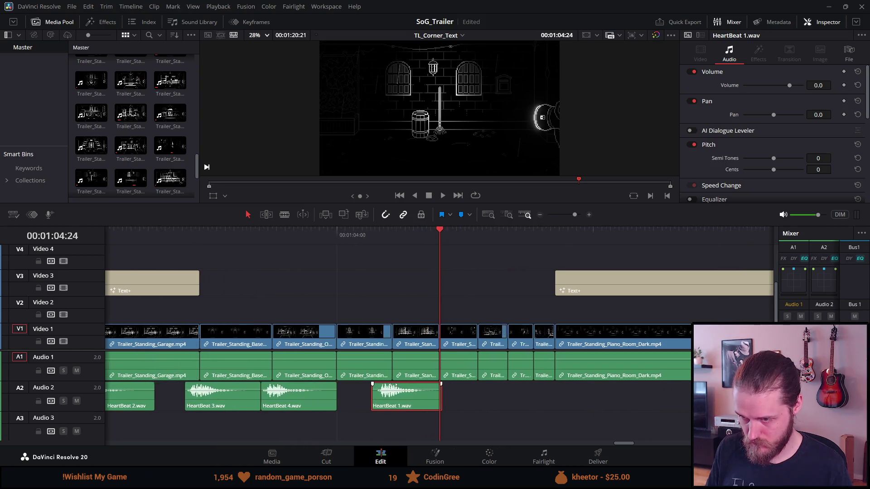
scroll(396, 386, "up", 1)
mouse_move(360, 397)
left_mouse_down()
mouse_move(316, 401)
mouse_move(326, 401)
left_mouse_up()
left_click(147, 230)
key("space")
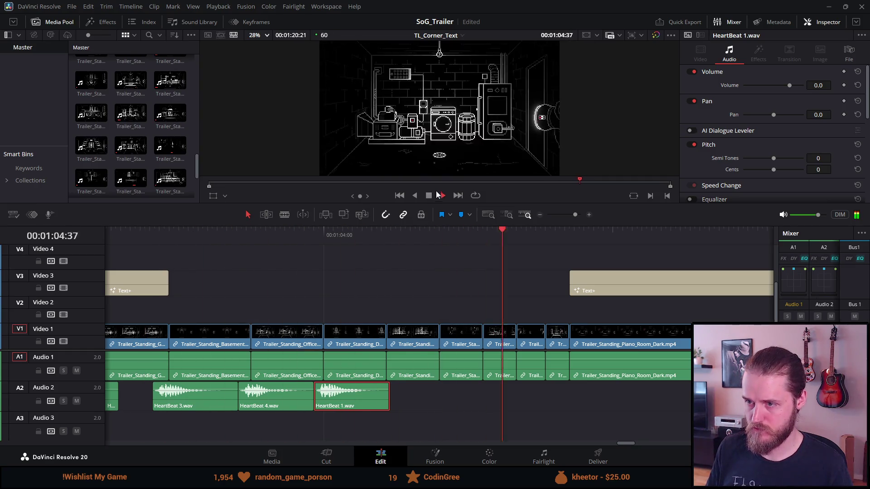
left_click(437, 195)
Move HeartBeat 2 onto the quick cuts, butted against the end of HeartBeat 1.
scroll(471, 347, "right", 5)
scroll(471, 347, "down", 1)
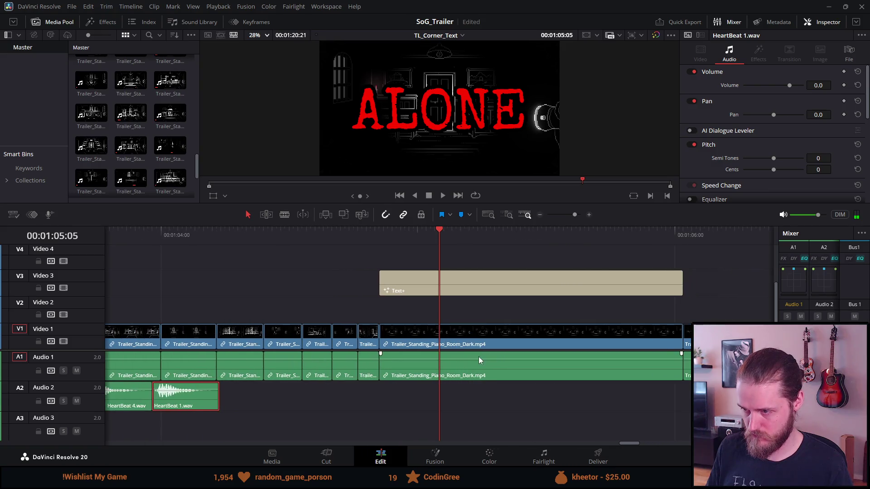
scroll(478, 357, "down", 3)
left_click_drag(672, 394, 327, 398)
scroll(312, 398, "up", 2)
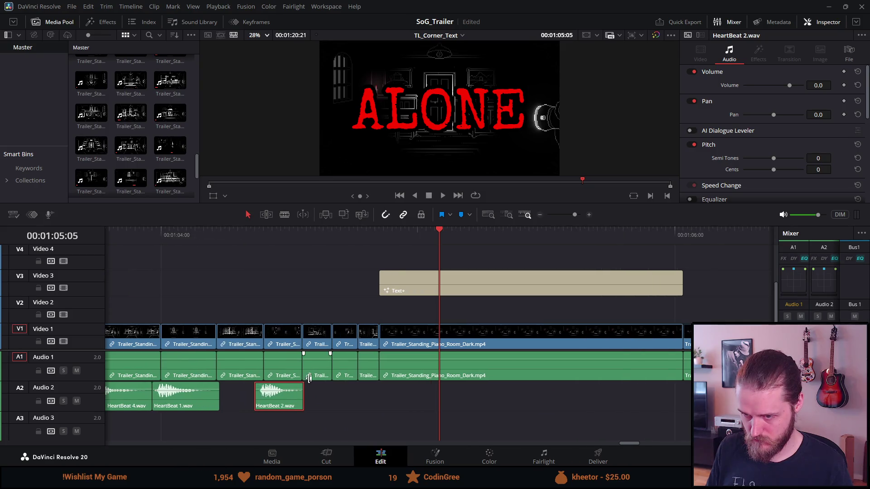
mouse_move(227, 396)
left_mouse_down()
mouse_move(251, 398)
mouse_move(208, 398)
left_mouse_up()
Place HeartBeat 3 right after HeartBeat 2, shifted slightly earlier.
scroll(341, 409, "up", 1)
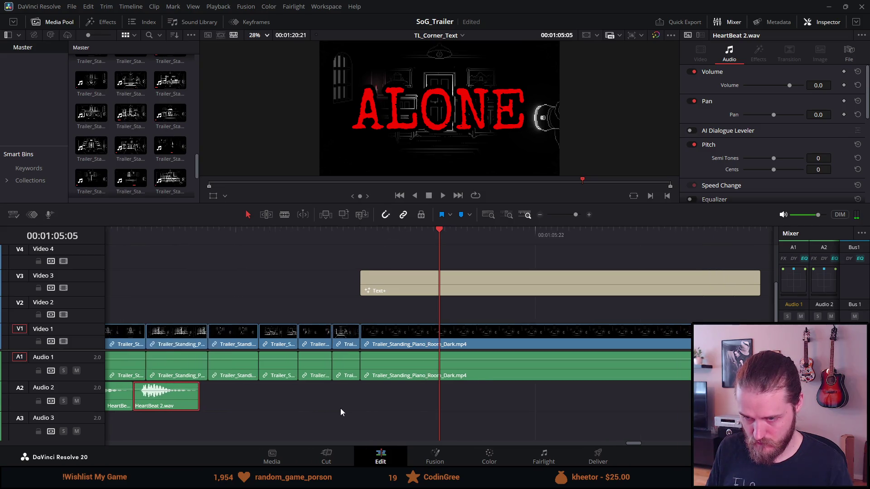
scroll(341, 409, "down", 2)
mouse_move(770, 397)
left_mouse_down()
mouse_move(340, 380)
mouse_move(310, 396)
left_mouse_up()
scroll(300, 393, "up", 2)
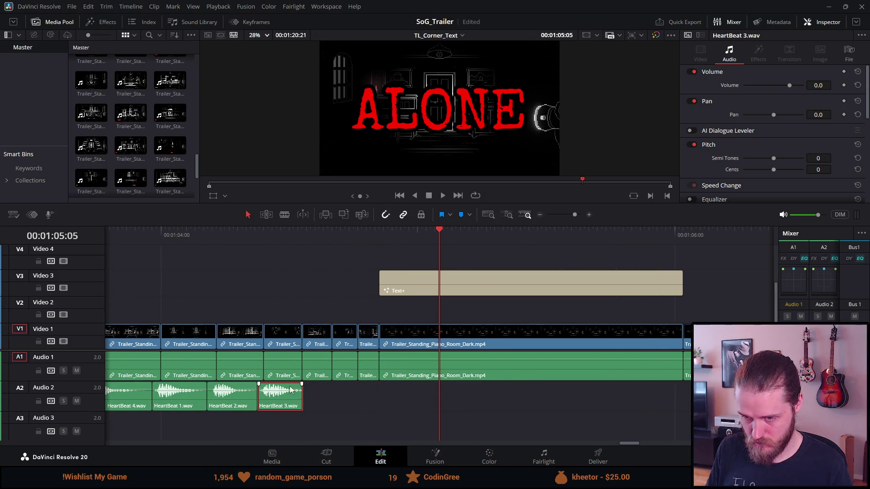
scroll(290, 391, "up", 1)
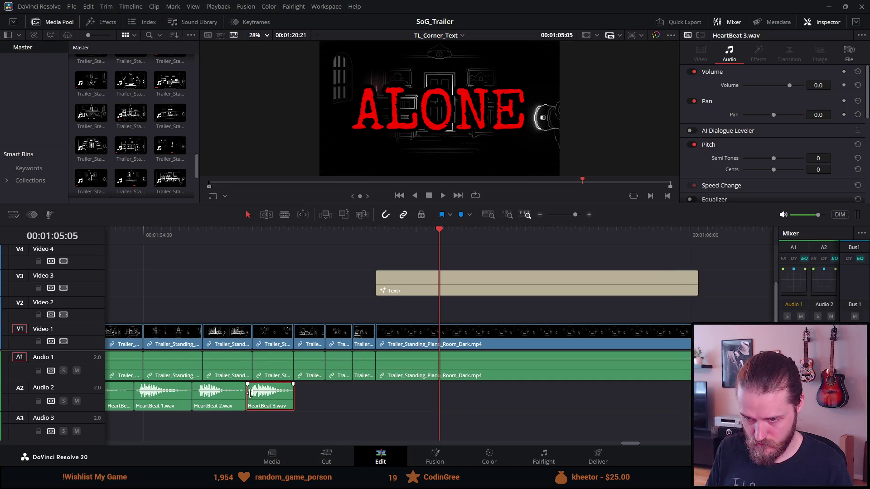
left_click_drag(278, 393, 270, 396)
key("ctrl+z")
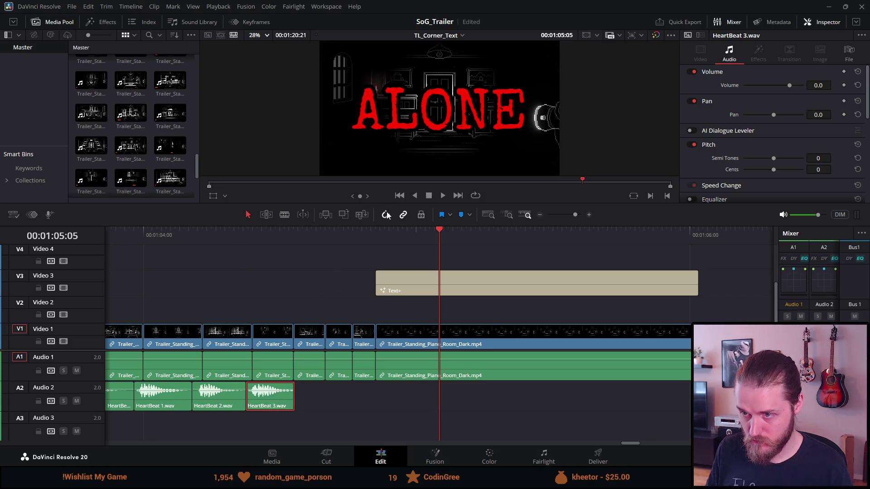
left_click_drag(274, 401, 269, 401)
Move HeartBeat 4.wav left to follow HeartBeat 3 on Audio 2 and trim its start slightly.
left_click(221, 241)
key("space")
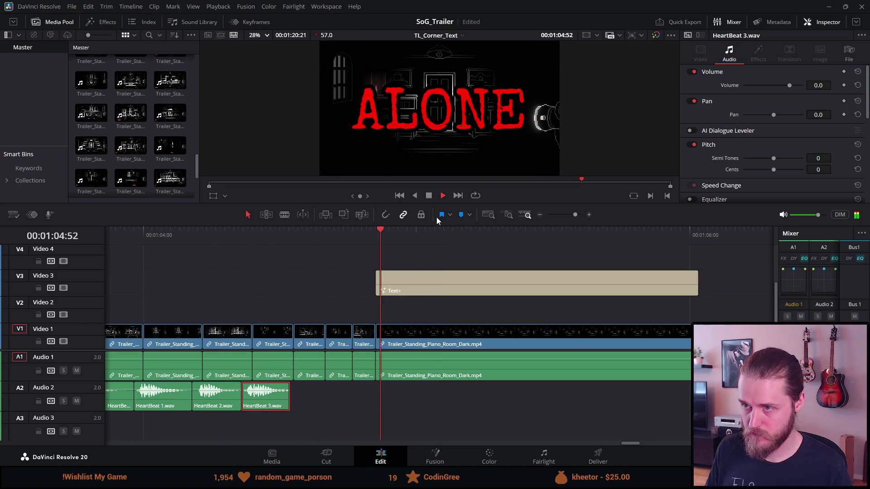
left_click(430, 195)
key("ctrl+minus")
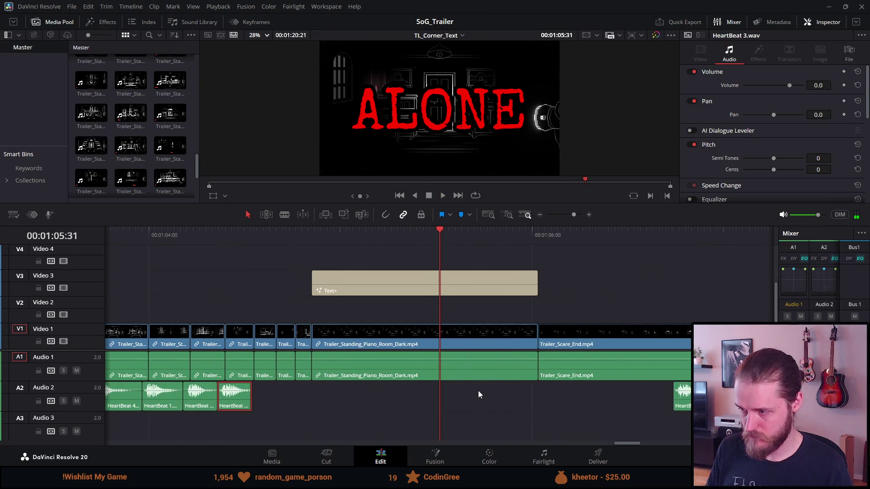
left_click_drag(689, 396, 282, 400)
key("ctrl+equal")
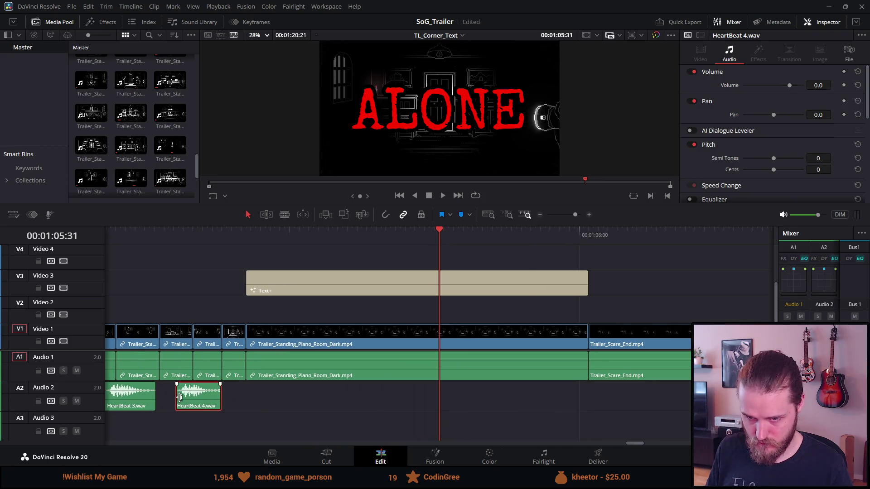
left_click(177, 399)
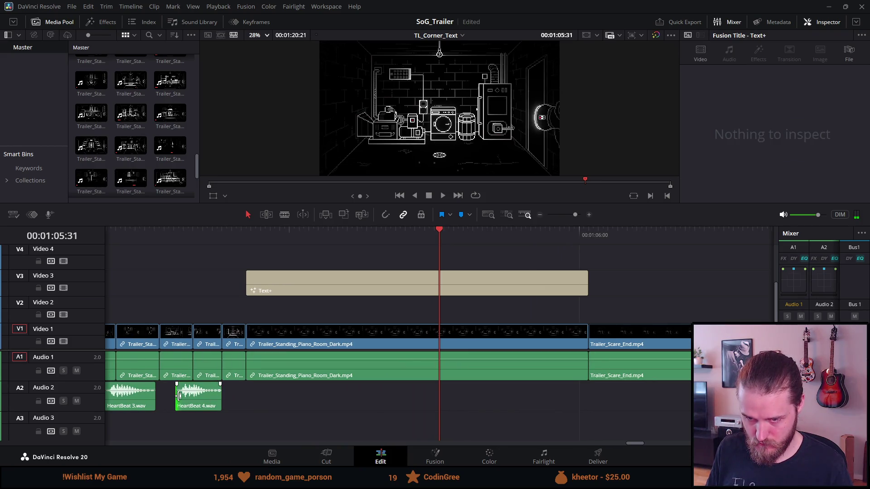
mouse_move(189, 397)
left_mouse_down()
mouse_move(197, 398)
mouse_move(165, 400)
left_mouse_up()
Place HeartBeat 1.wav after HeartBeat 4, then add HeartBeat 2.wav after it, nudged slightly earlier.
scroll(349, 388, "up", 1)
scroll(349, 388, "down", 2)
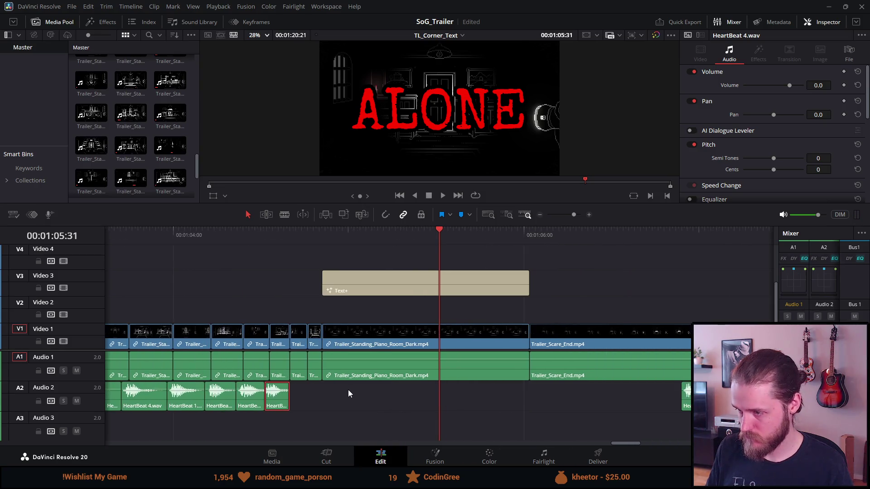
left_click(634, 396)
left_click_drag(686, 396, 307, 398)
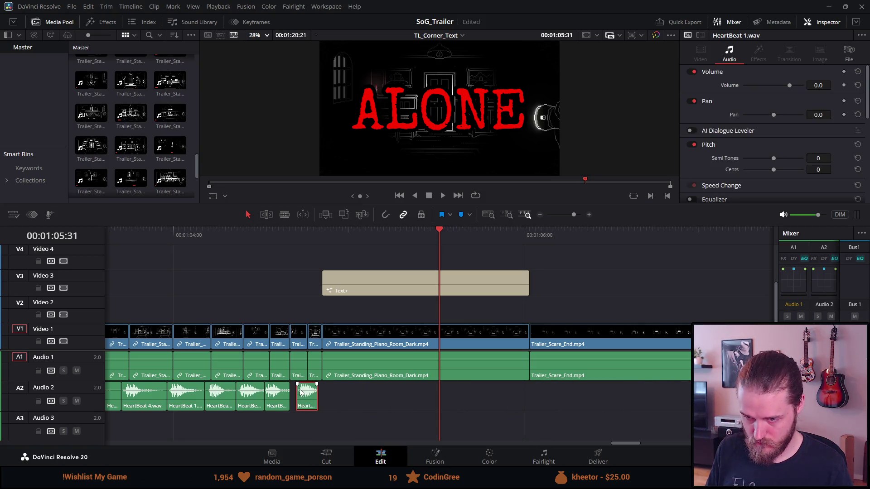
scroll(293, 385, "up", 3)
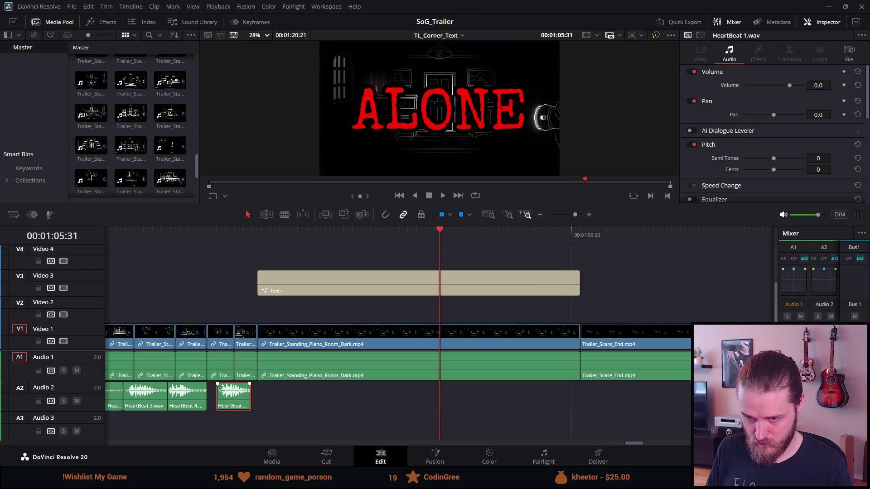
left_click_drag(219, 392, 216, 400)
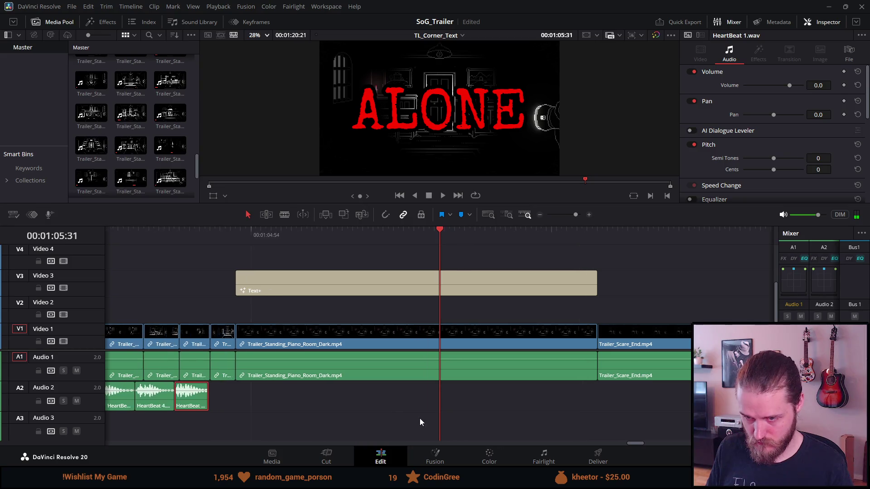
scroll(430, 420, "down", 2)
mouse_move(297, 397)
left_mouse_down()
mouse_move(508, 398)
mouse_move(319, 397)
left_mouse_up()
scroll(315, 395, "up", 2)
left_click(238, 237)
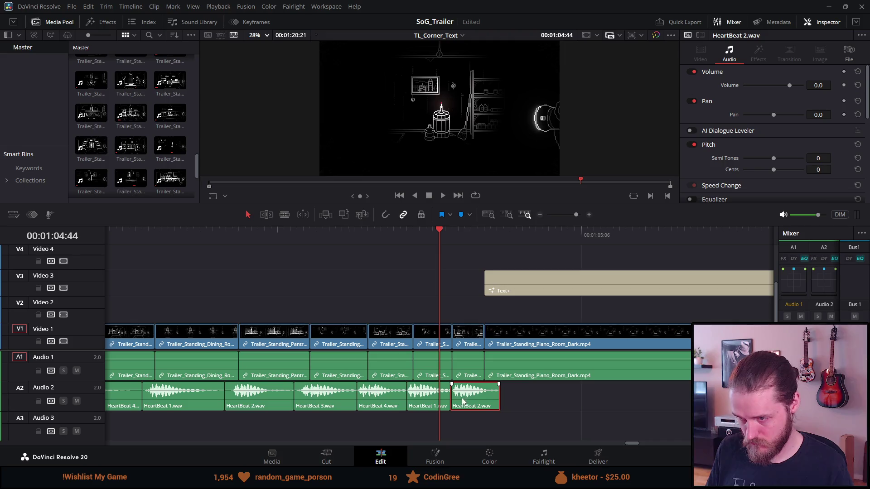
left_click_drag(461, 397, 456, 399)
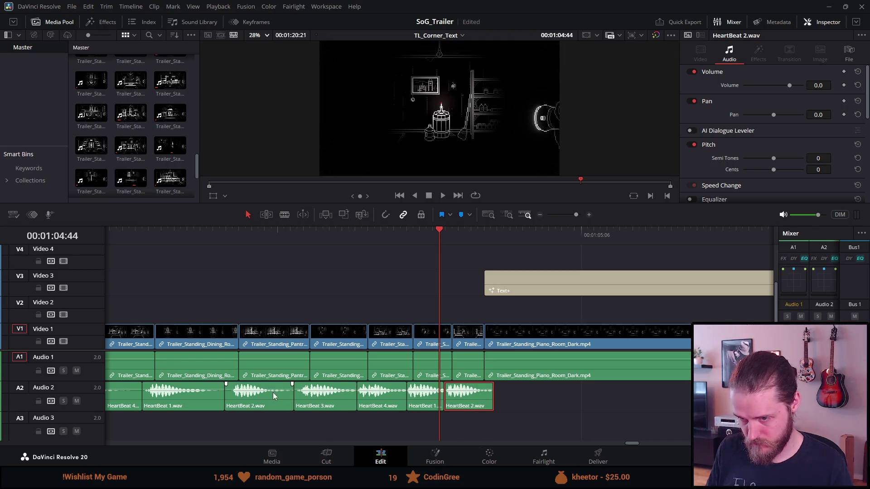
Paste a copy of HeartBeat 3.wav after HeartBeat 2 and stretch it under the Piano Room Dark shot.
left_click(322, 395)
left_click(556, 237)
key("ctrl+v")
left_click(553, 397)
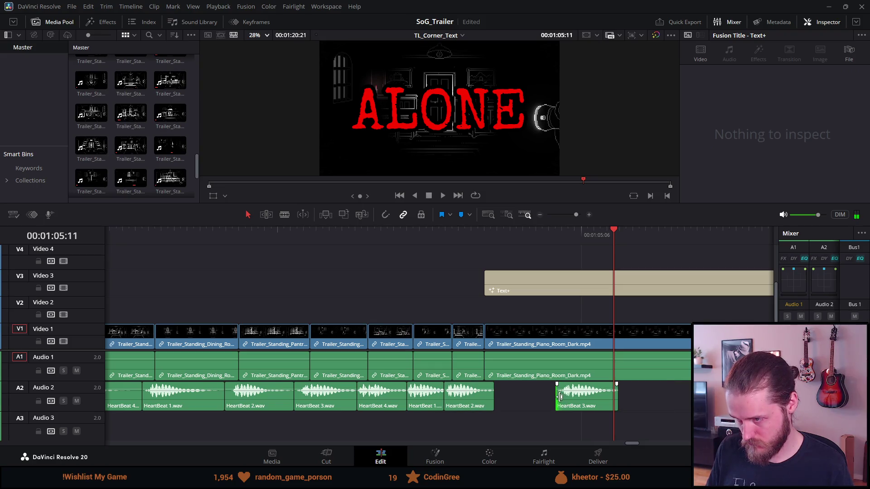
left_click_drag(560, 397, 485, 396)
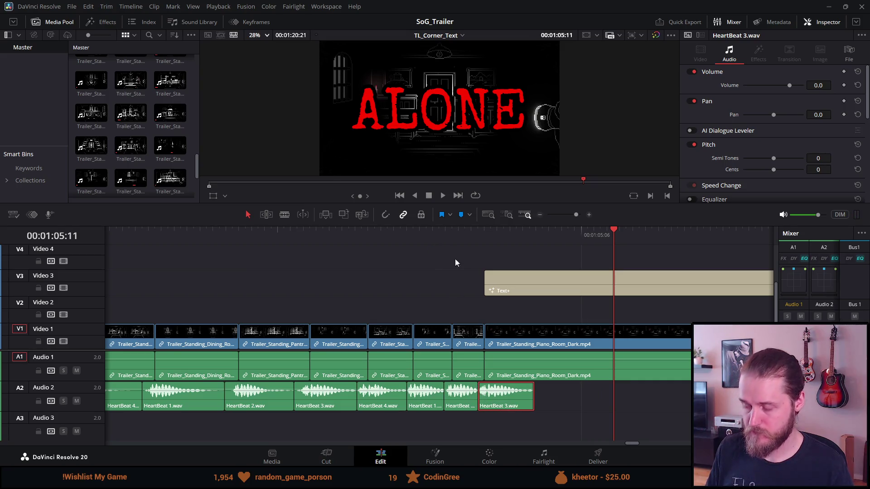
left_click_drag(515, 409, 651, 399)
mouse_move(562, 399)
left_mouse_down()
mouse_move(509, 399)
mouse_move(642, 399)
mouse_move(510, 393)
left_mouse_up()
left_click(398, 232)
Slide the last HeartBeat 3.wav on Audio 2 left against HeartBeat 2.
key("space")
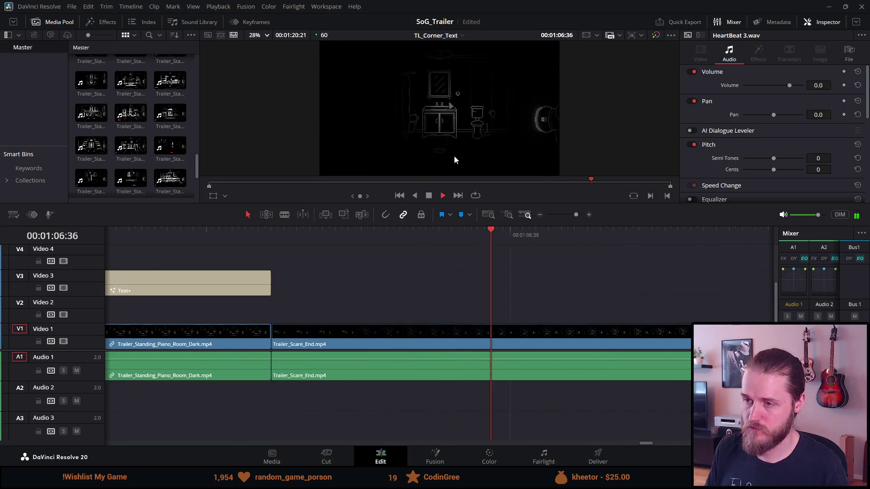
key("space")
key("ctrl+equal")
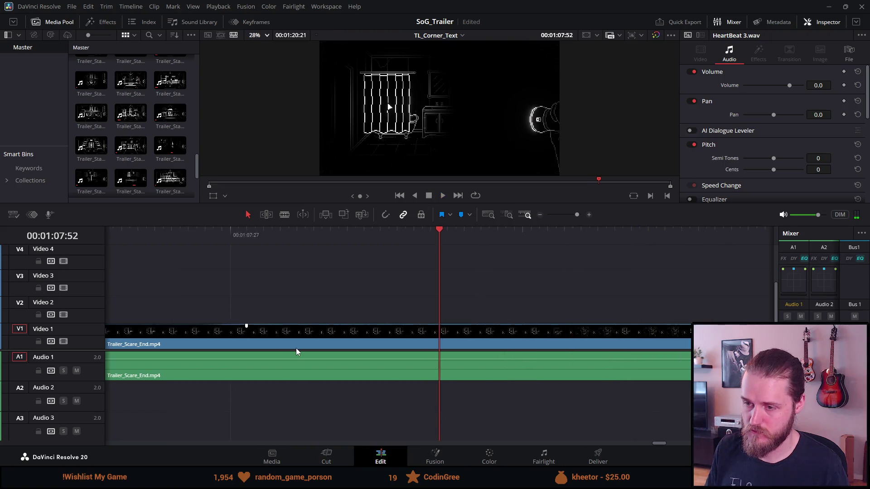
key("ctrl+minus")
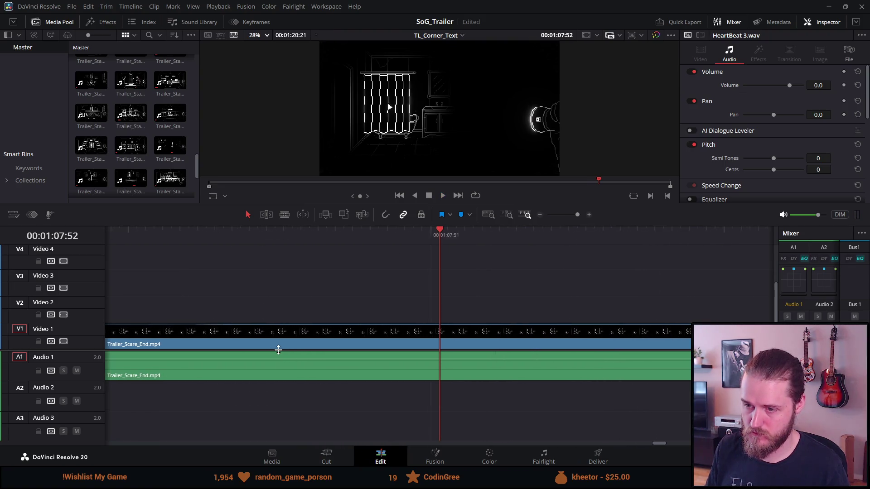
left_click(264, 236)
key("ctrl+z")
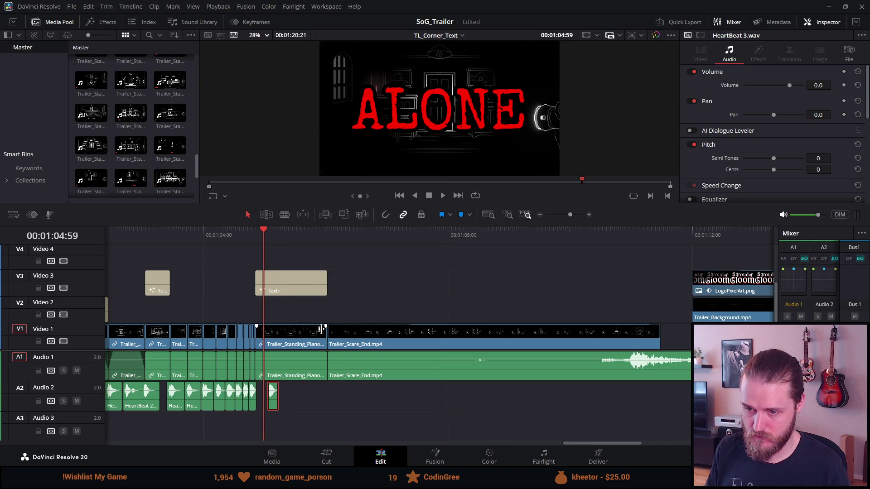
key("ctrl+equal")
key("ctrl+equal")
key("ctrl+equal")
left_click_drag(516, 396, 410, 393)
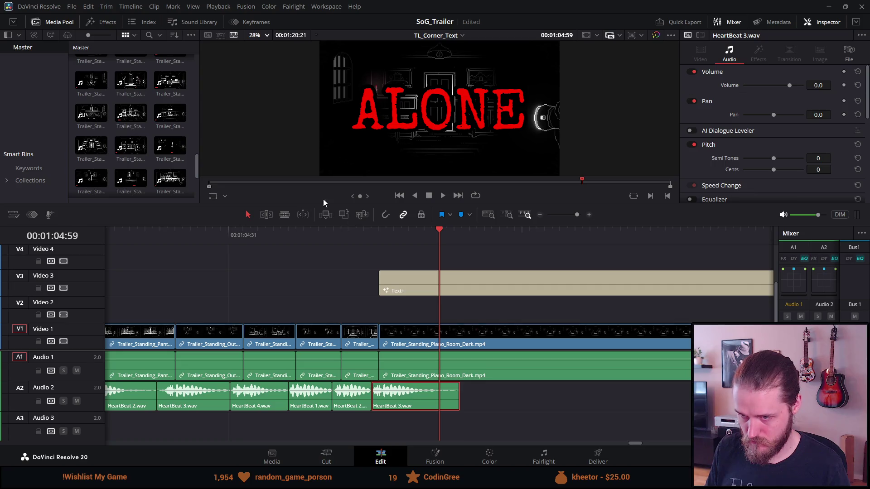
Play back the revised heartbeat section and the trailer ending from about 00:00:57.
key("space")
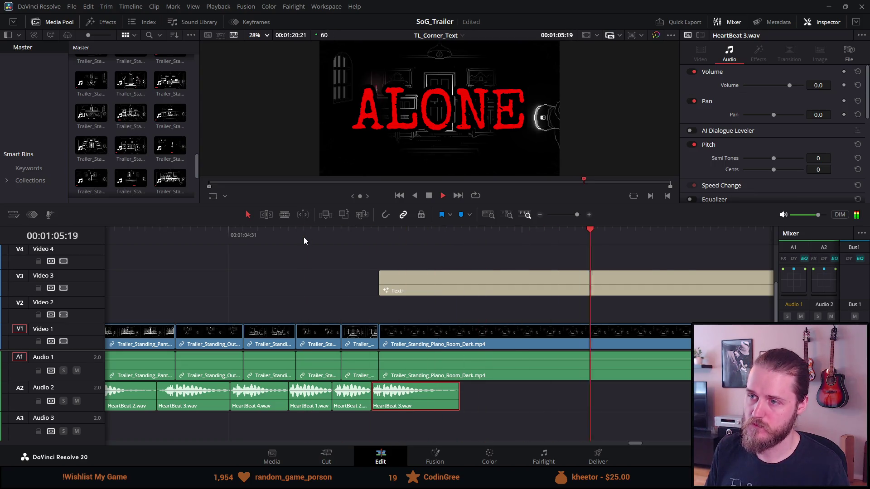
left_click(441, 196)
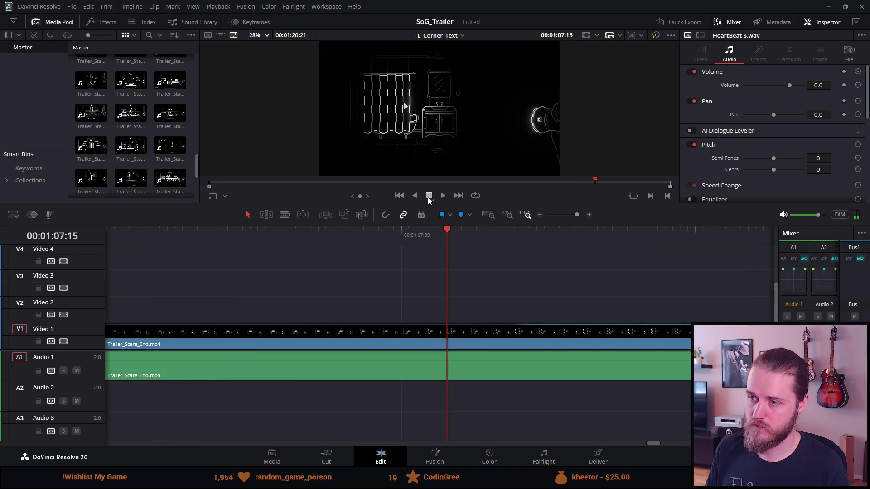
scroll(401, 329, "down", 10)
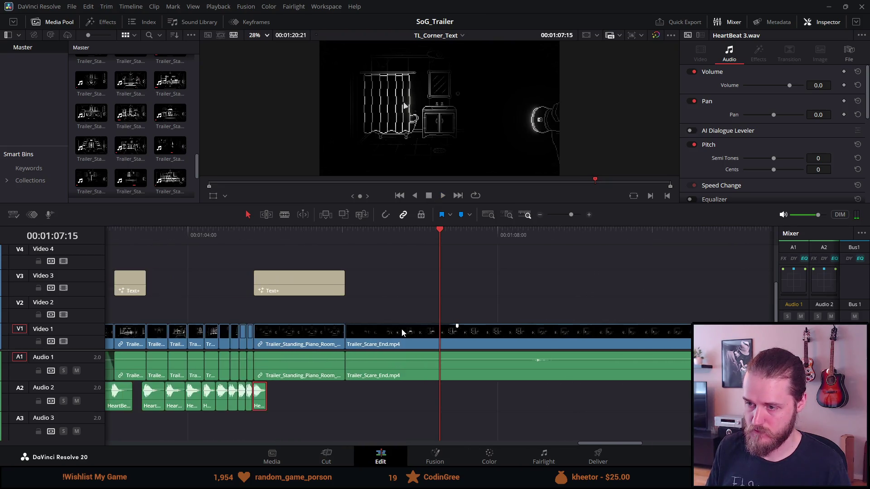
scroll(397, 328, "up", 10)
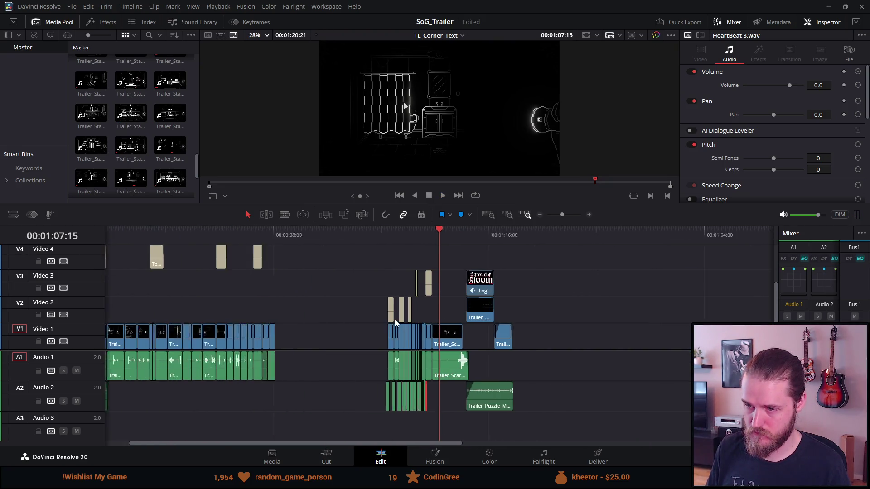
left_click(330, 236)
key("space")
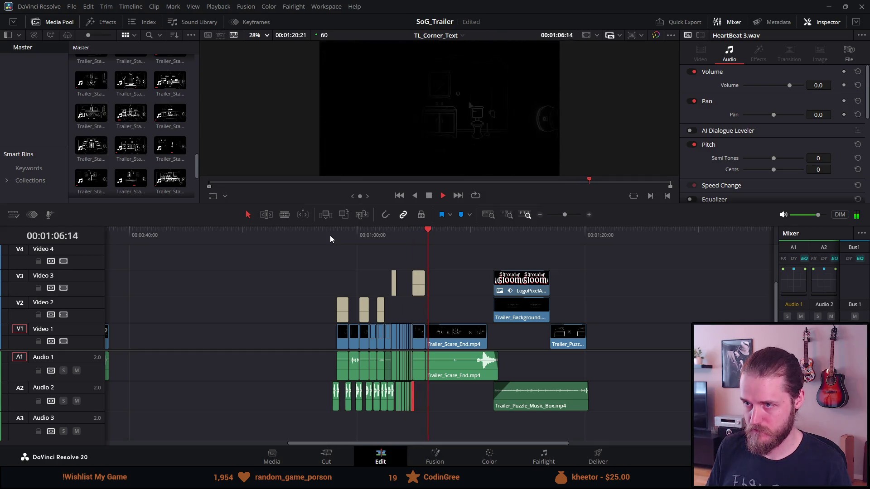
scroll(415, 257, "down", 1)
scroll(415, 257, "up", 5)
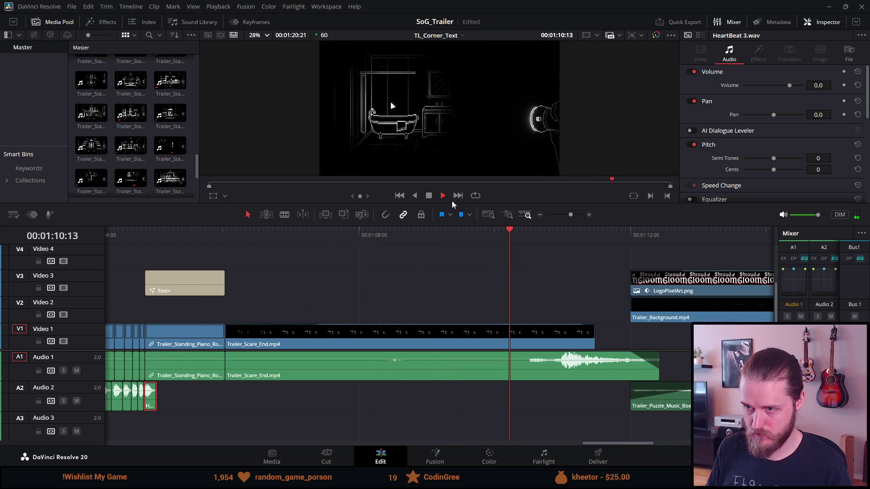
left_click(433, 197)
Trim the end of the Trailer_Standing_Piano_Room_Dark shot shorter near 00:01:04:48.
left_click(143, 237)
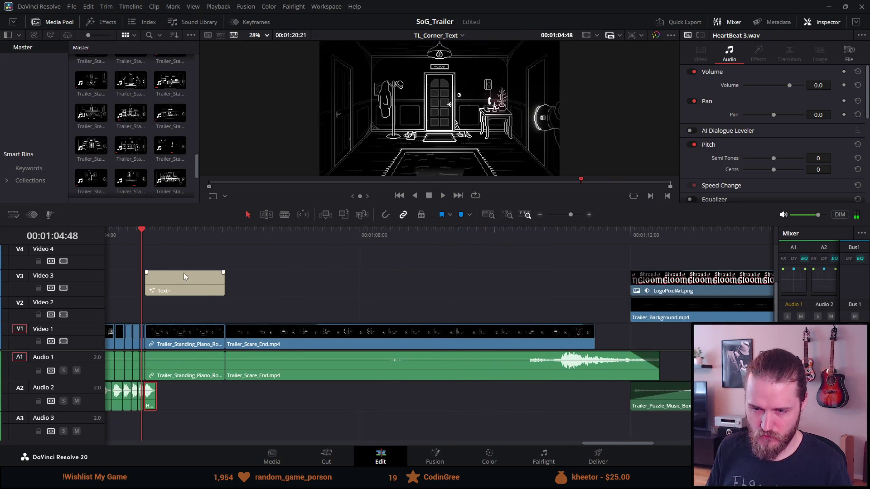
scroll(184, 273, "up", 2)
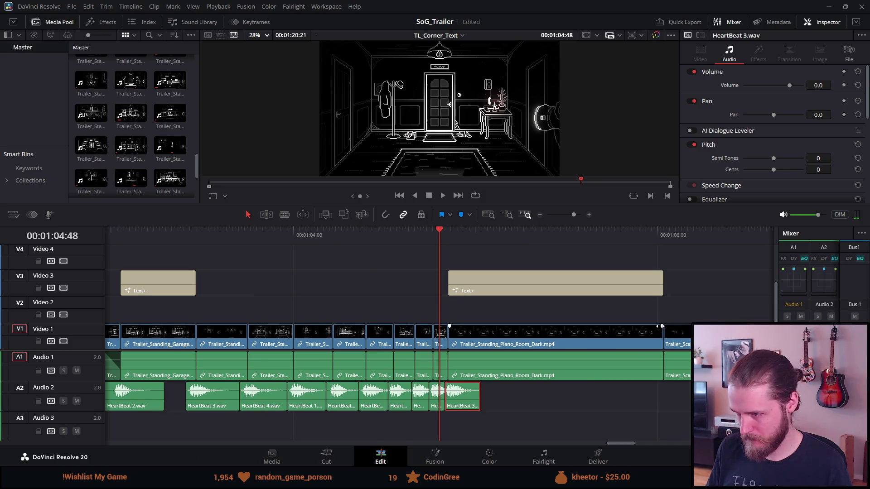
left_click_drag(661, 325, 544, 343)
Give the ALONE Text+ title a fade-out at its end.
key("space")
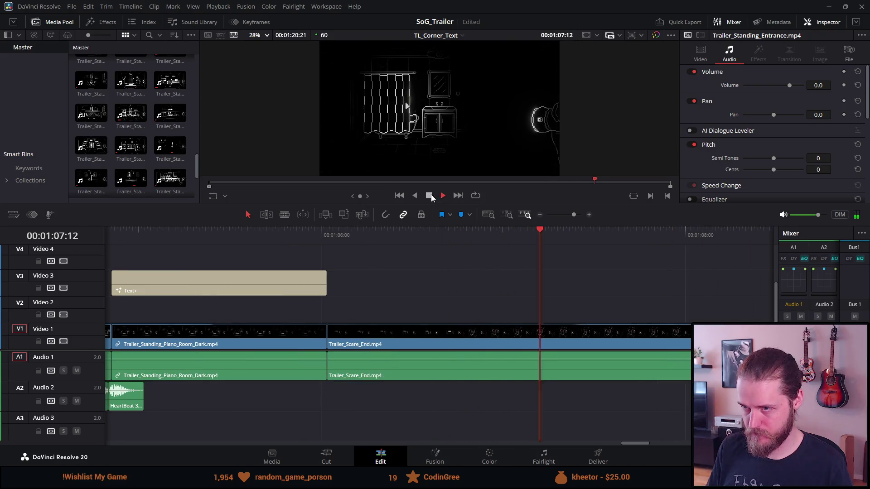
left_click(320, 306)
left_click_drag(325, 273, 302, 273)
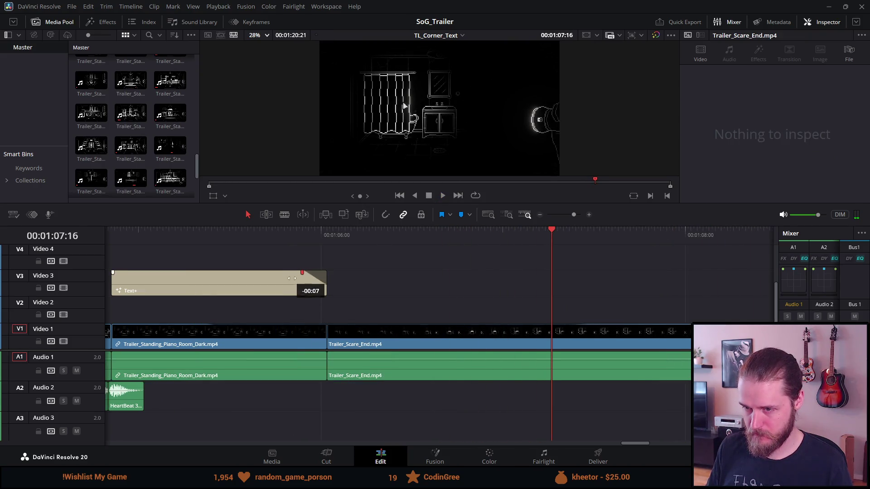
Play back the section around the ALONE and BEWARE titles, then park the playhead at 00:55:35.
scroll(252, 294, "down", 5)
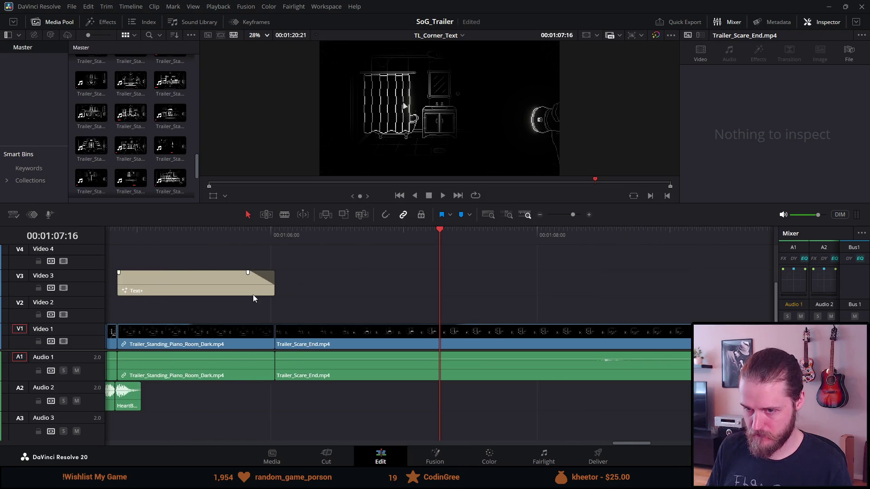
mouse_move(220, 329)
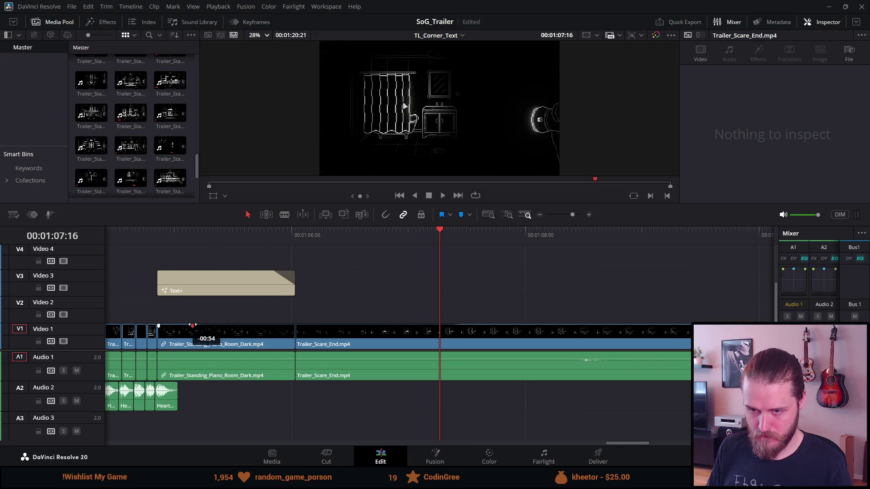
left_click(147, 230)
key("space")
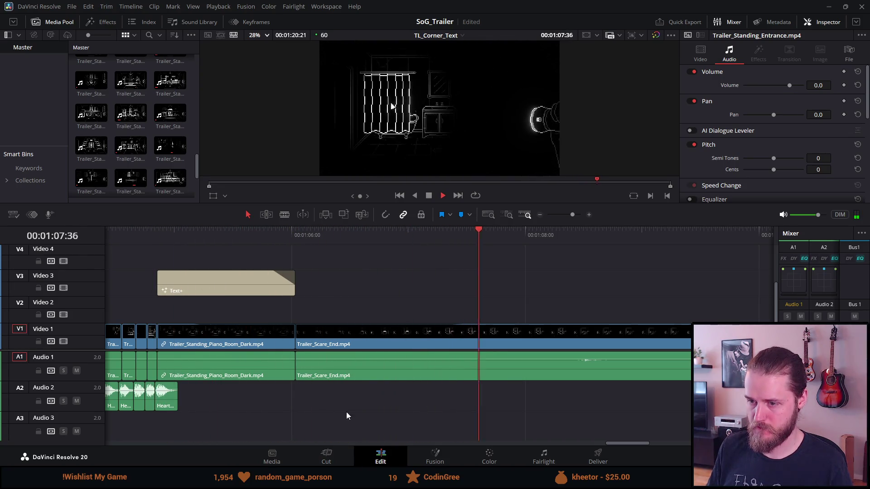
scroll(338, 384, "down", 6)
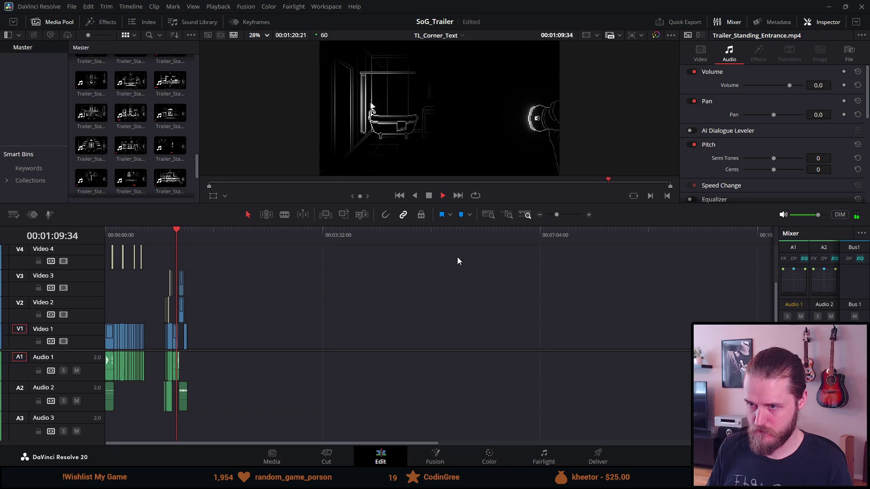
key("space")
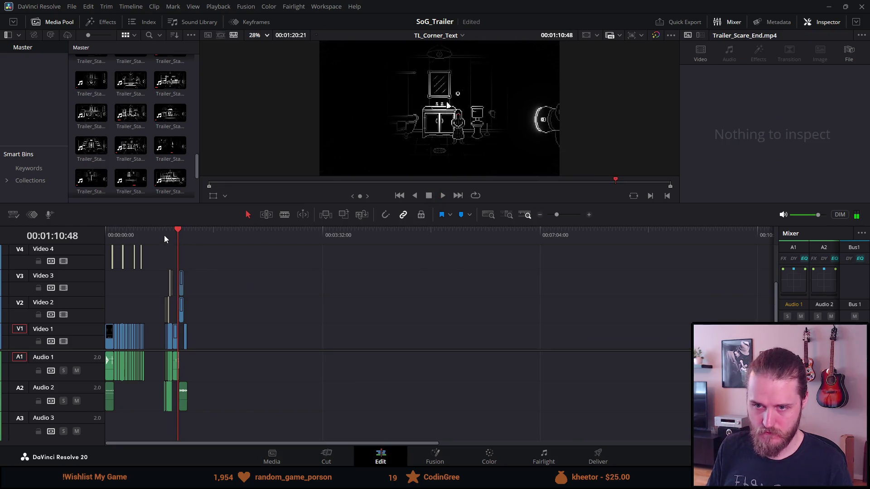
left_click(167, 236)
scroll(350, 340, "up", 6)
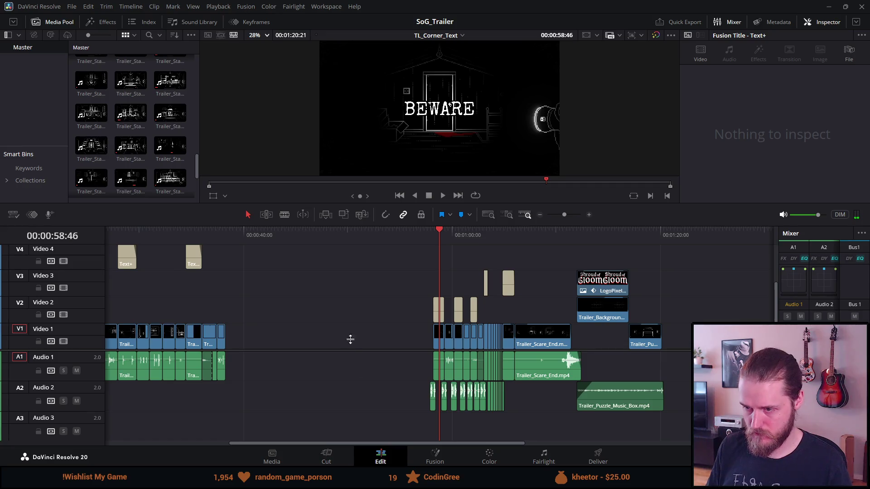
left_click(406, 239)
Select all clips after the playhead and slide them earlier to close the gap.
key("y")
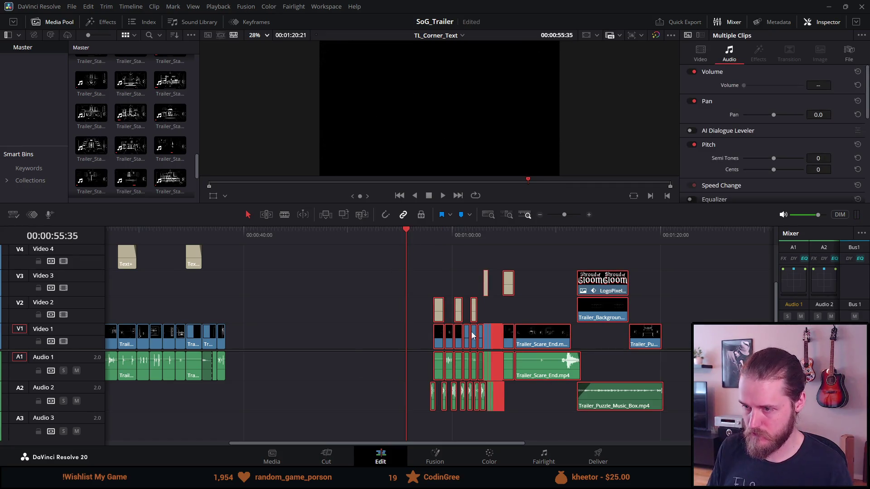
left_click_drag(435, 339, 233, 338)
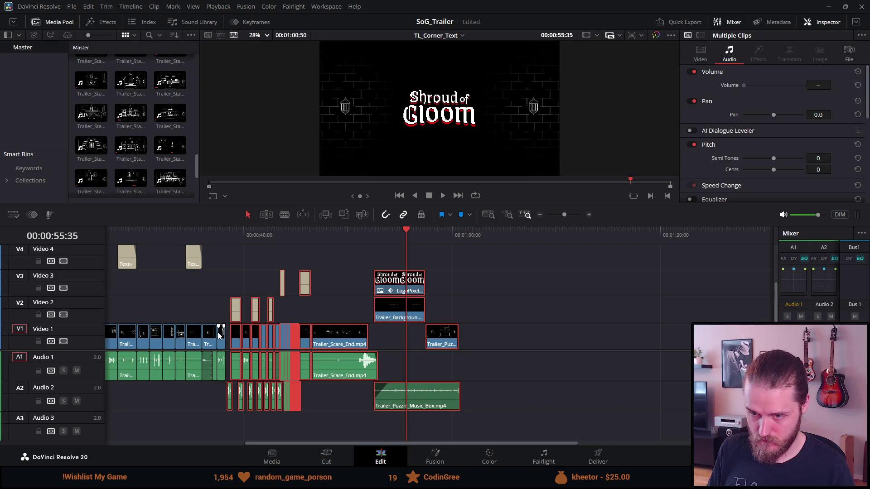
left_click_drag(230, 344, 225, 344)
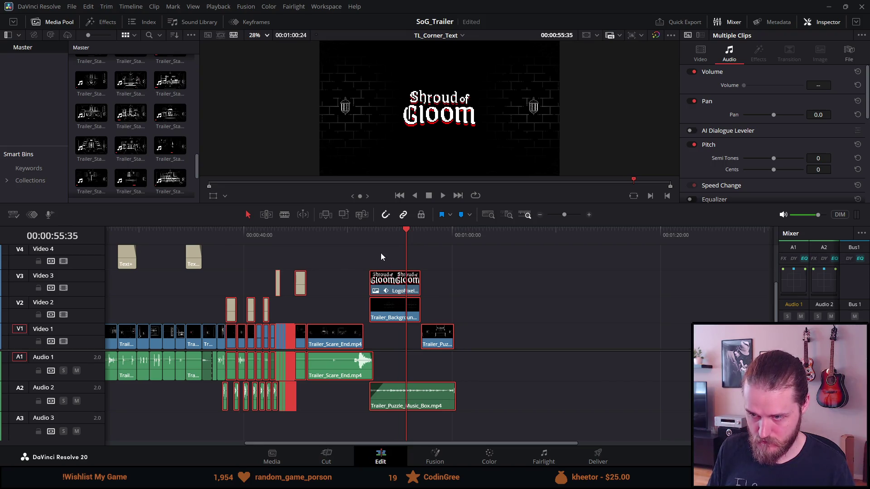
Check the trailer's end, then play it from the start in full screen.
left_click_drag(442, 243, 456, 240)
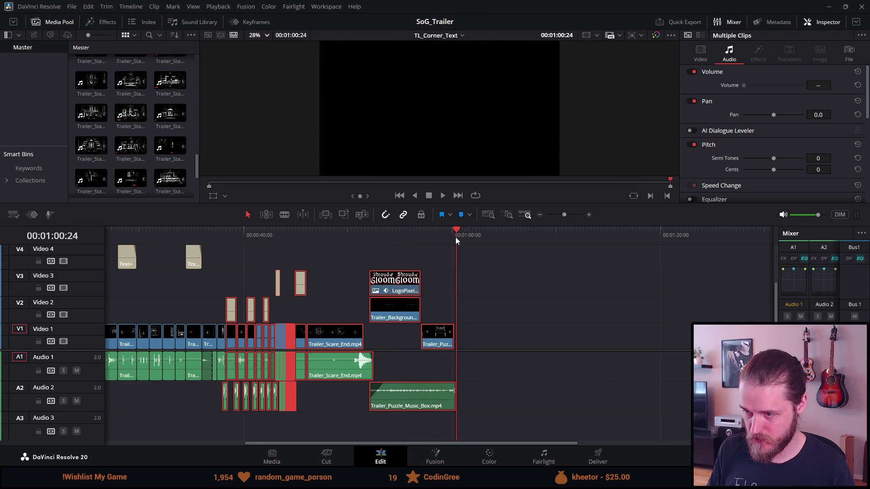
scroll(453, 250, "up", 5)
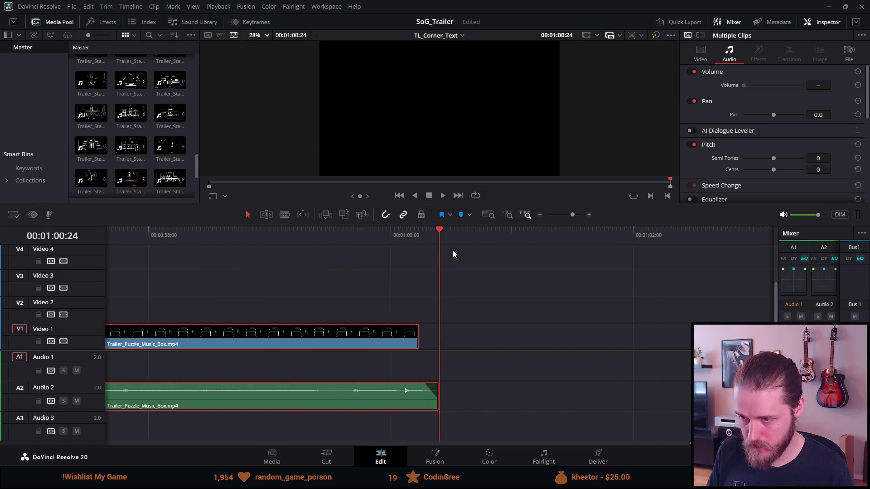
scroll(452, 250, "down", 5)
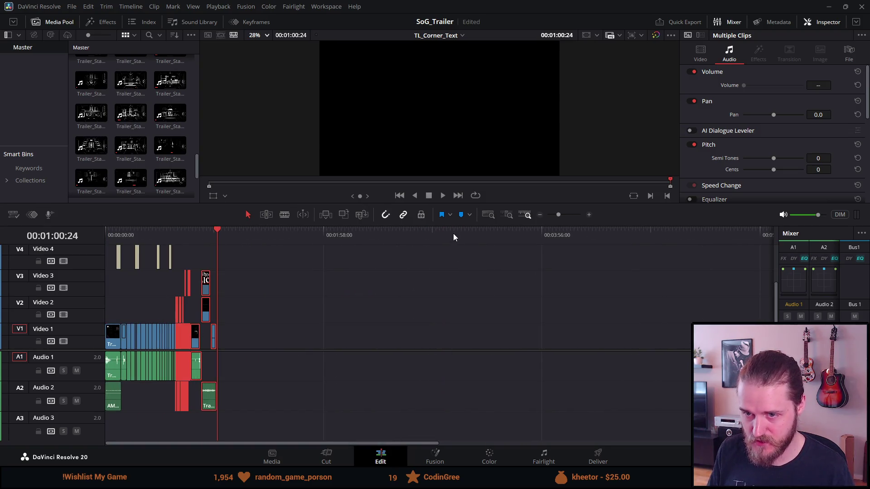
scroll(434, 238, "up", 2)
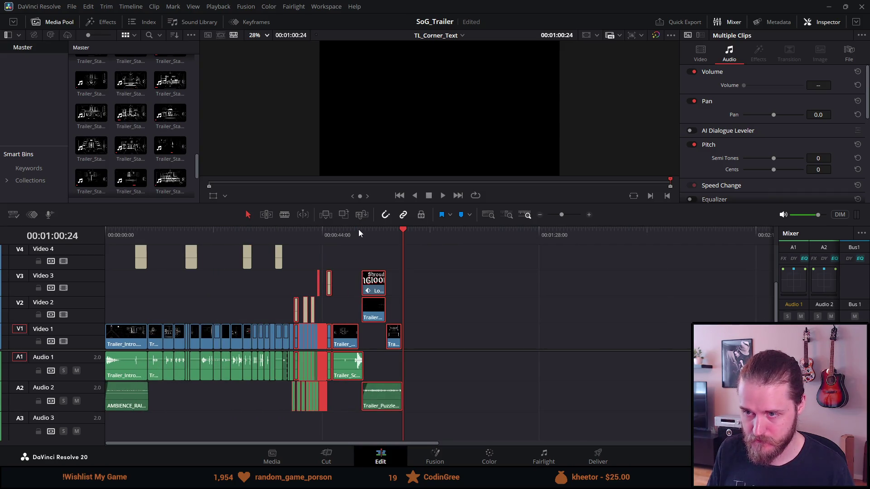
key("Home")
key("space")
key("ctrl+f")
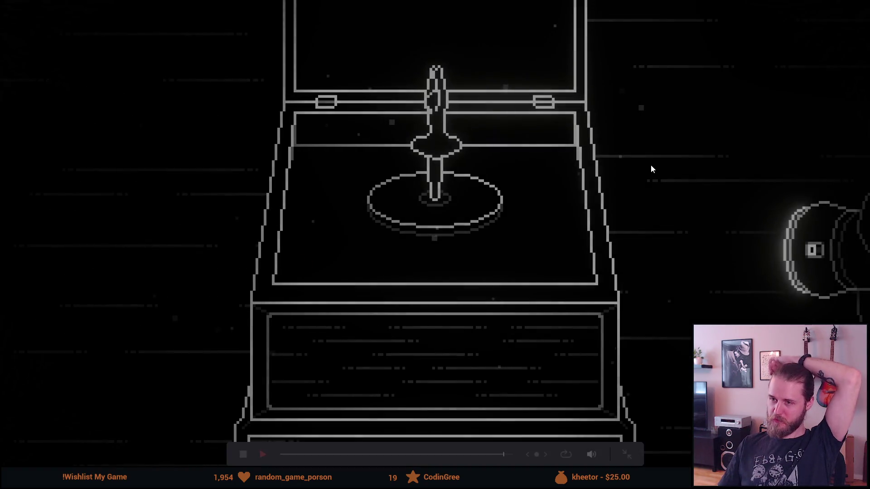
Watch the full-screen trailer through the puzzle section, then exit with Escape.
mouse_move(464, 346)
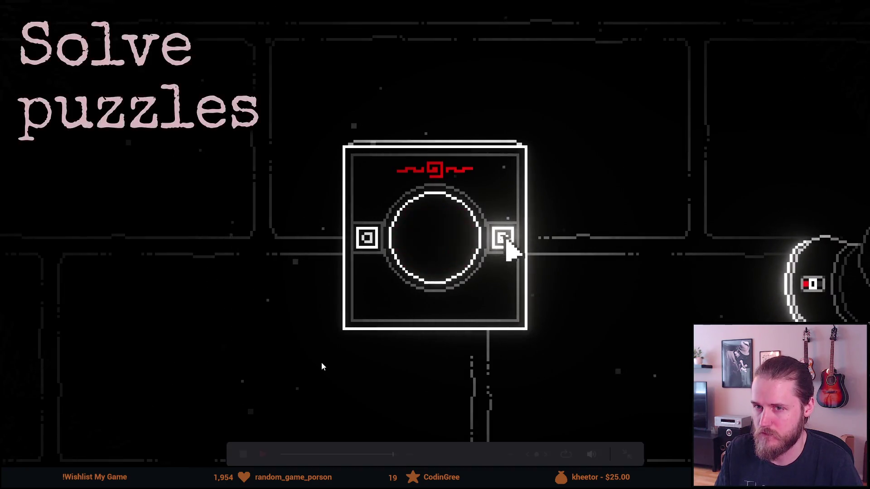
key("Escape")
Trim the start of Trailer_Scare_Main_Hall later and move it left to close the gap.
left_click(229, 231)
scroll(240, 308, "up", 4)
scroll(240, 308, "up", 3)
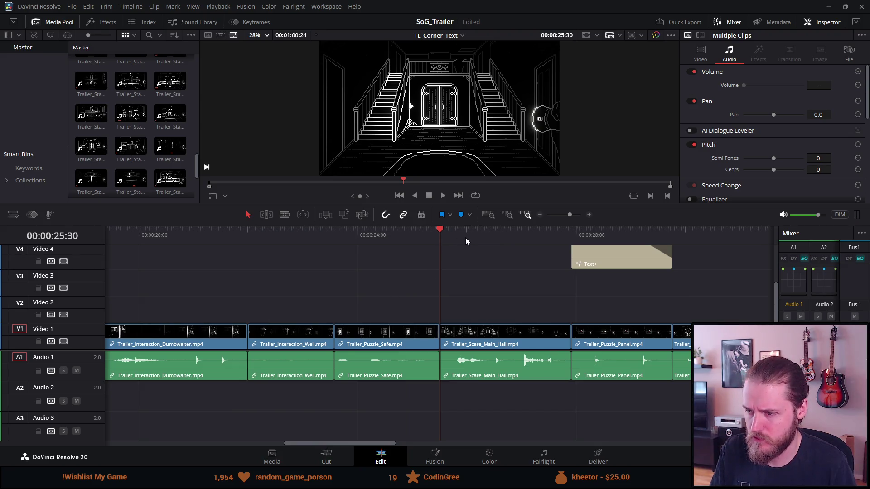
key("space")
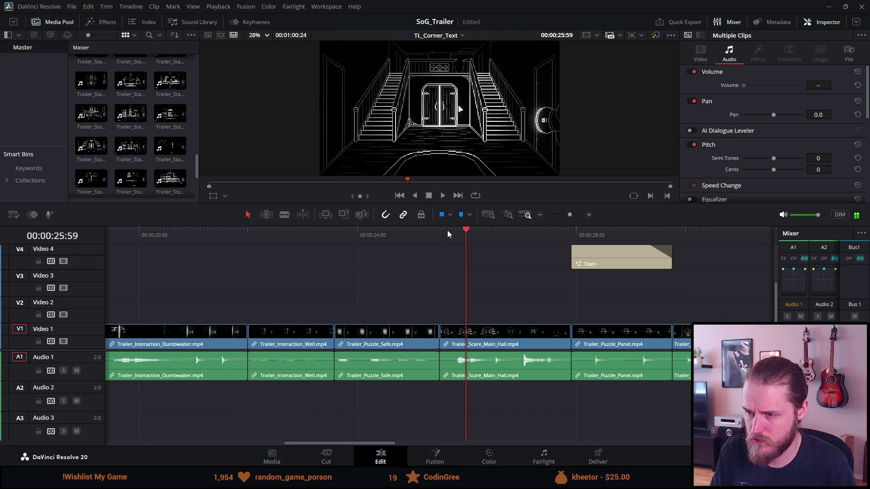
scroll(453, 239, "up", 3)
left_click_drag(426, 236, 419, 238)
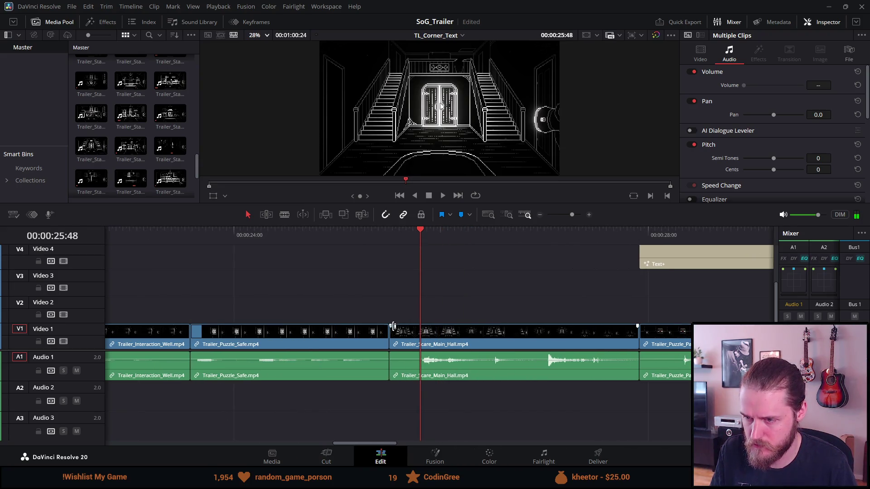
left_click_drag(394, 333, 428, 333)
left_click_drag(501, 333, 472, 340)
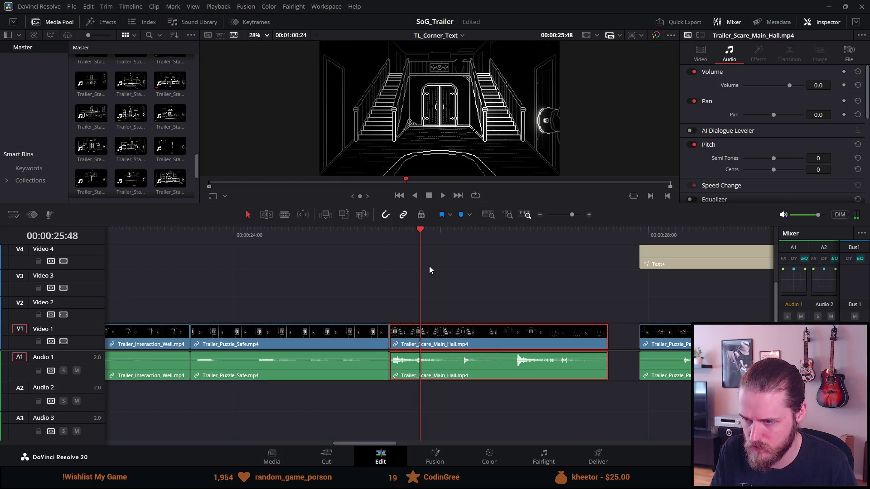
Review the cut and trim the end of Trailer_Scare_Main_Hall back to the chosen frame.
key("space")
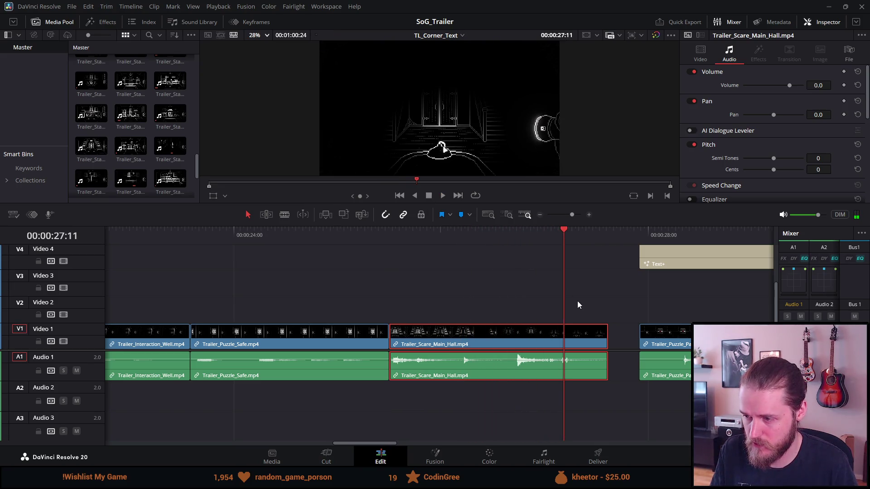
key("space")
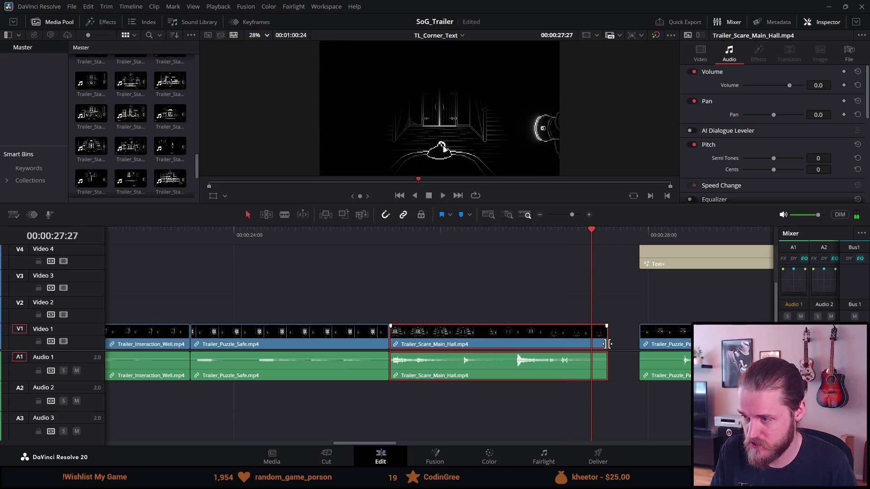
left_click(639, 232)
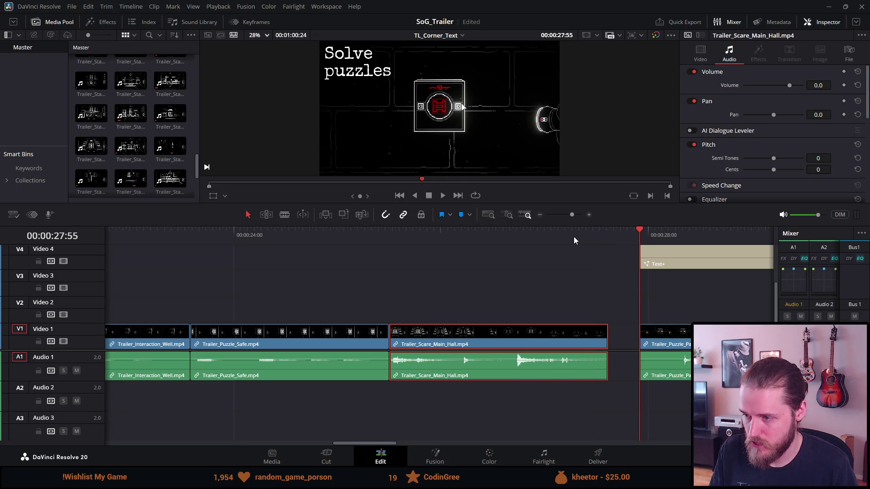
scroll(561, 264, "down", 2)
mouse_move(477, 339)
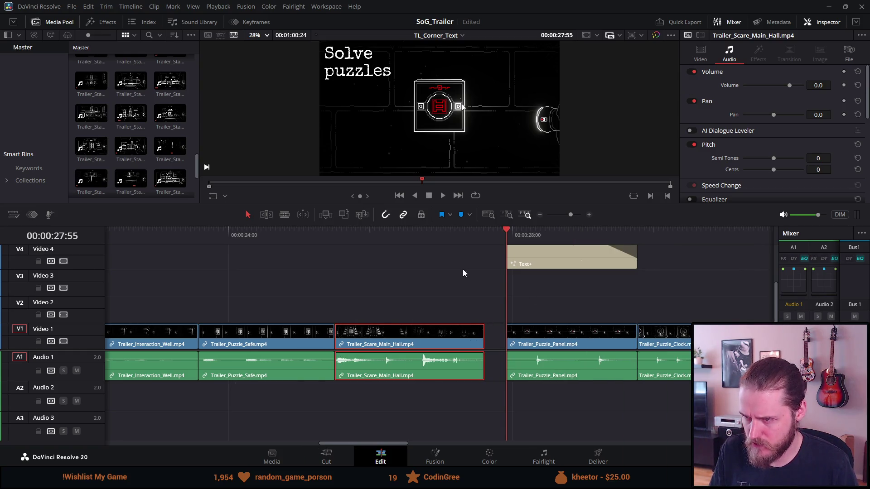
left_click(453, 238)
key("space")
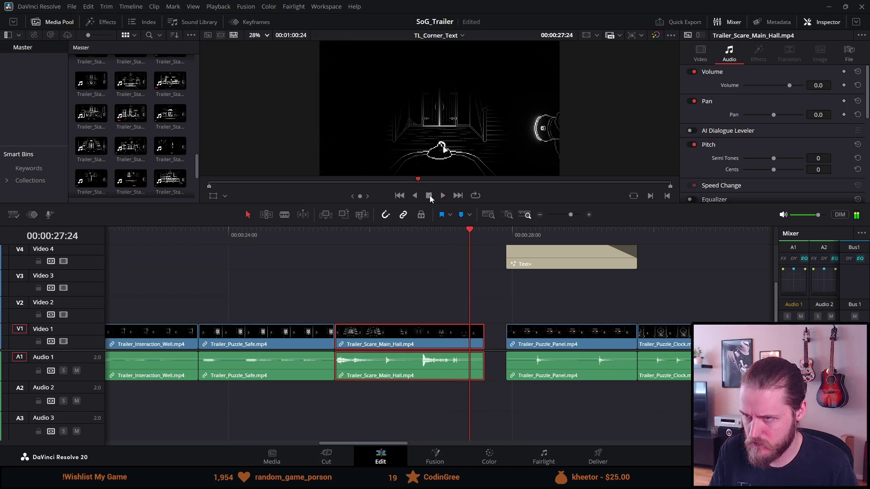
left_click(430, 194)
scroll(455, 260, "up", 2)
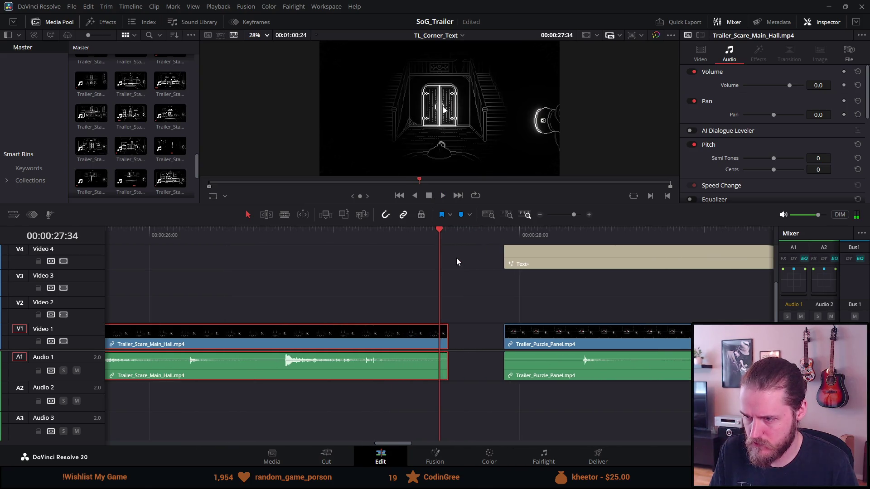
key("Left")
key("Left")
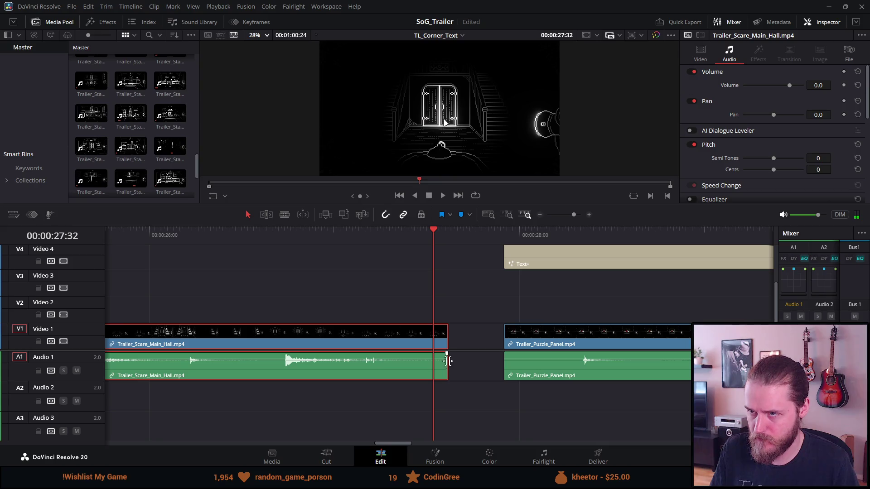
mouse_move(444, 340)
left_mouse_down()
mouse_move(421, 341)
mouse_move(429, 340)
left_mouse_up()
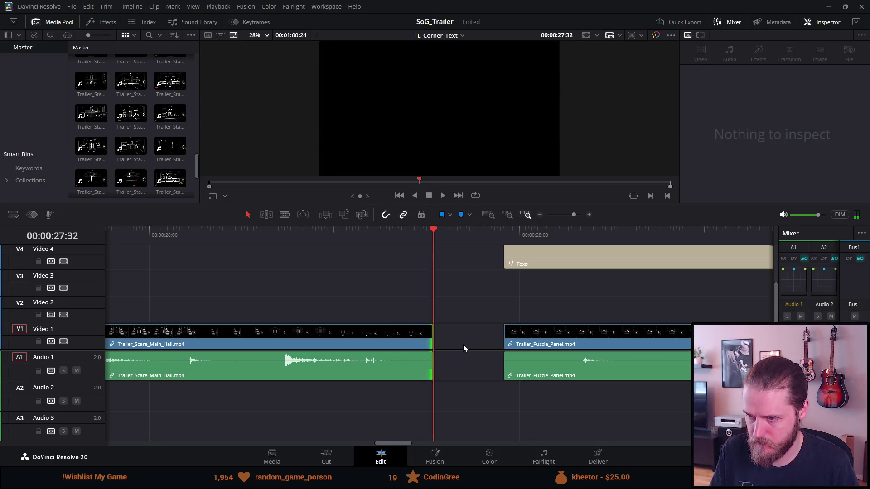
left_click(463, 298)
Slide the Solve puzzles Text+ and Trailer_Puzzle_Panel clips left against the main hall clip.
left_click(473, 246)
left_click_drag(473, 246, 526, 373)
left_click_drag(514, 334, 444, 333)
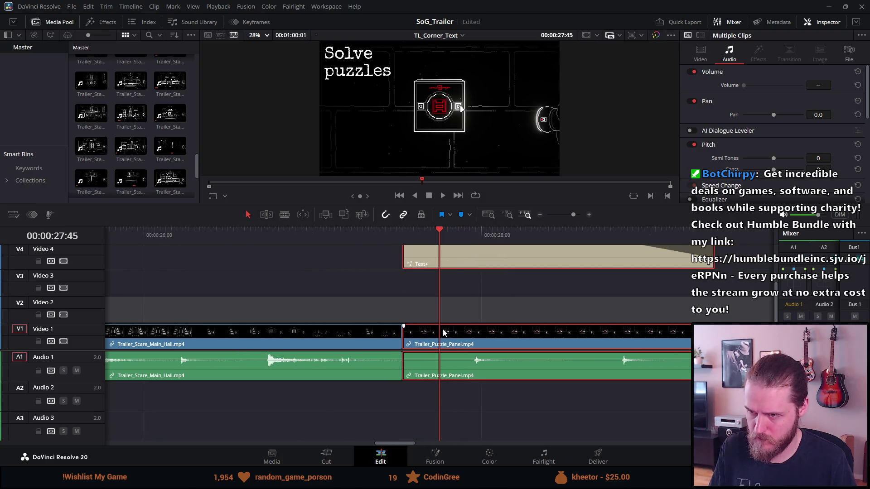
scroll(443, 330, "down", 3)
left_click(303, 233)
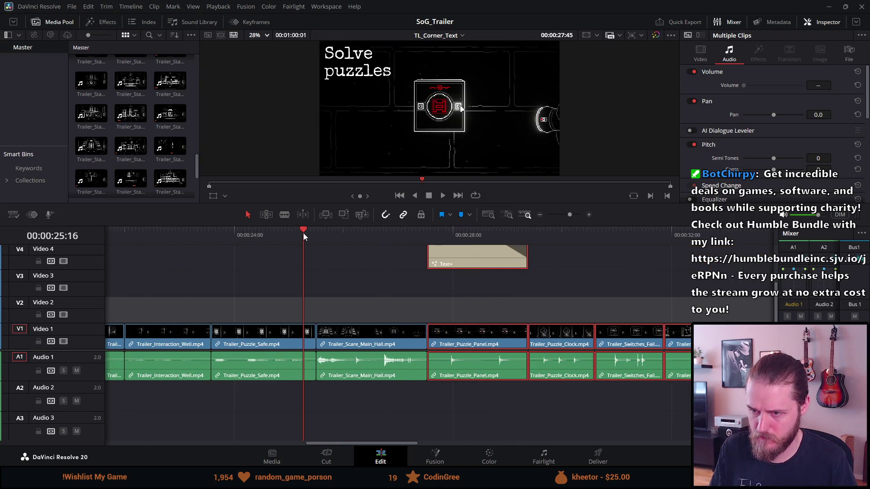
Drag the end clips' tails on V1, V2, V3 and A2 out to 00:01:00:00 and scrub to check.
key("space")
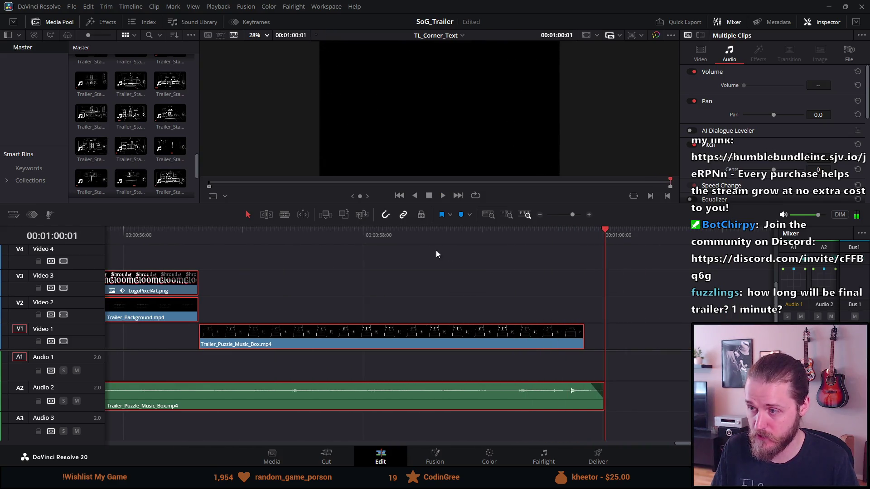
left_click(601, 400)
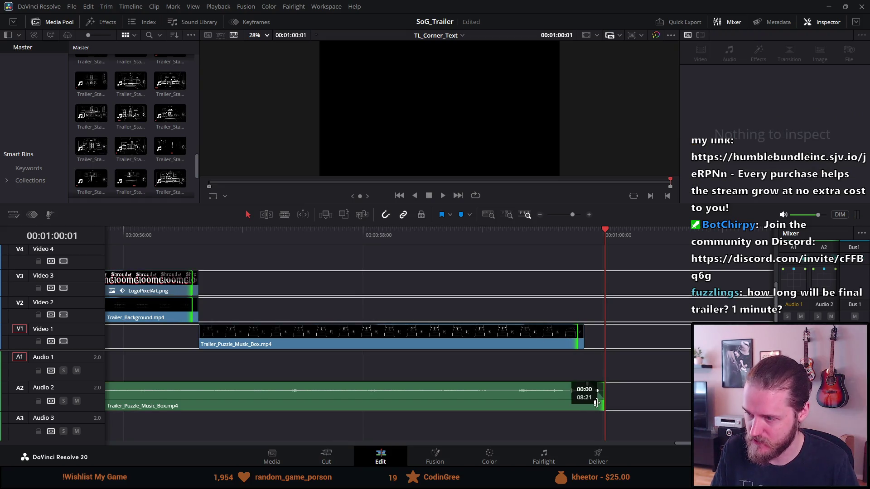
left_click_drag(590, 403, 646, 403)
scroll(514, 379, "down", 10)
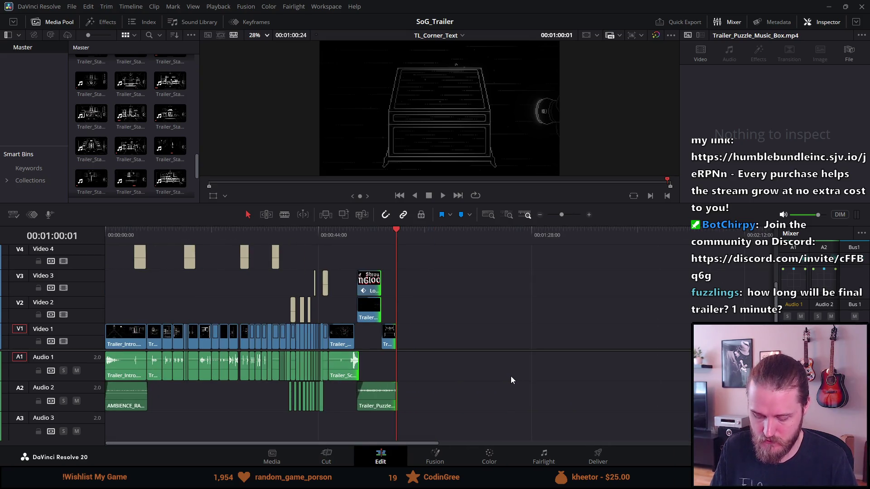
scroll(476, 325, "up", 3)
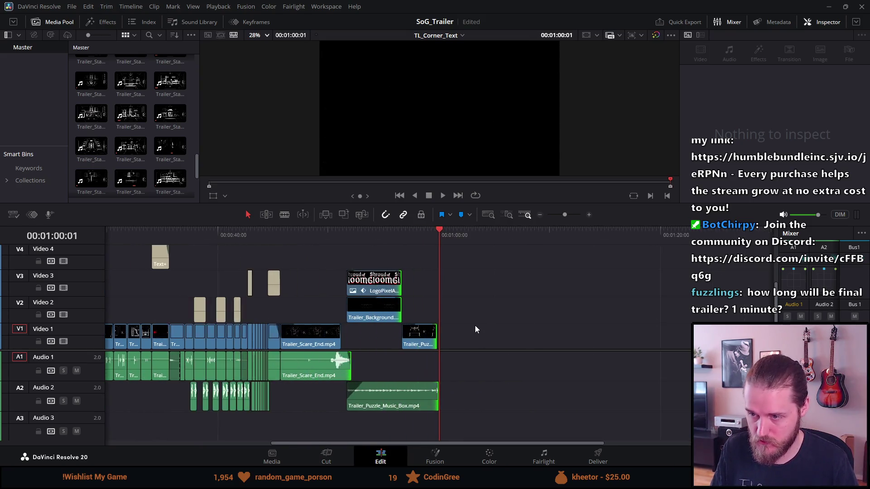
scroll(475, 325, "up", 8)
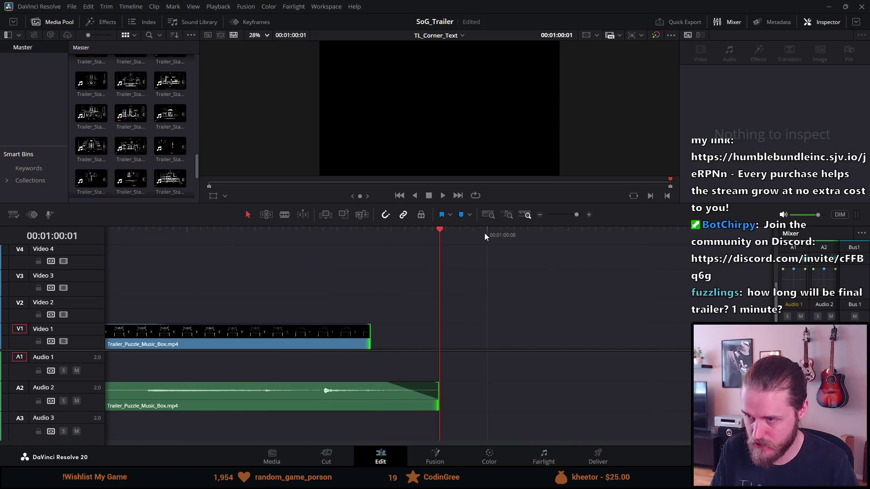
mouse_move(386, 230)
left_mouse_down()
mouse_move(370, 231)
mouse_move(427, 238)
left_mouse_up()
scroll(466, 373, "down", 5)
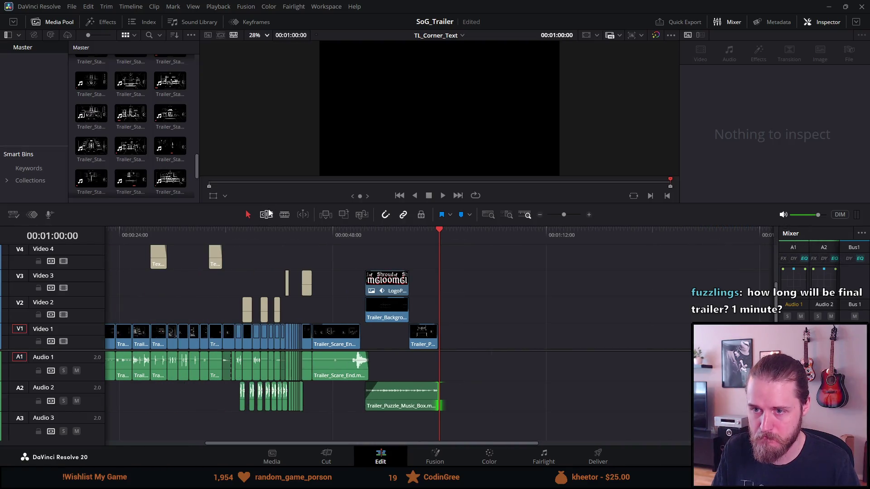
left_click(151, 231)
Play the trailer full screen from the start, then exit and stop playback at 07:28.
key("Home")
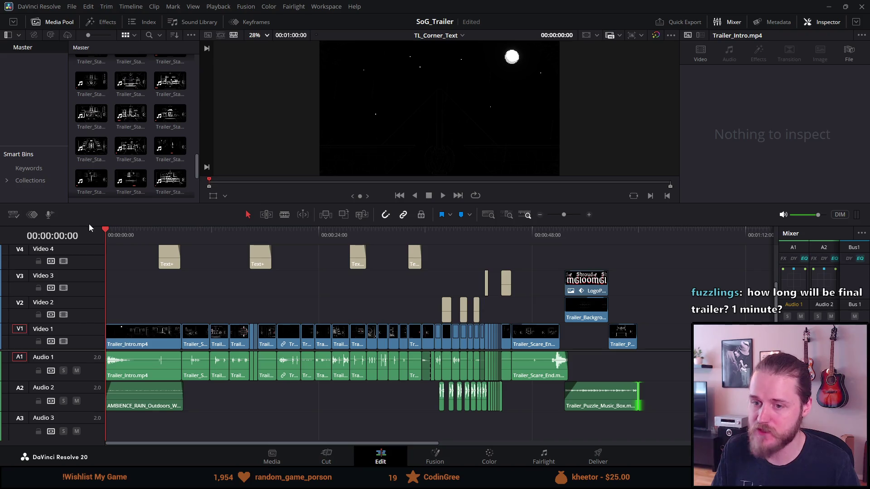
left_click_drag(252, 204, 252, 239)
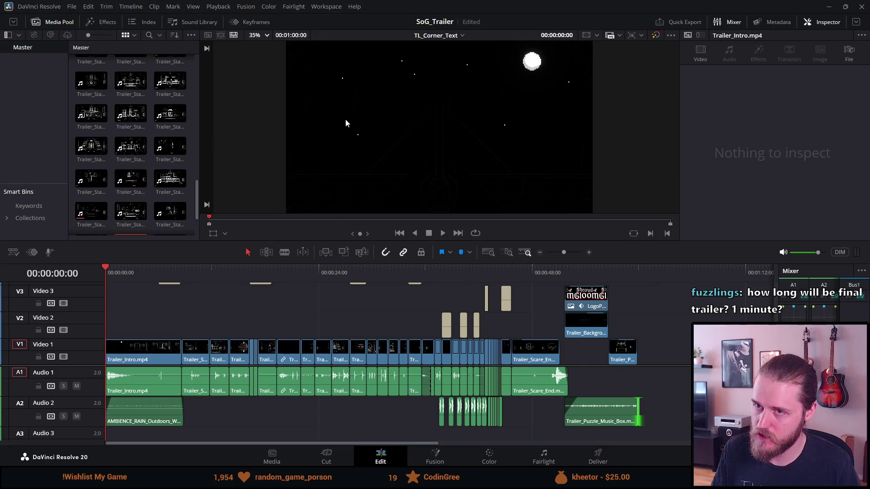
key("p")
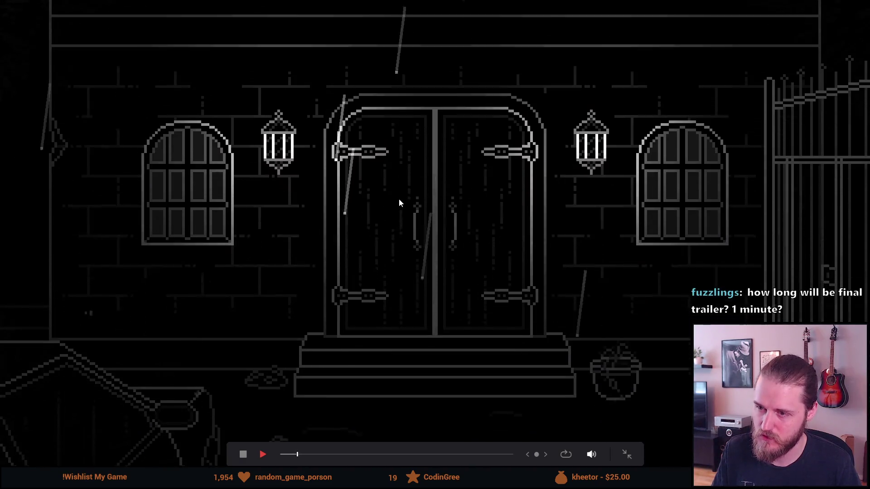
key("space")
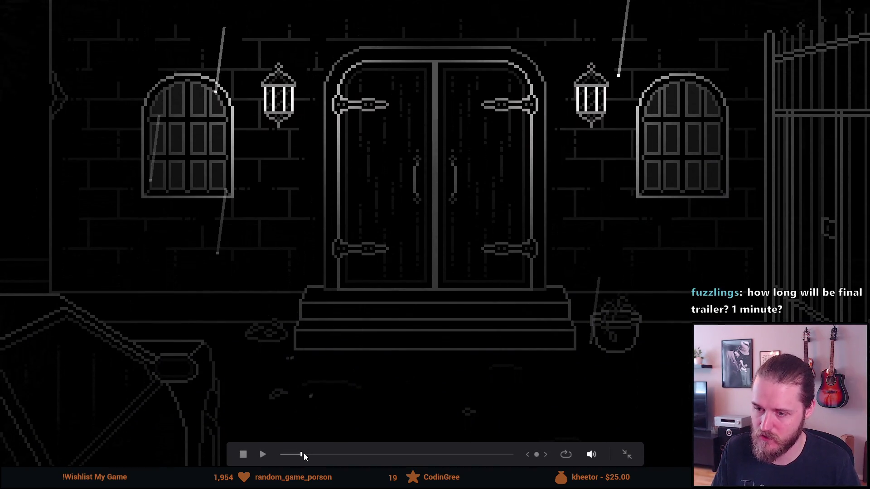
key("Escape")
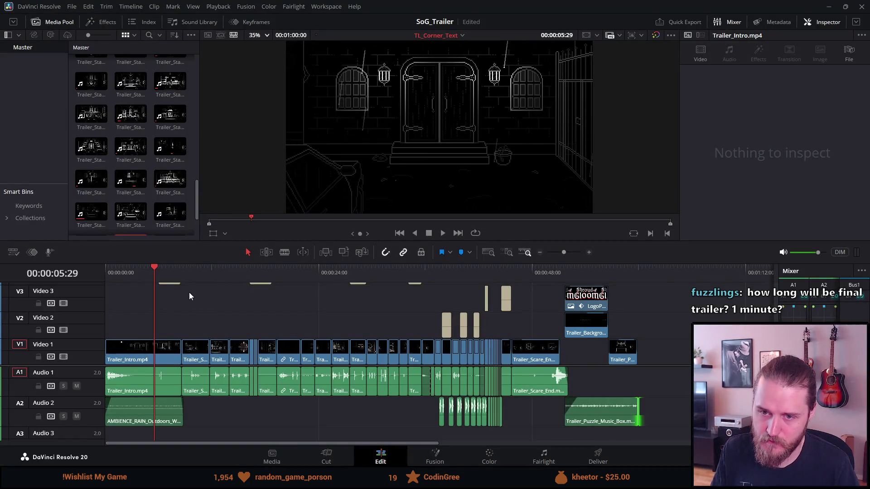
key("space")
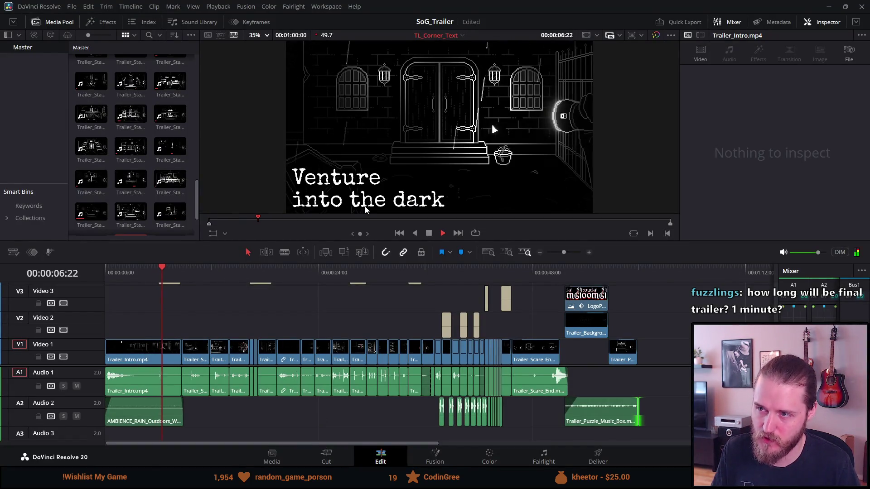
left_click(428, 234)
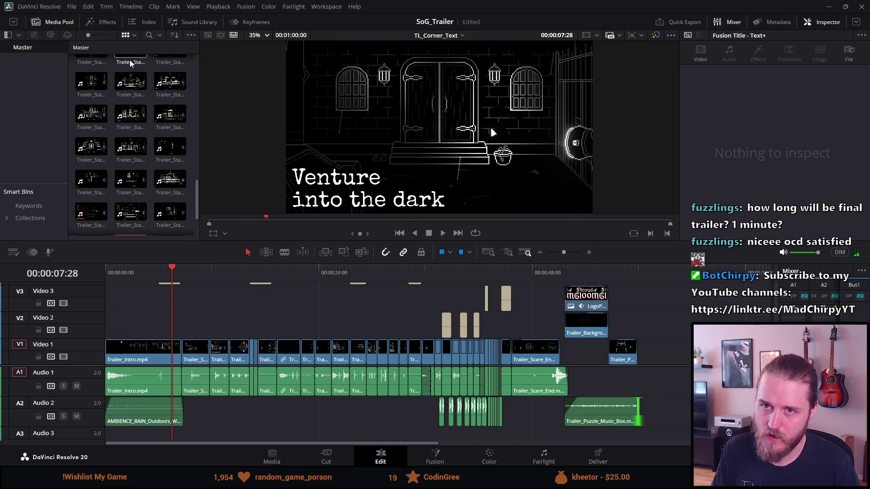
Hide and reshow the Media Pool, then open Timeline 1.
left_click(65, 23)
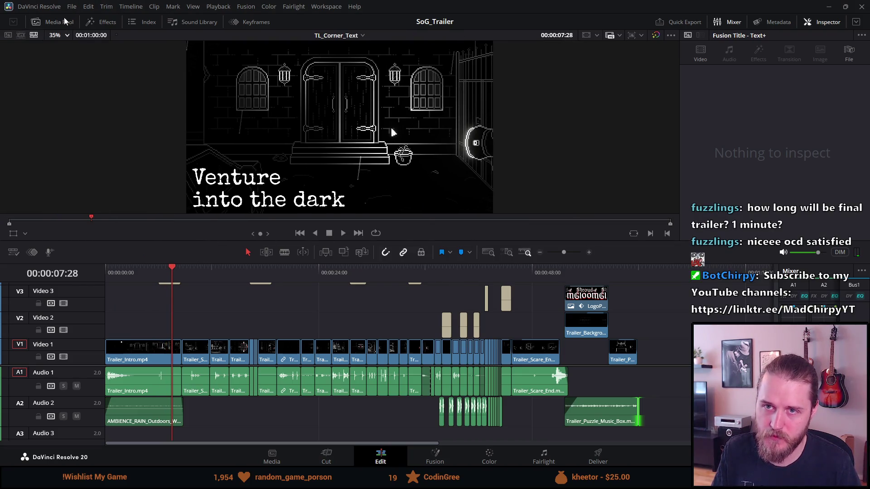
left_click(64, 20)
scroll(95, 91, "up", 5)
scroll(92, 90, "up", 5)
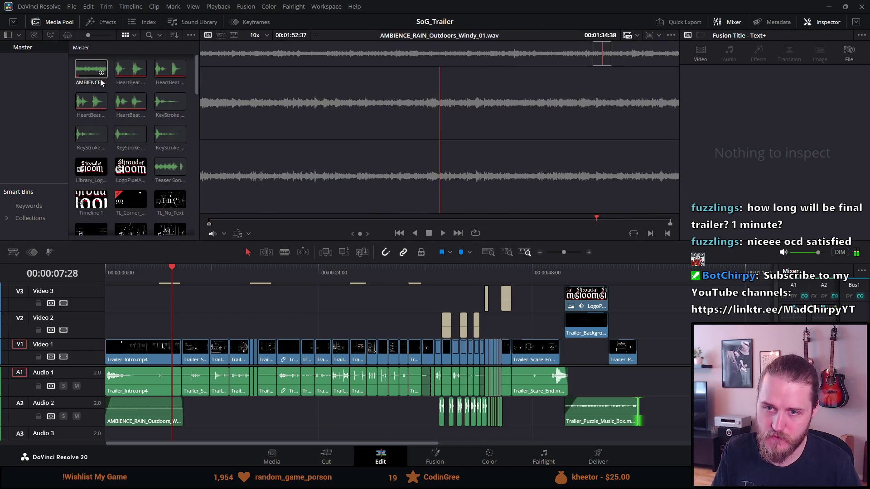
double_click(91, 200)
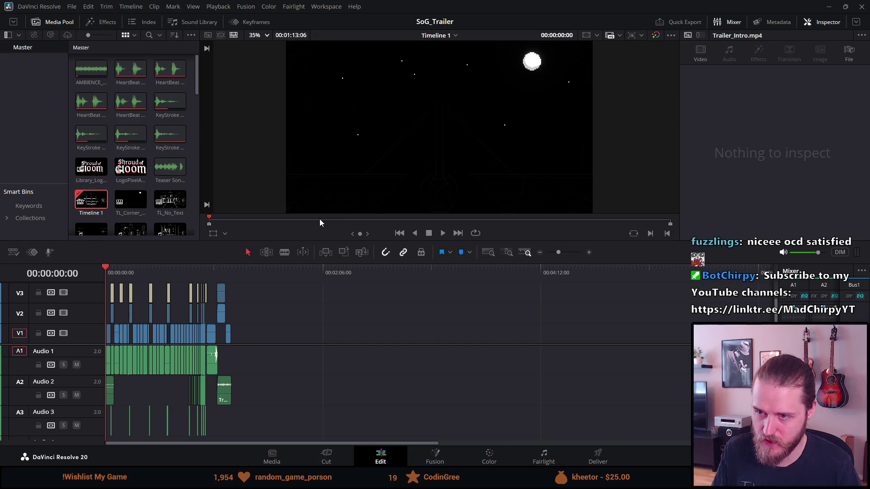
Play through Timeline 1's opening seconds, then reopen the TL_Corner_Text timeline.
key("space")
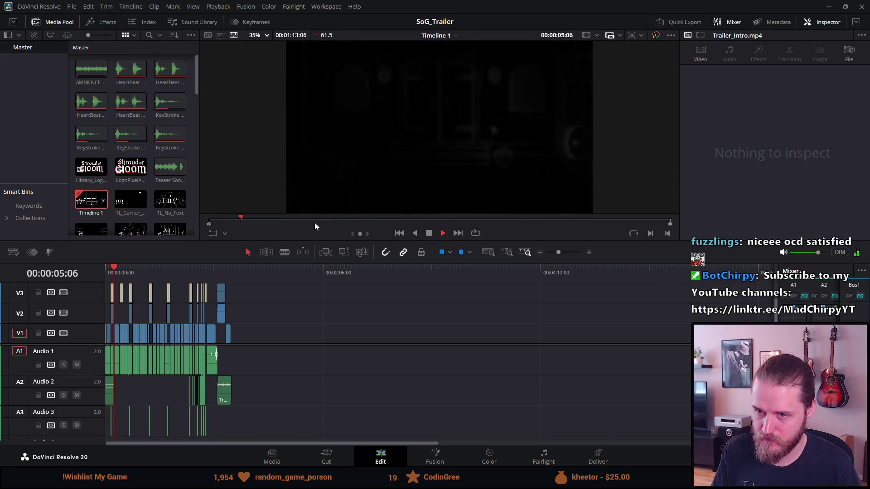
left_click(211, 220)
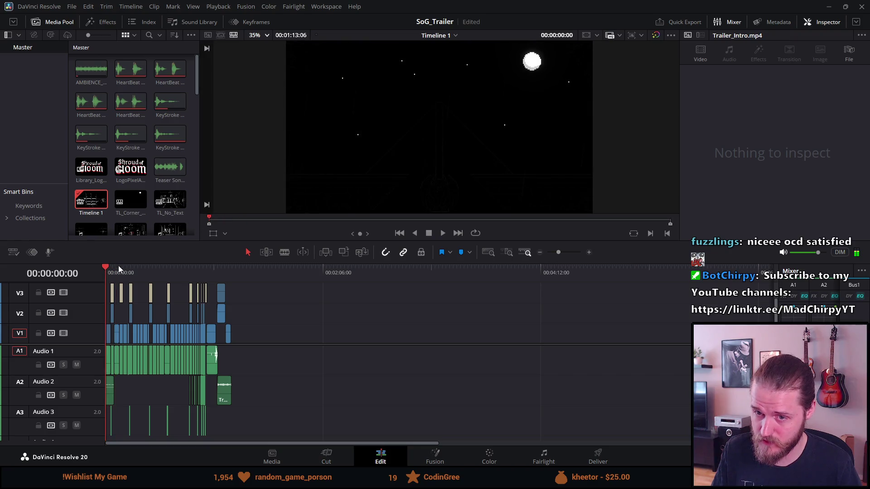
scroll(116, 269, "up", 10)
key("space")
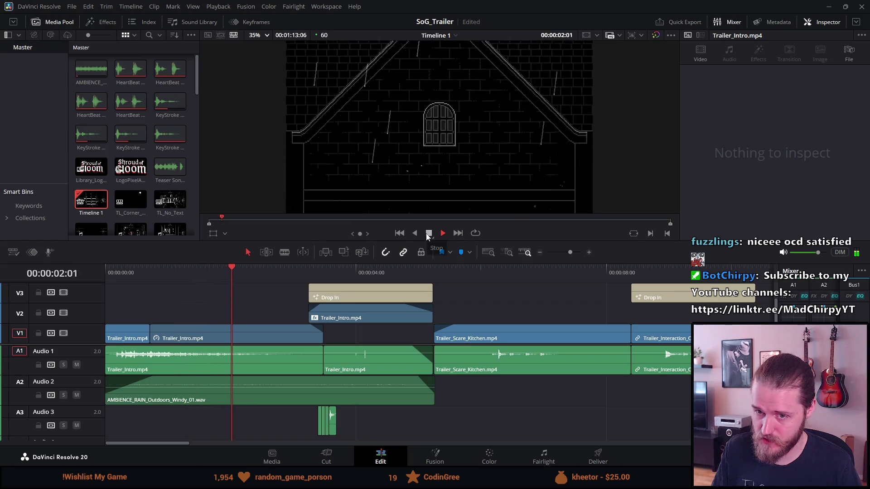
left_click(427, 236)
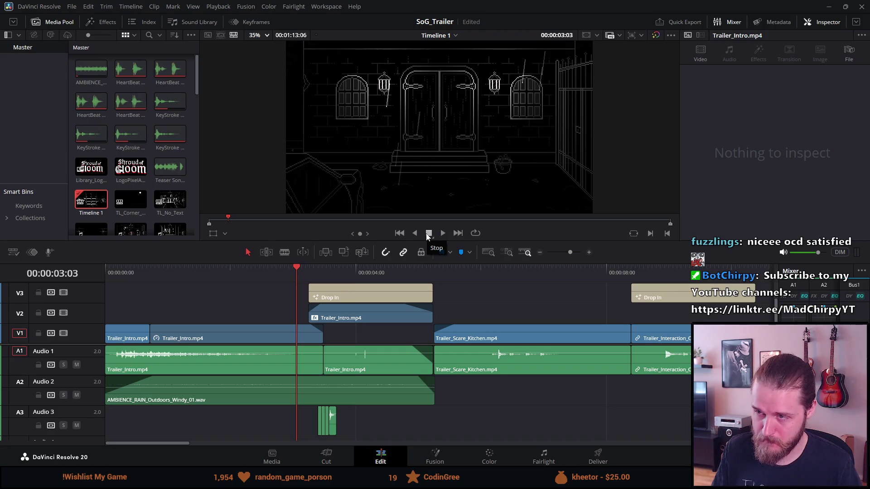
key("space")
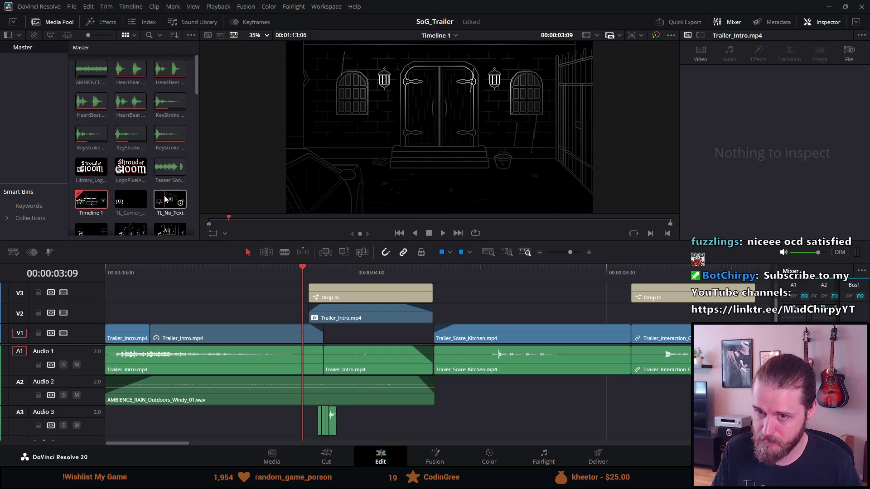
double_click(132, 199)
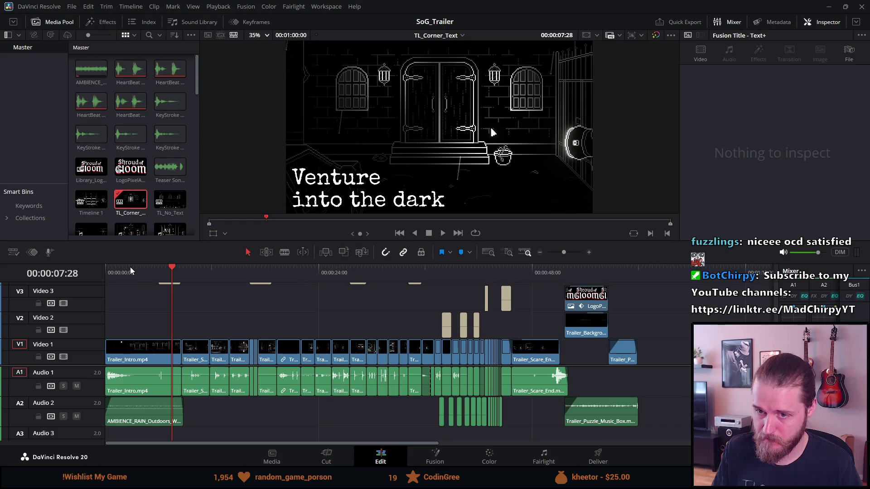
Play TL_Corner_Text from the beginning through to the Shroud of Gloom logo.
key("Home")
key("space")
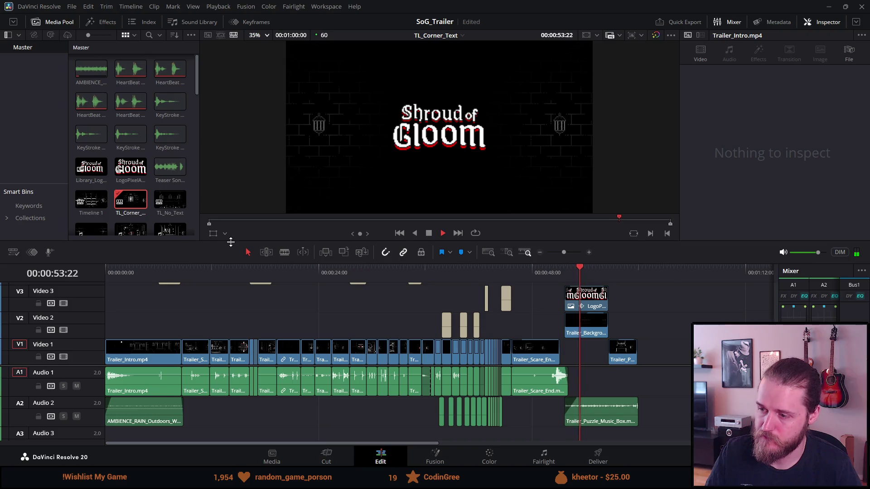
Trim the end of Trailer_Scare_End.mp4 on V1 back to the playhead after the scare.
left_click(546, 270)
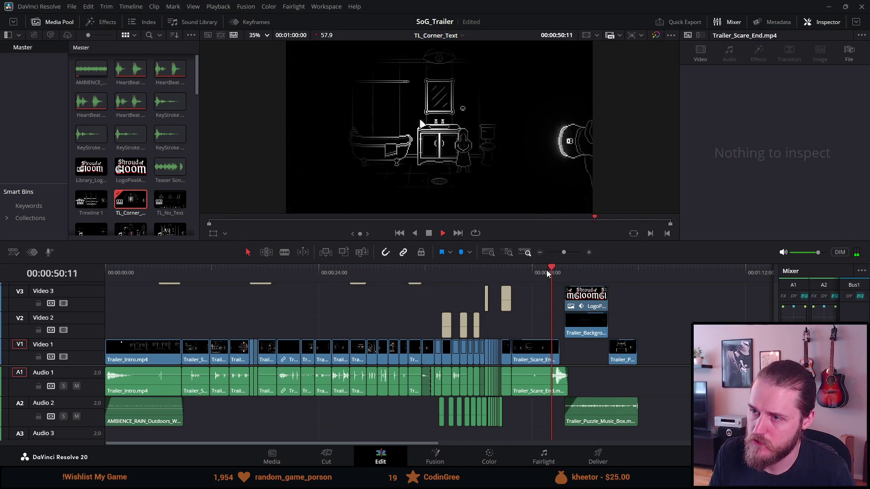
key("space")
scroll(539, 303, "up", 3)
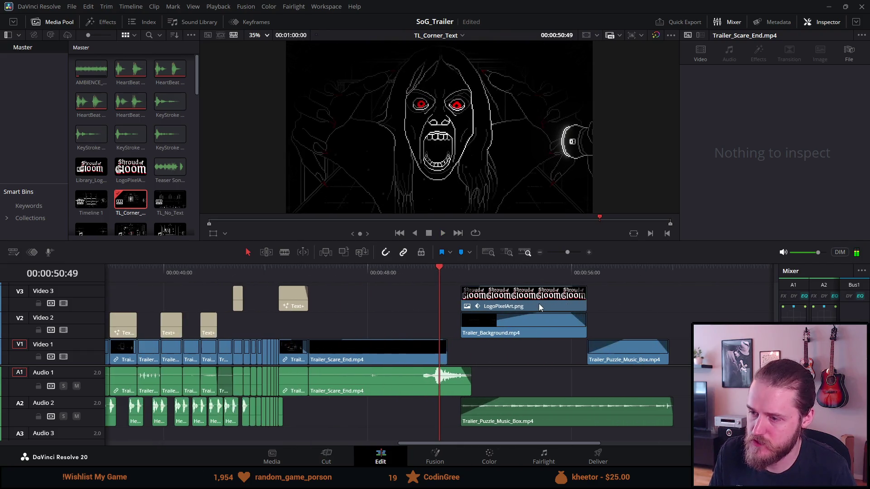
left_click(395, 273)
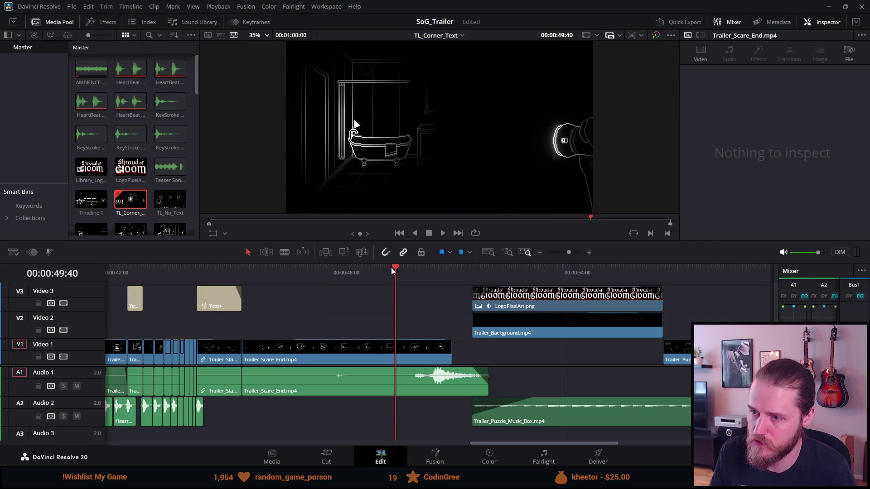
left_click_drag(394, 273, 440, 277)
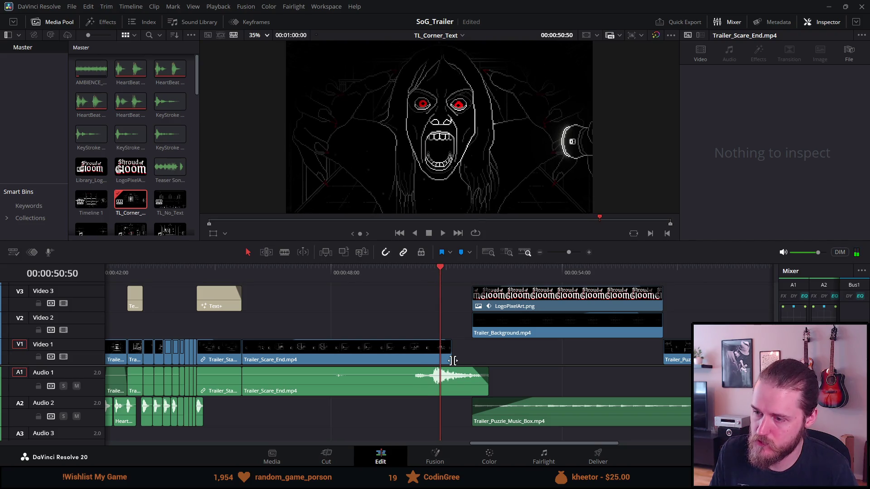
left_click_drag(454, 360, 444, 359)
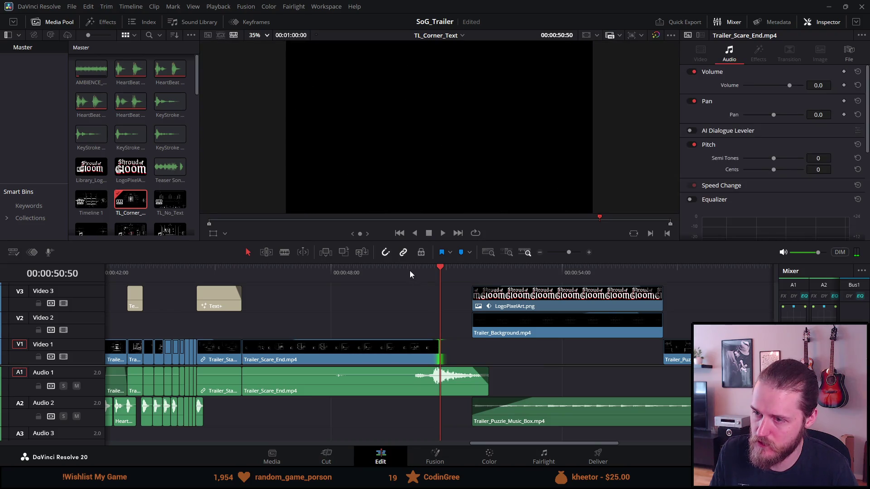
Replay across the new cut from the scare into the logo.
left_click(410, 273)
key("space")
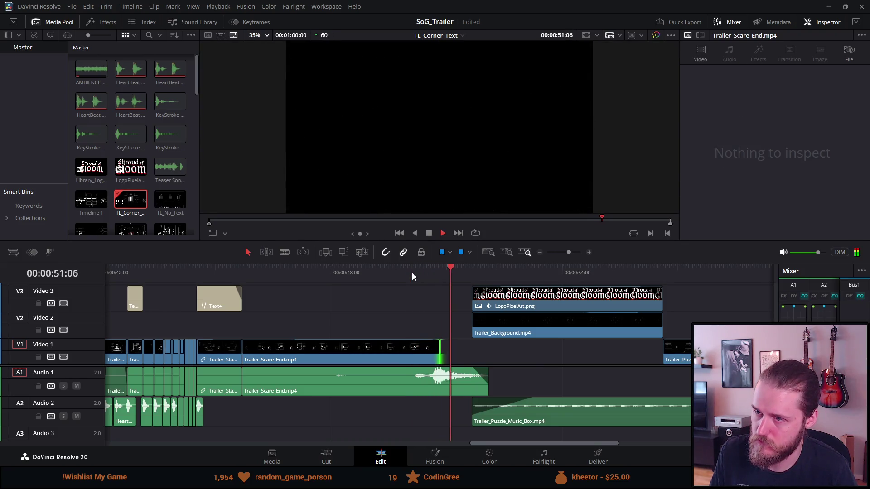
left_click(429, 234)
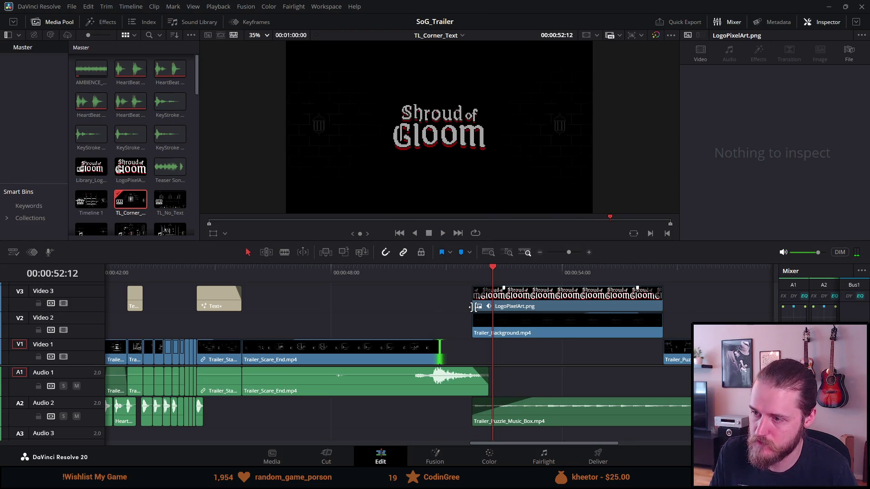
left_click(393, 273)
key("space")
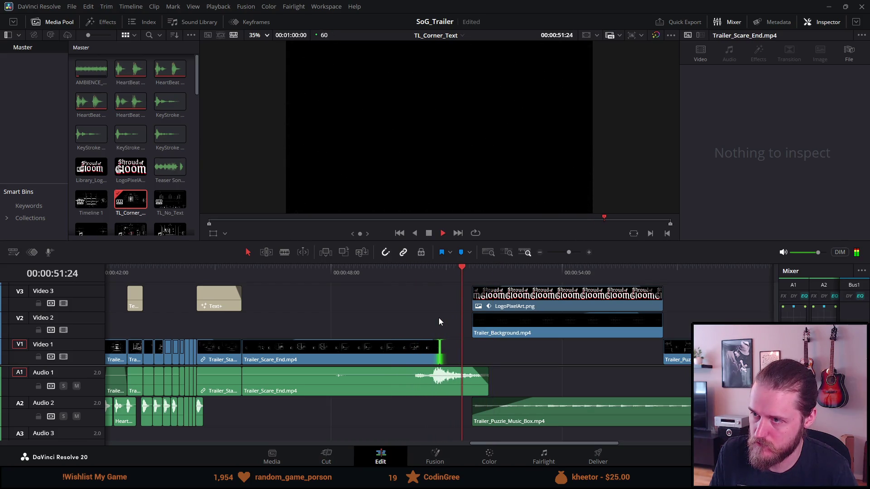
left_click(431, 233)
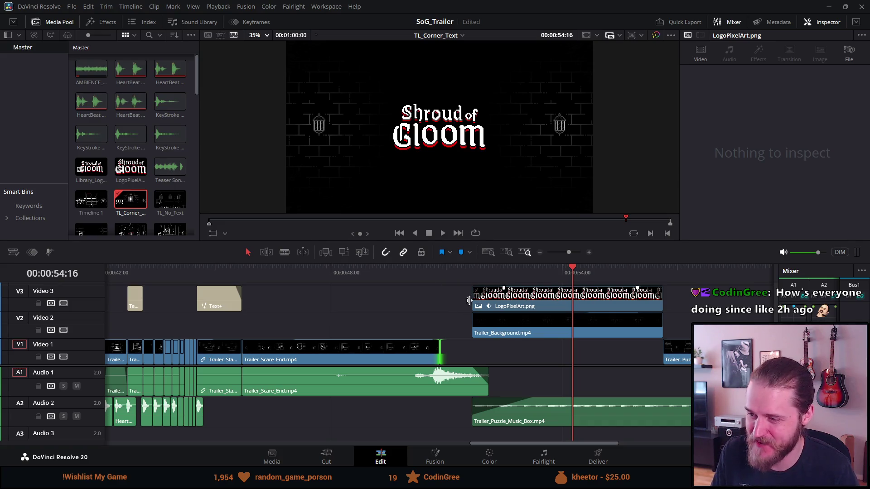
Select clips around the 52:54 playhead, review the logo fade-in ending, and save.
scroll(469, 300, "down", 2)
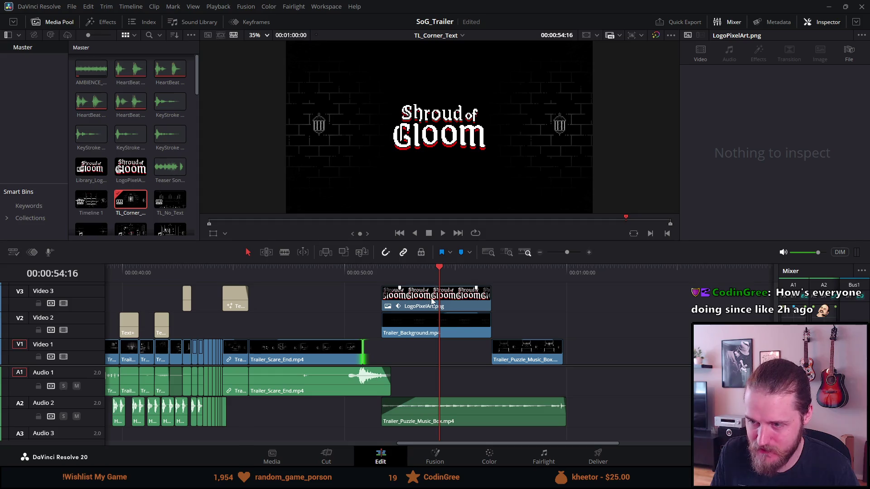
left_click(409, 273)
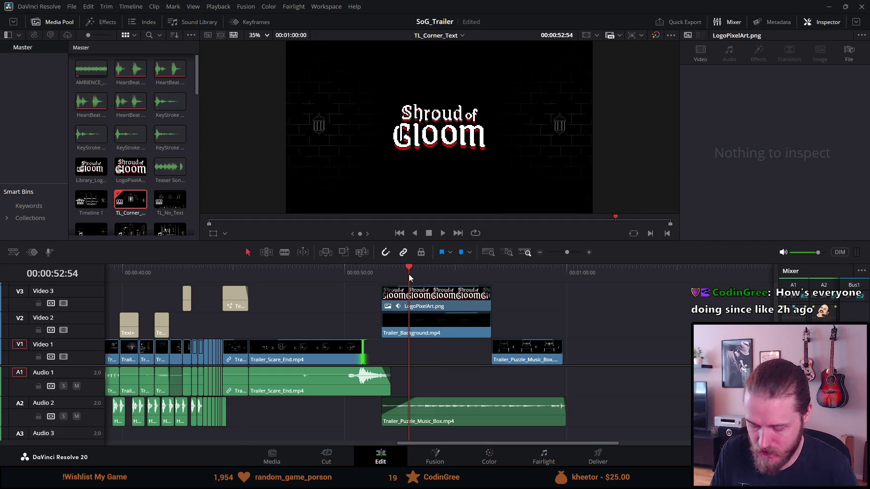
key("ctrl+y")
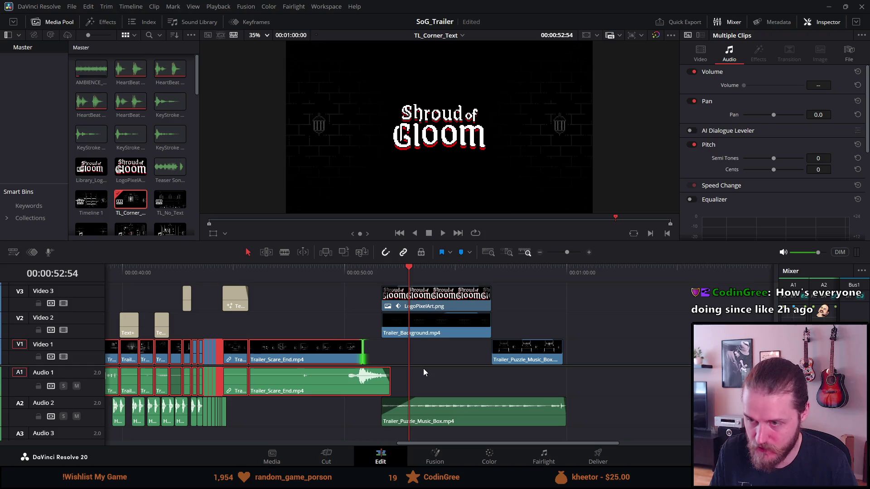
left_click(353, 319)
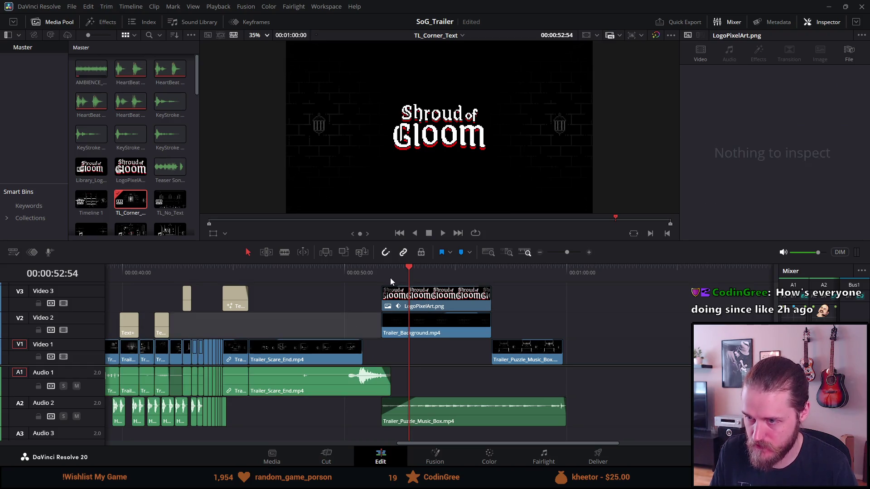
key("alt+y")
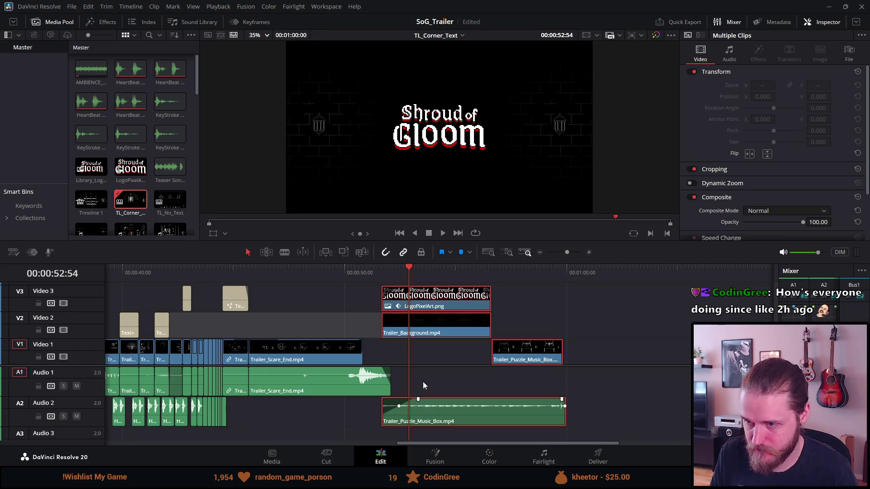
left_click(383, 272)
key("space")
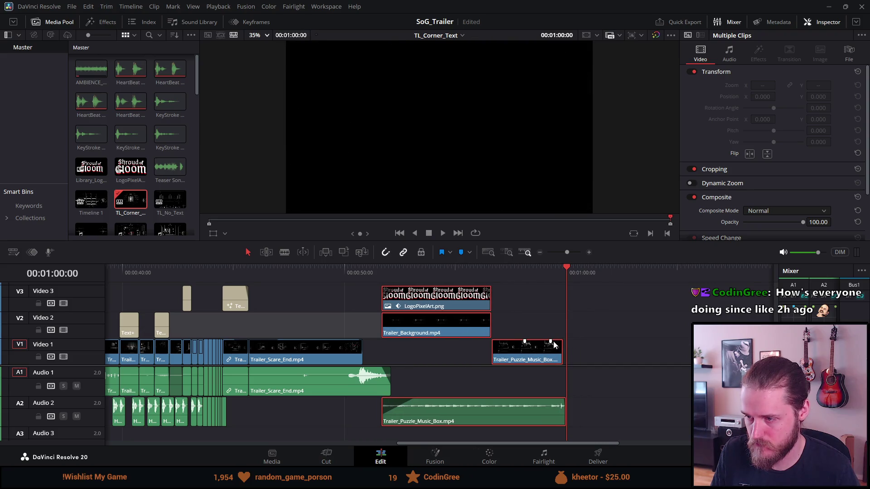
left_click(578, 345)
key("/")
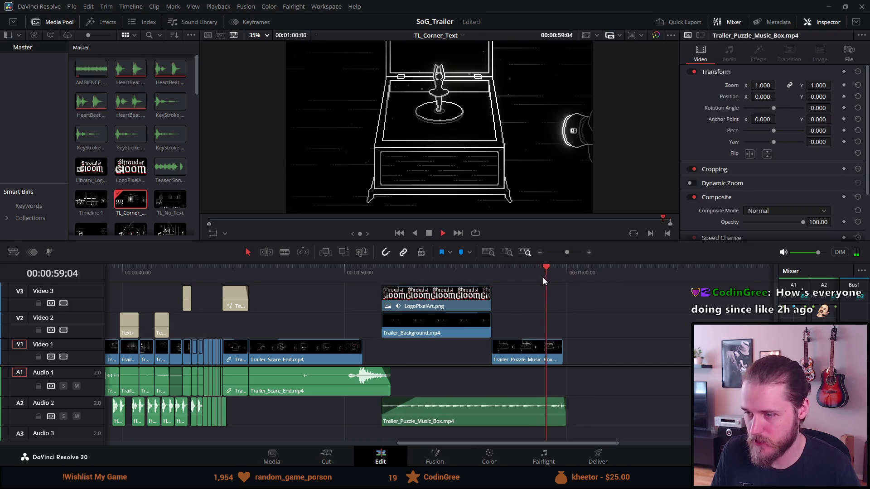
key("ctrl+s")
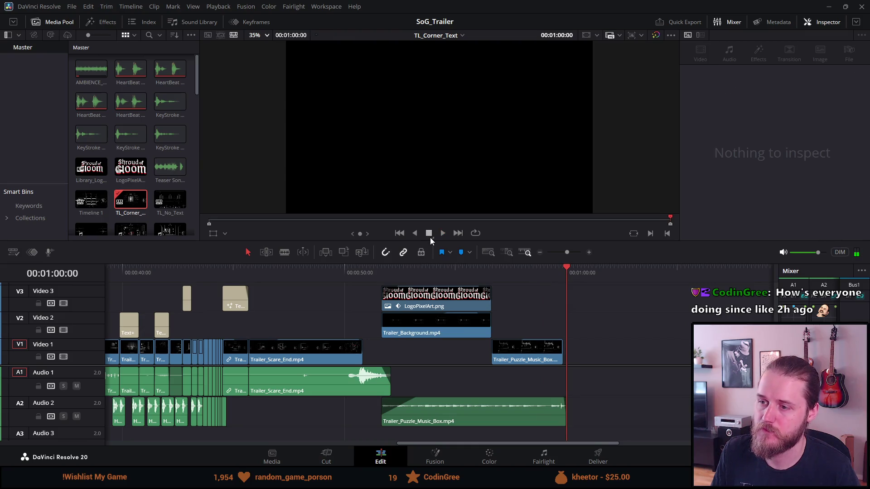
Slide the logo, background, Trailer_Puzzle and music-box audio clips earlier on the timeline.
left_click(382, 273)
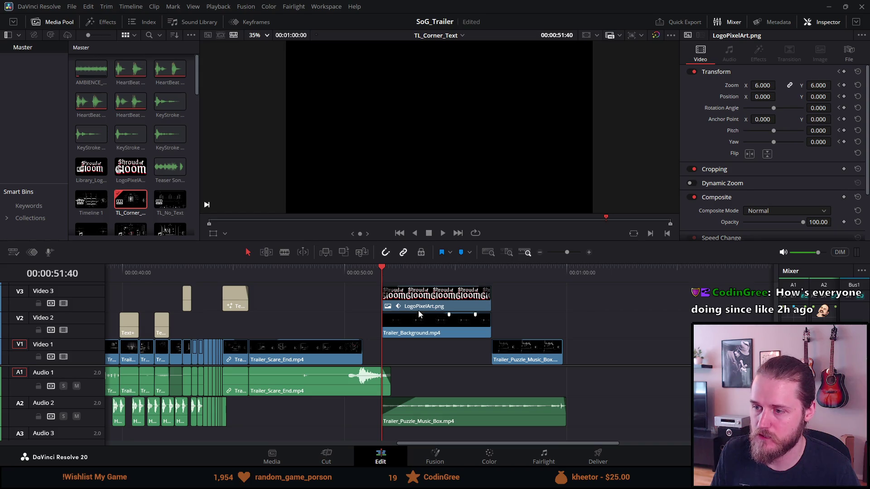
left_click_drag(586, 302, 448, 354)
left_click(443, 415, "ctrl")
left_click_drag(400, 335, 381, 332)
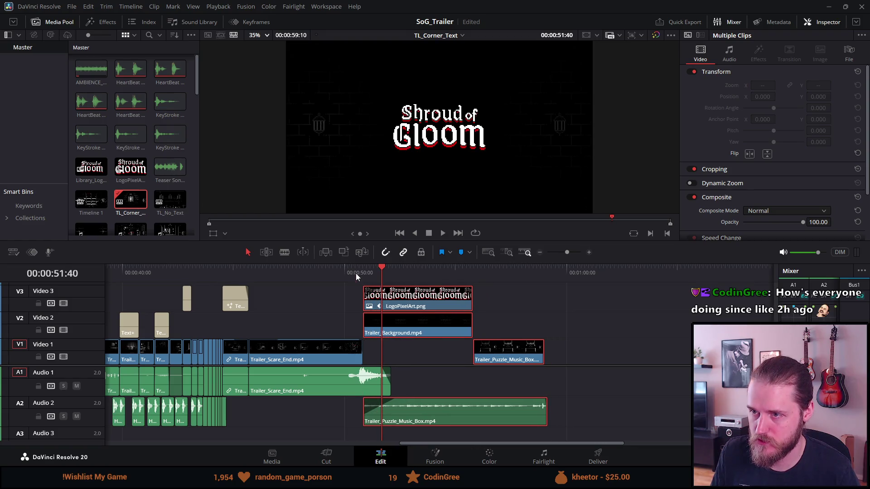
left_click(355, 273)
key("space")
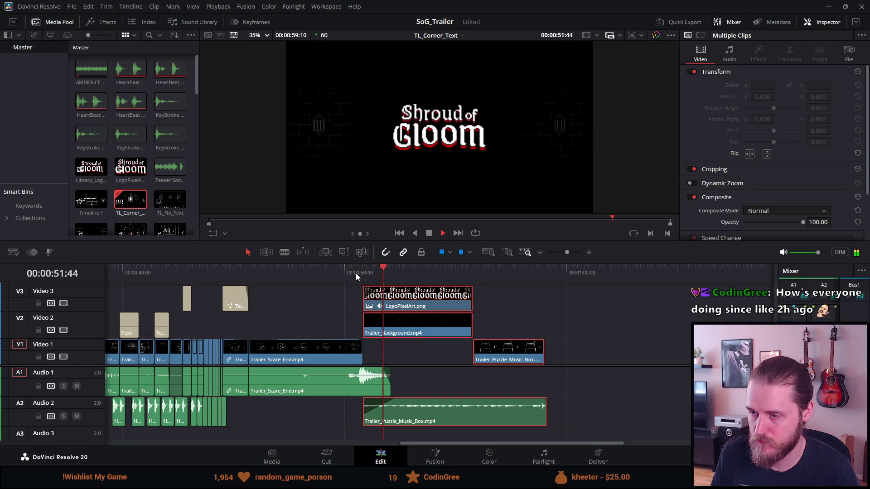
left_click(343, 274)
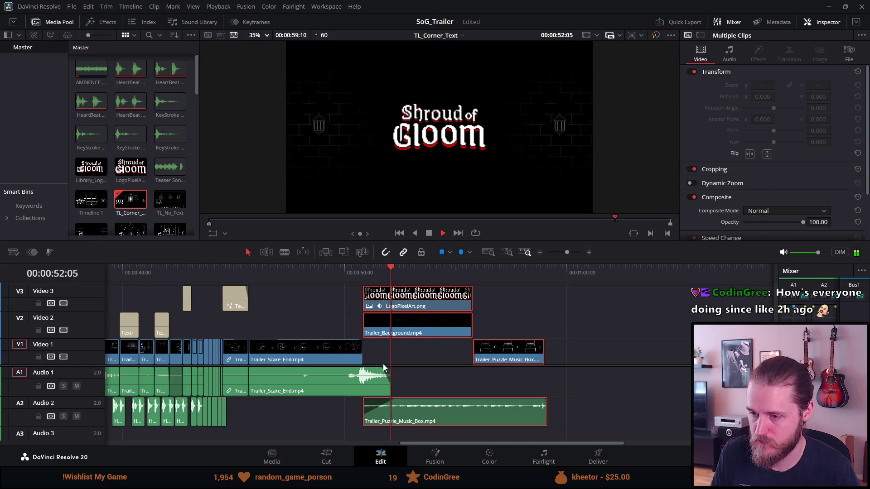
Move the scare audio's fade-out on A1 earlier, review it, and save the project.
left_click_drag(379, 371, 361, 372)
left_click(344, 272)
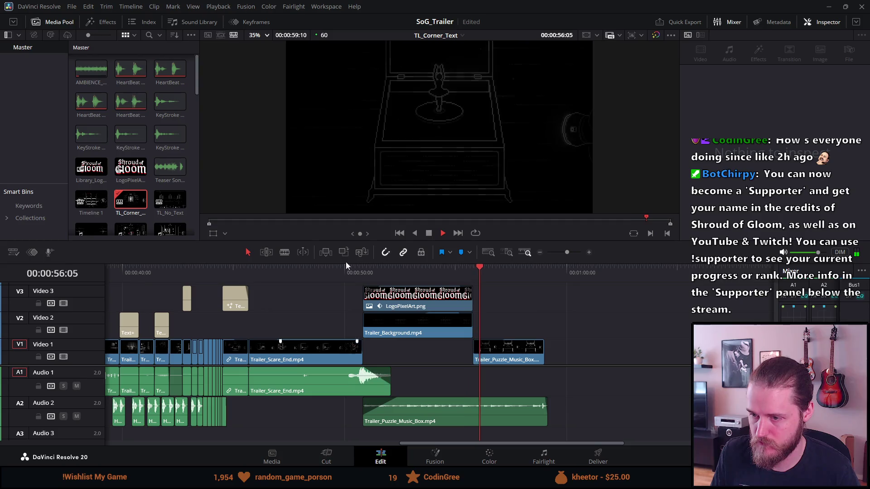
left_click(343, 272)
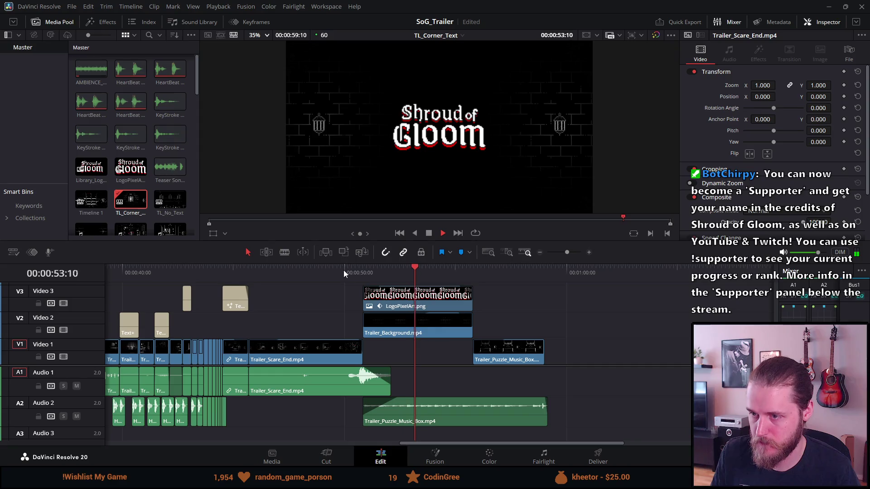
left_click(428, 233)
key("ctrl+s")
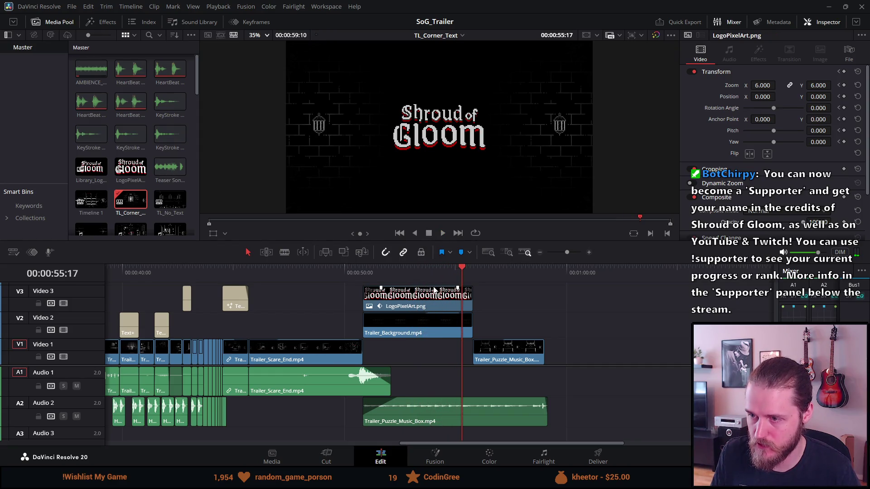
scroll(434, 289, "up", 3)
scroll(432, 289, "down", 3)
scroll(431, 290, "up", 2)
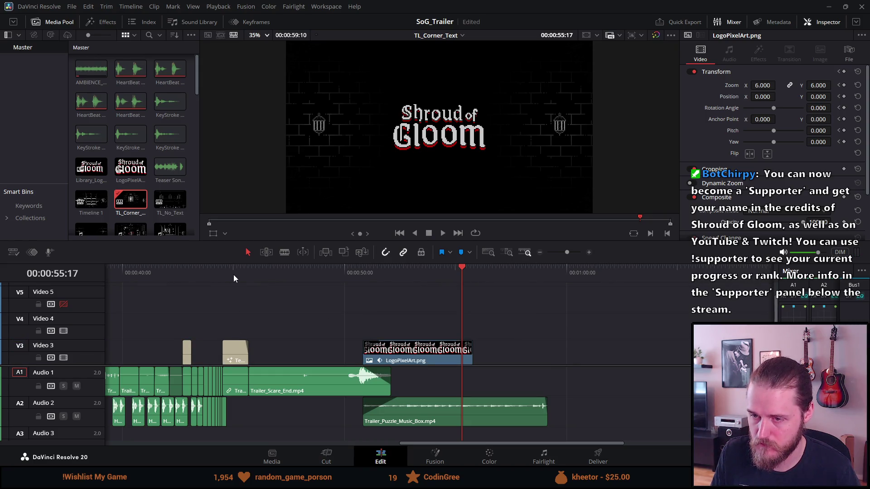
Place a Text+ title on Video 4 above the logo clip.
key("q")
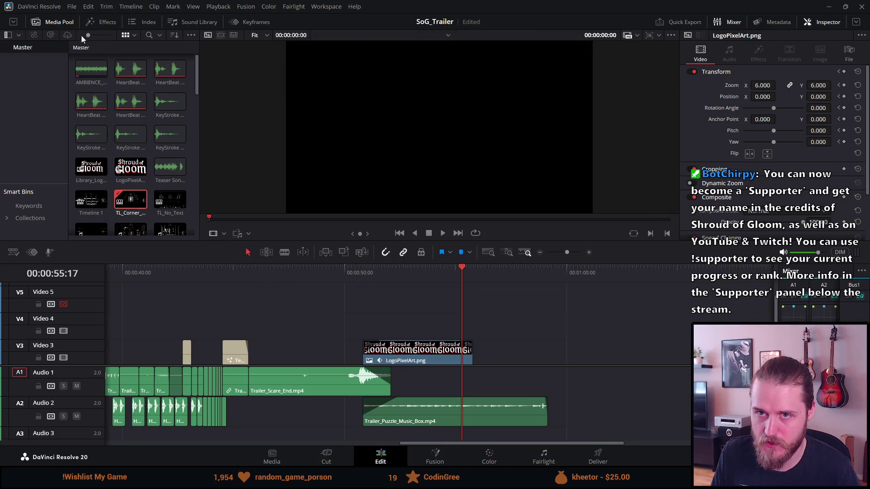
left_click(94, 22)
mouse_move(122, 166)
left_mouse_down()
mouse_move(524, 369)
mouse_move(434, 318)
mouse_move(365, 309)
left_mouse_up()
left_click(366, 273)
left_click(426, 309)
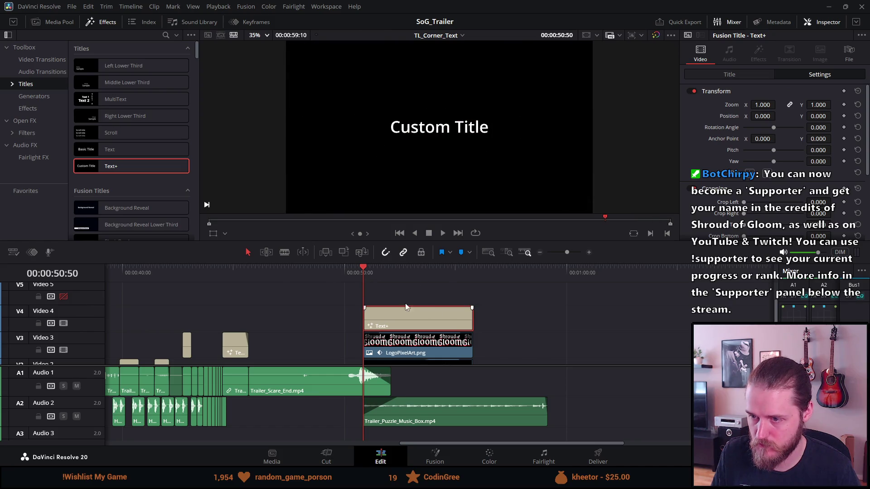
Give the Text+ title clip a fade-in.
scroll(292, 279, "up", 5)
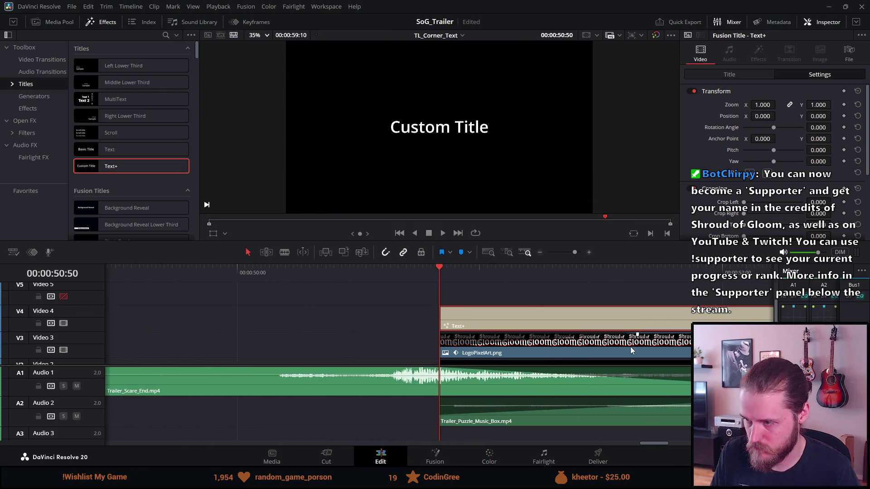
left_click_drag(637, 336, 636, 335)
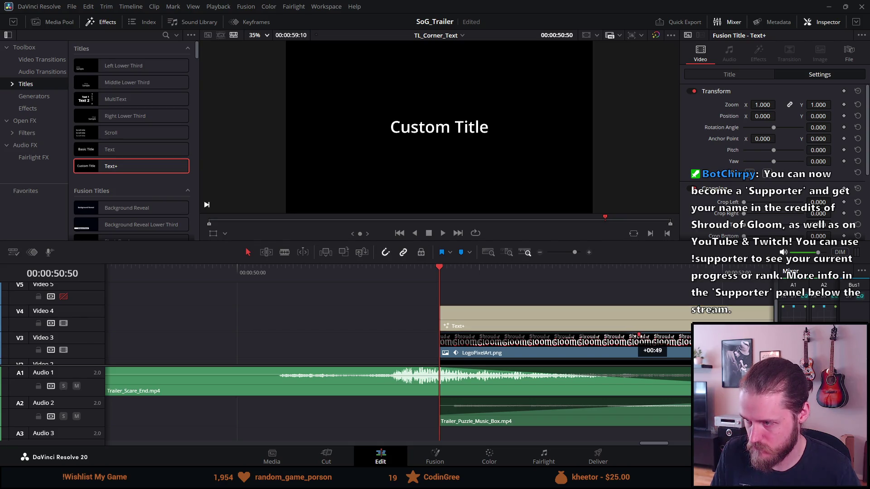
left_click_drag(642, 335, 642, 336)
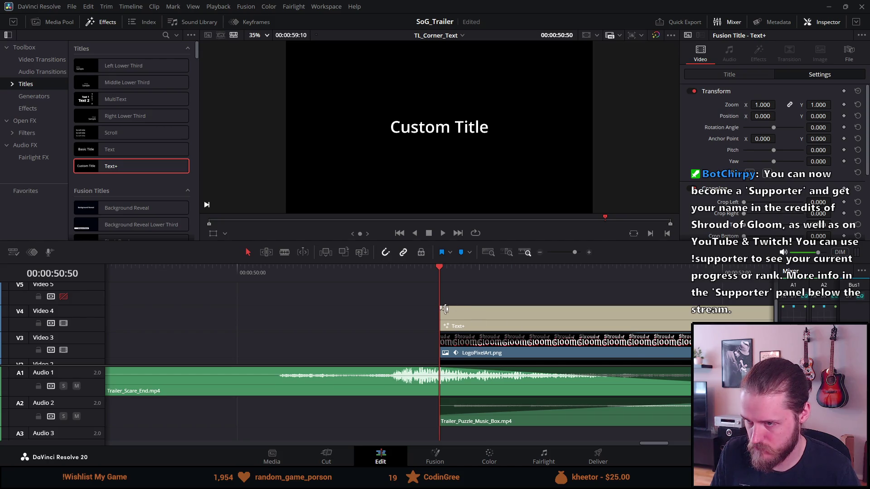
mouse_move(439, 308)
left_mouse_down()
mouse_move(636, 310)
mouse_move(627, 309)
left_mouse_up()
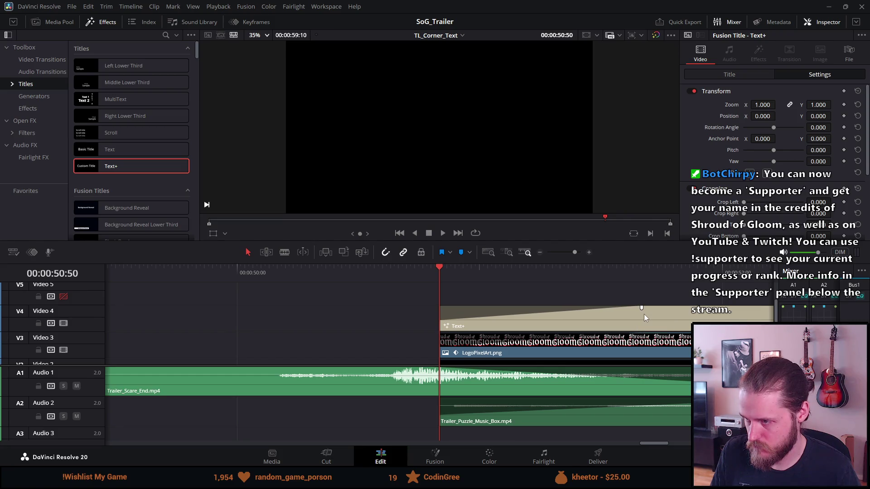
left_click(645, 313)
scroll(645, 313, "down", 3)
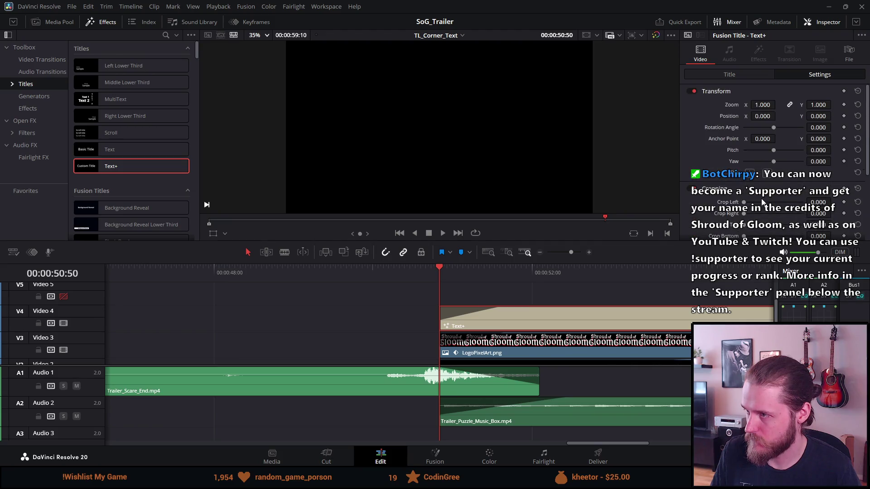
Change the title text to 'Wishlist now' in the Special Elite font.
left_click(742, 76)
left_click(740, 152)
key("ctrl+a")
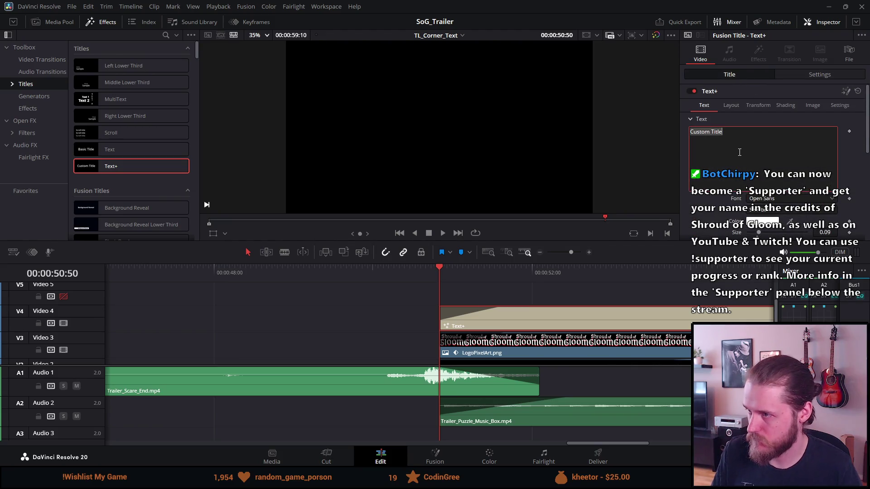
type("Wishlist now")
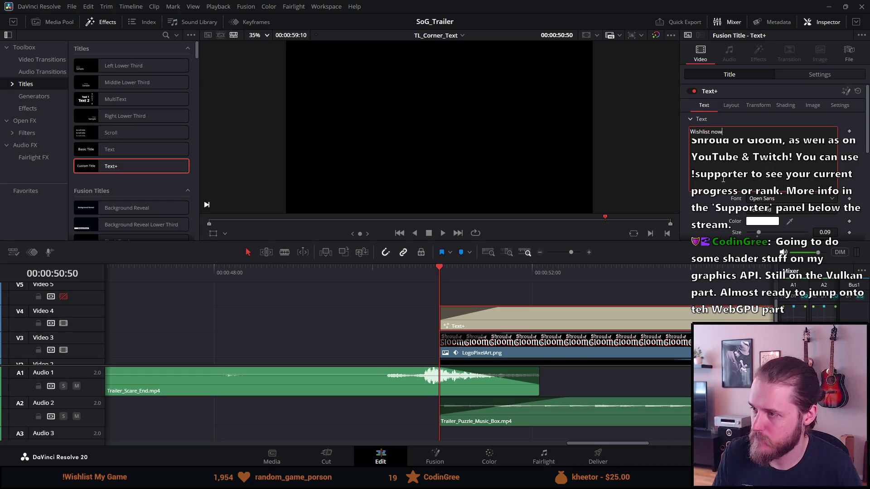
left_click(751, 201)
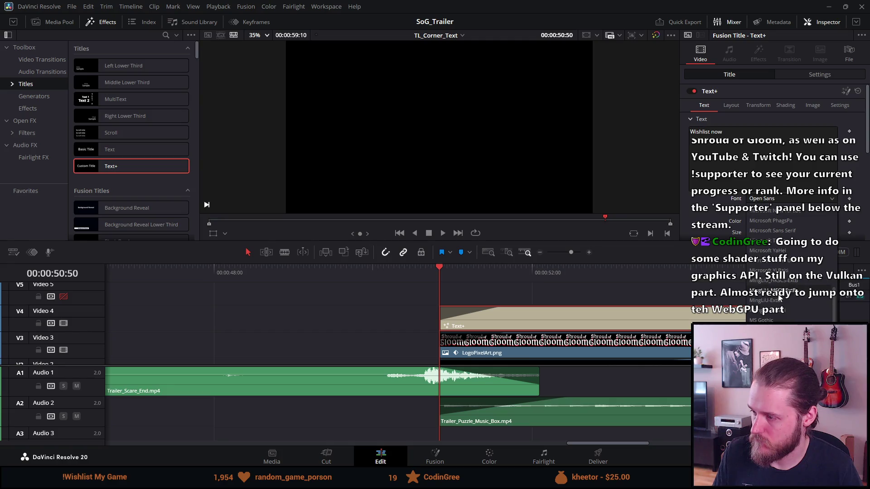
scroll(797, 297, "down", 5)
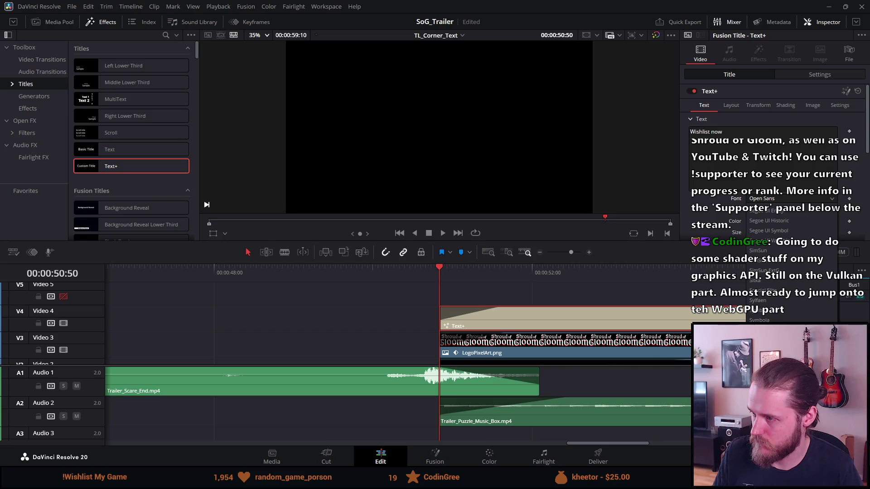
left_click(773, 295)
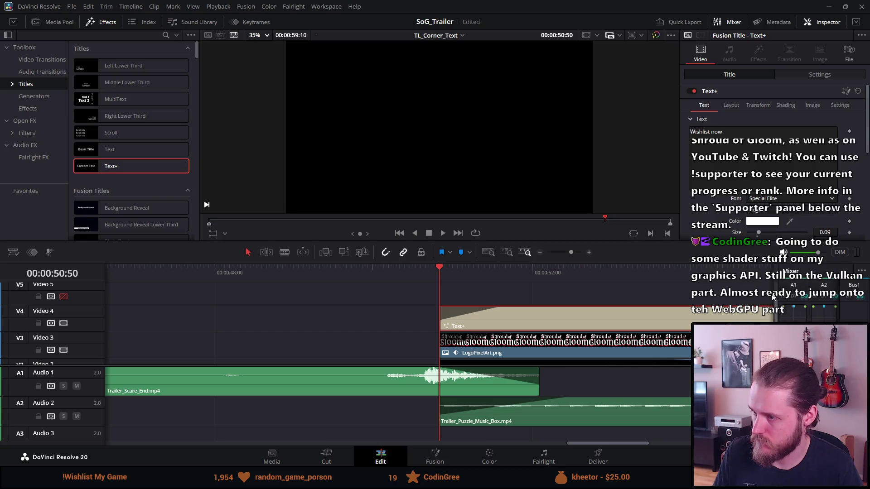
Set the title's text size to 0.05.
left_click(652, 274)
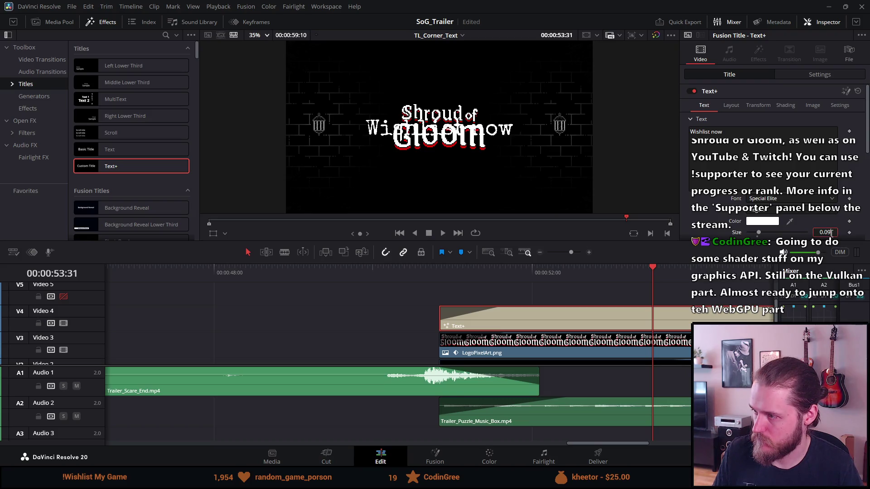
key("BackSpace")
type("7")
key("Tab")
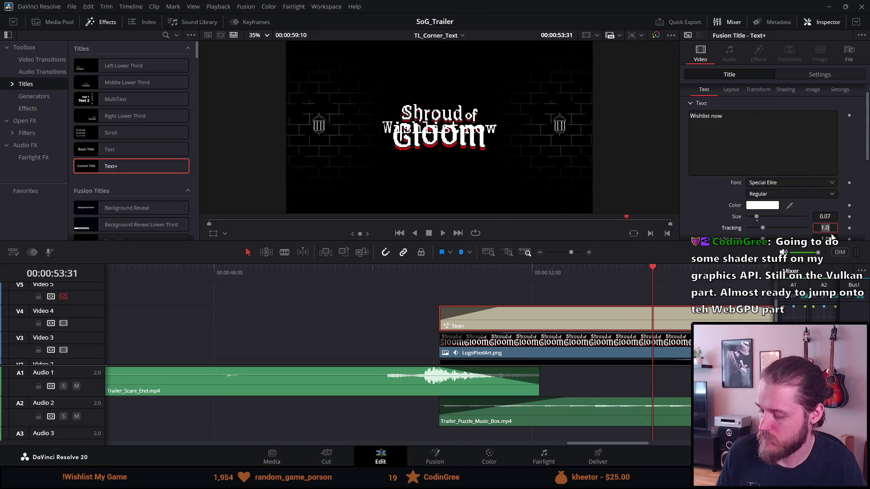
left_click(831, 216)
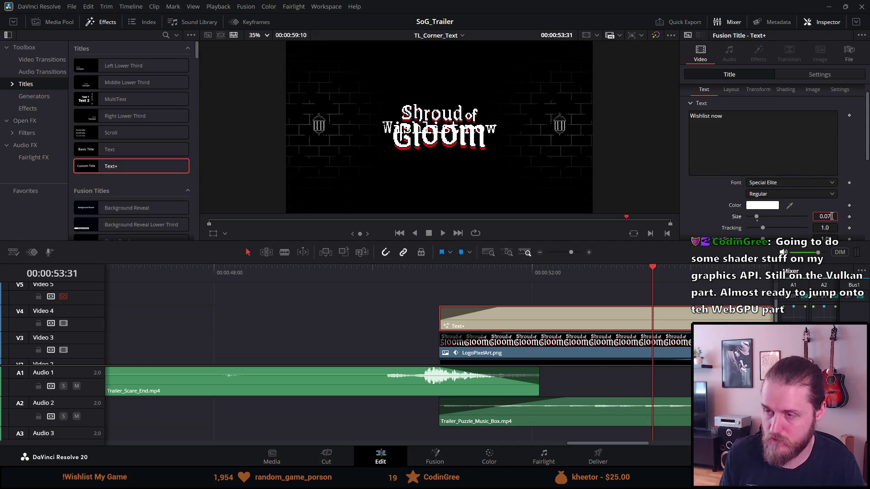
key("BackSpace")
type("5")
key("Tab")
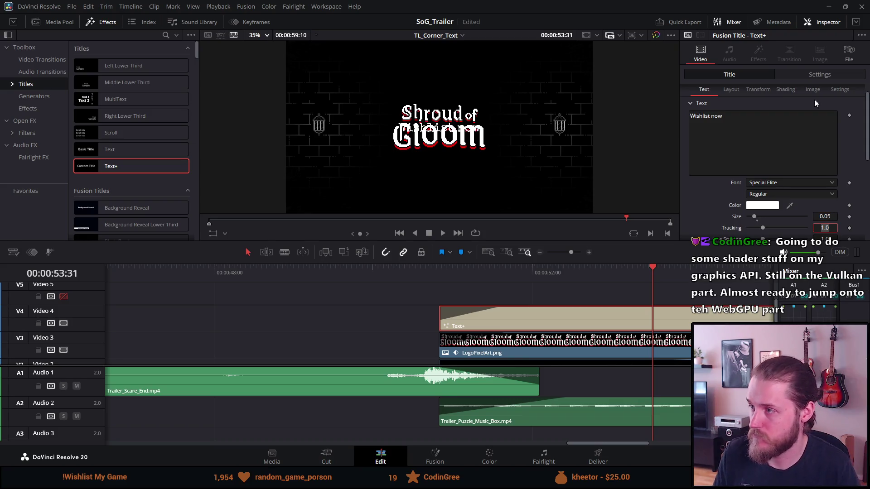
left_click(801, 77)
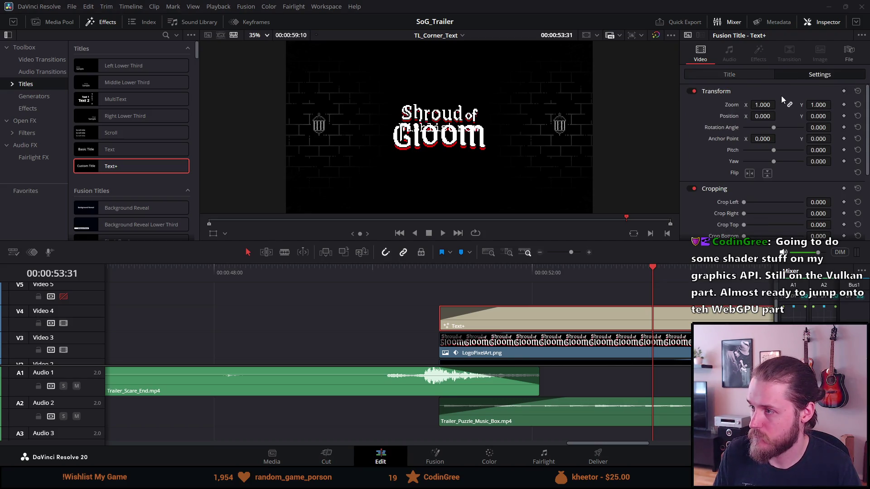
Move 'Wishlist now' down to Position Y -444 and trim the title clip to start later.
left_click_drag(817, 116, 774, 116)
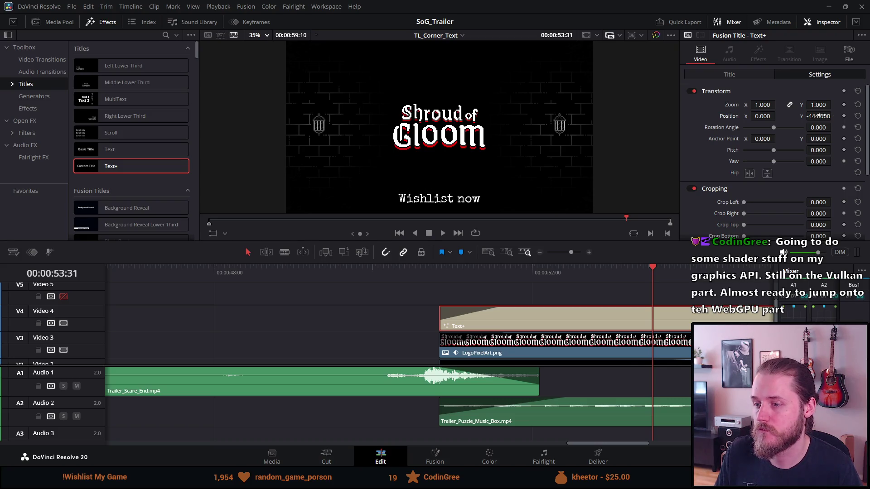
mouse_move(439, 319)
left_mouse_down()
mouse_move(625, 324)
mouse_move(588, 327)
left_mouse_up()
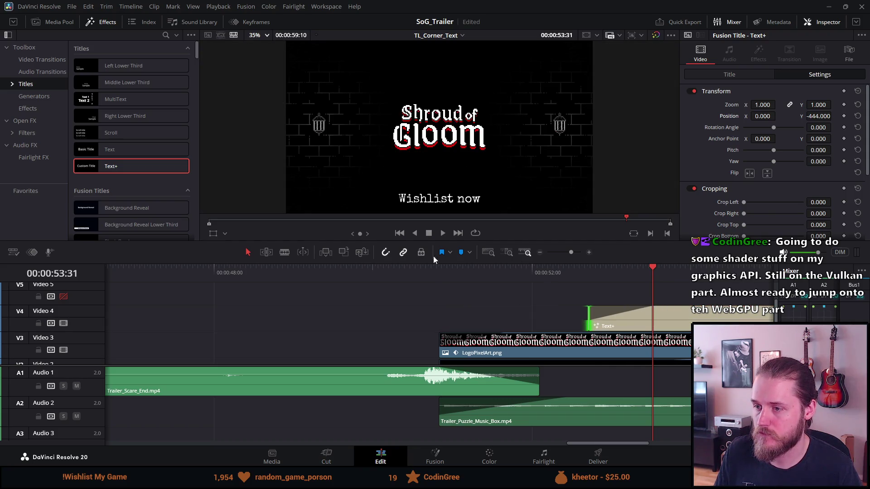
Trim the title clip's head so it appears shortly after the logo starts.
left_click(442, 273)
key("space")
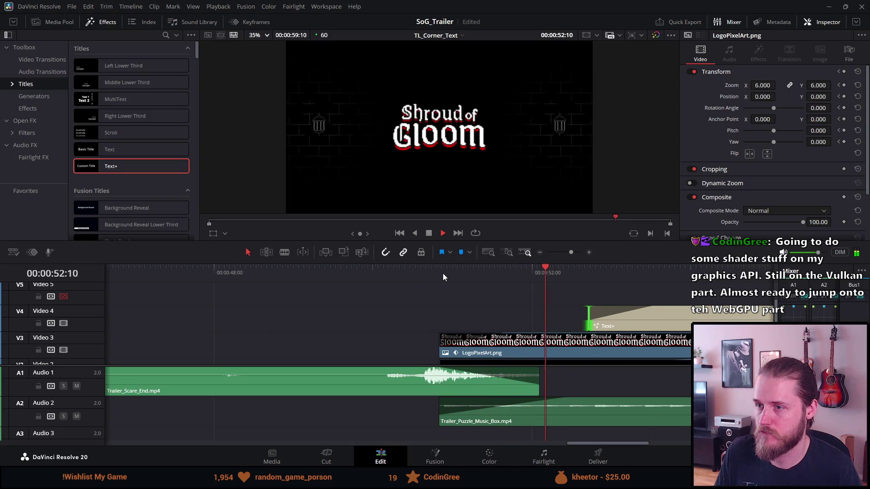
left_click(429, 233)
left_click(628, 328)
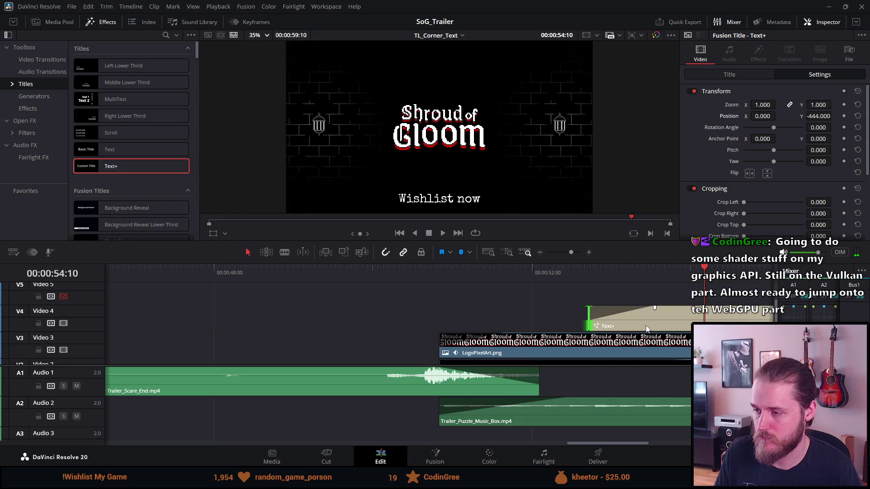
key("ctrl+z")
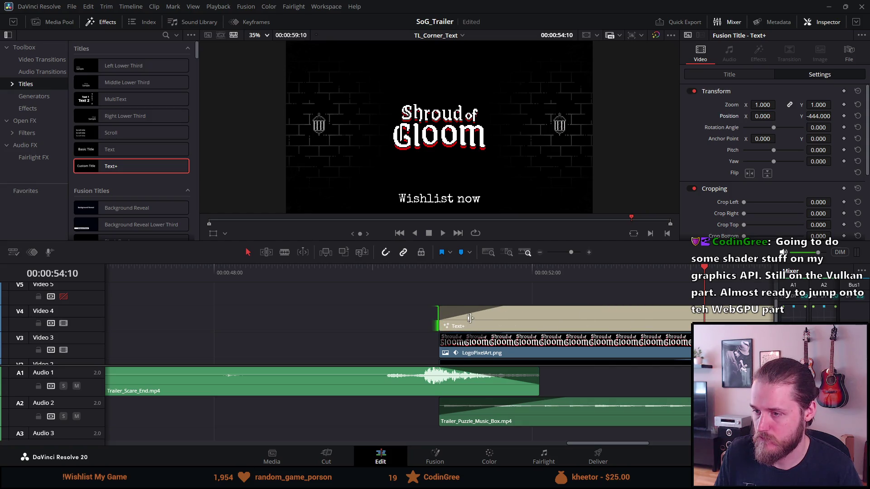
left_click_drag(443, 319, 536, 319)
left_click(453, 274)
left_click_drag(452, 277, 523, 276)
Nudge the title clip slightly earlier and replay the ending to check timing.
left_click_drag(551, 327, 530, 324)
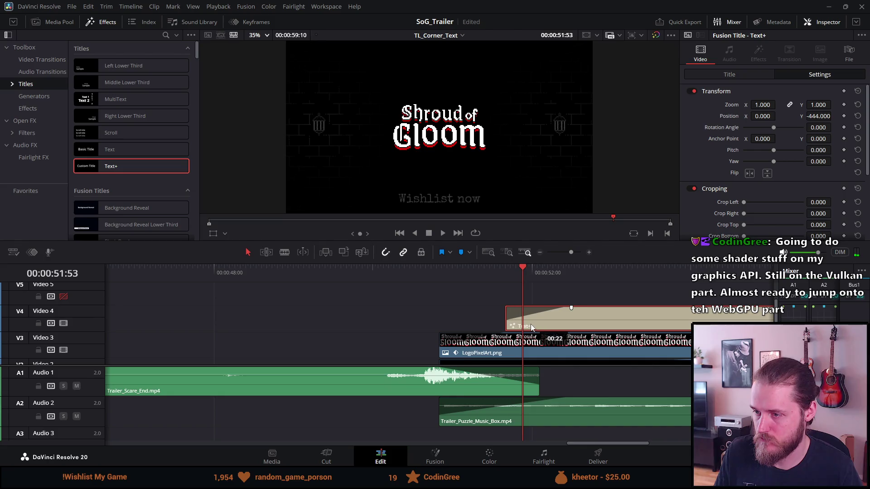
left_click(438, 271)
key("space")
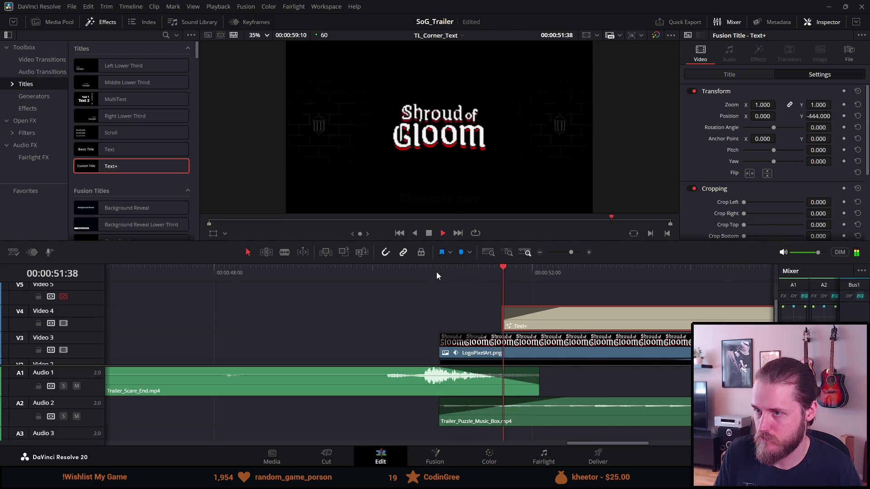
left_click(438, 267)
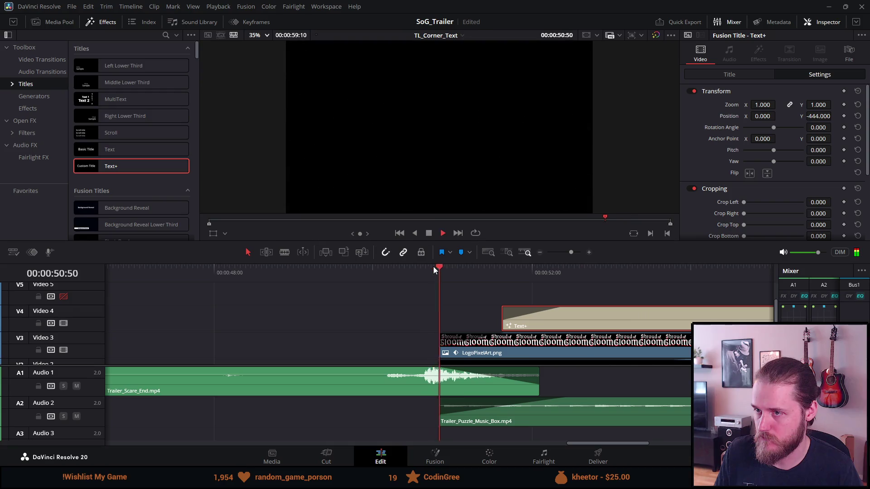
left_click(429, 234)
Extend the title clip's end to line up with the LogoPixelArt clip's end.
left_click_drag(469, 323, 498, 322)
left_click(465, 281)
key("space")
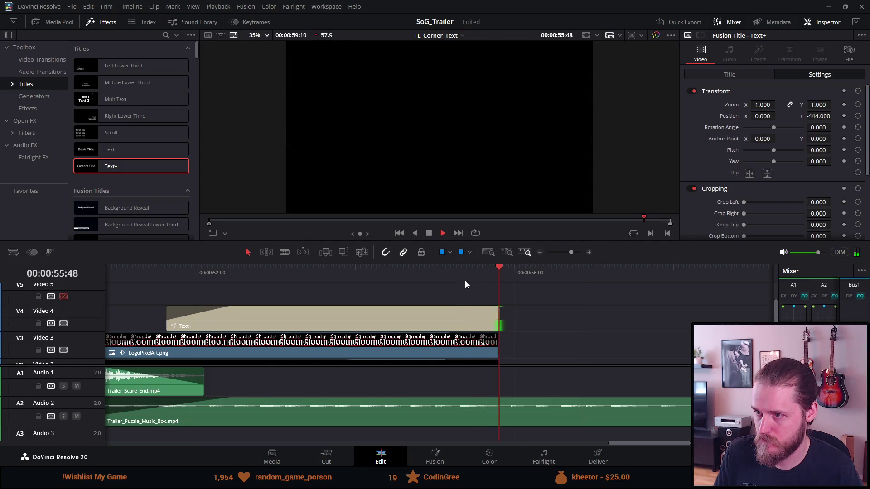
left_click(430, 232)
scroll(467, 299, "right", 3)
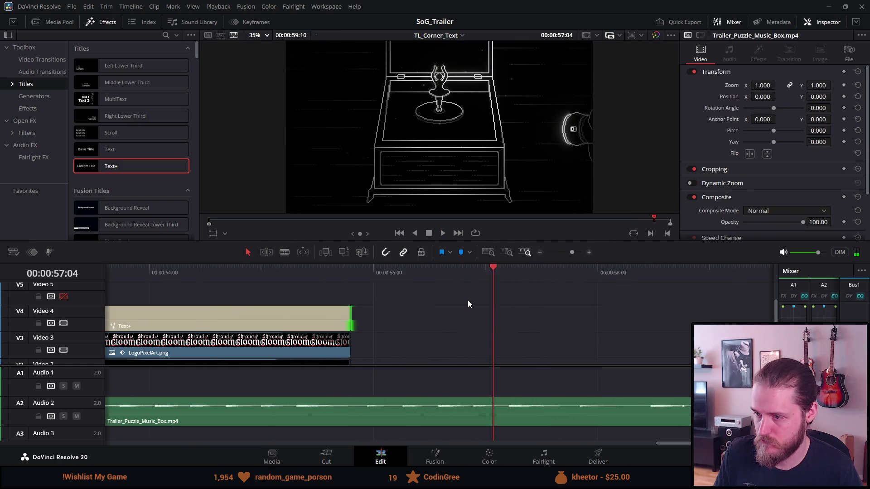
scroll(468, 300, "up", 2)
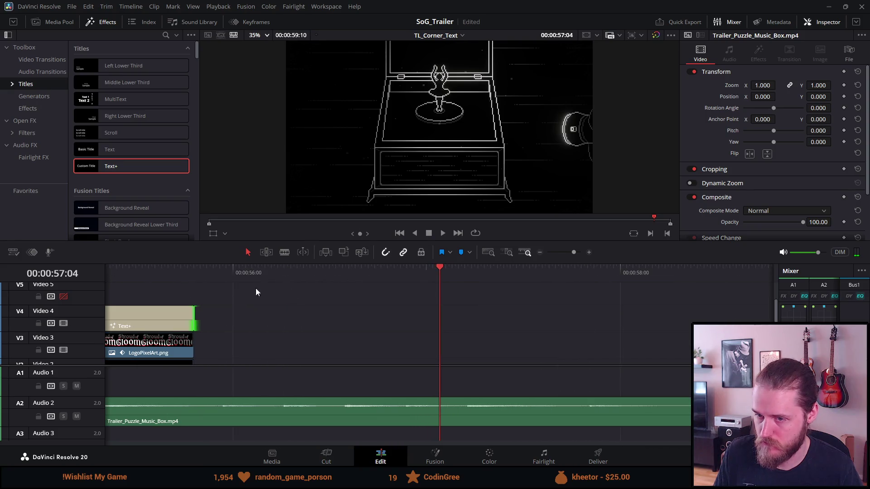
left_click(151, 270)
scroll(151, 271, "up", 1)
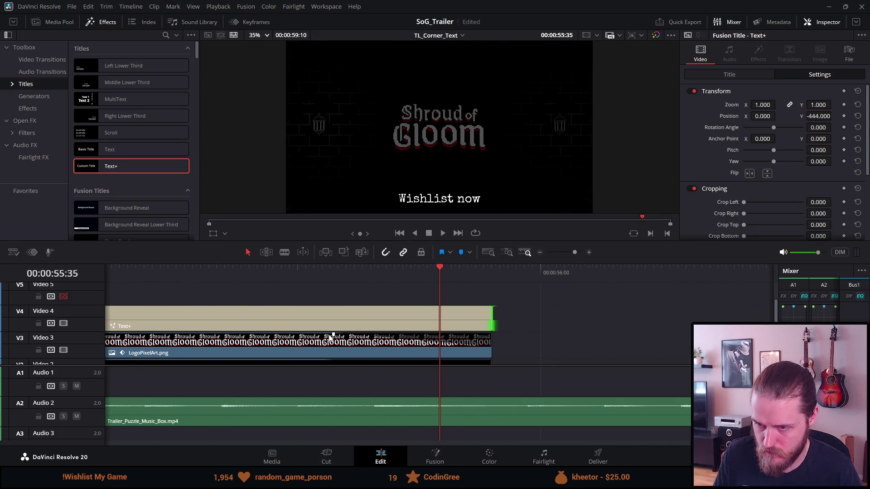
Add fade-outs to the logo, the Wishlist now title (~40 frames) and Trailer_Background, then play them.
left_click_drag(333, 334, 333, 334)
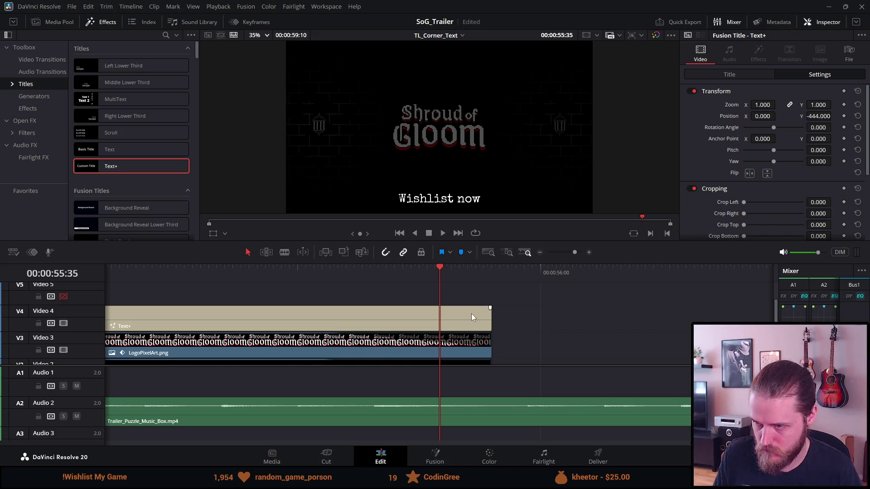
left_click_drag(490, 310, 327, 308)
scroll(334, 333, "down", 3)
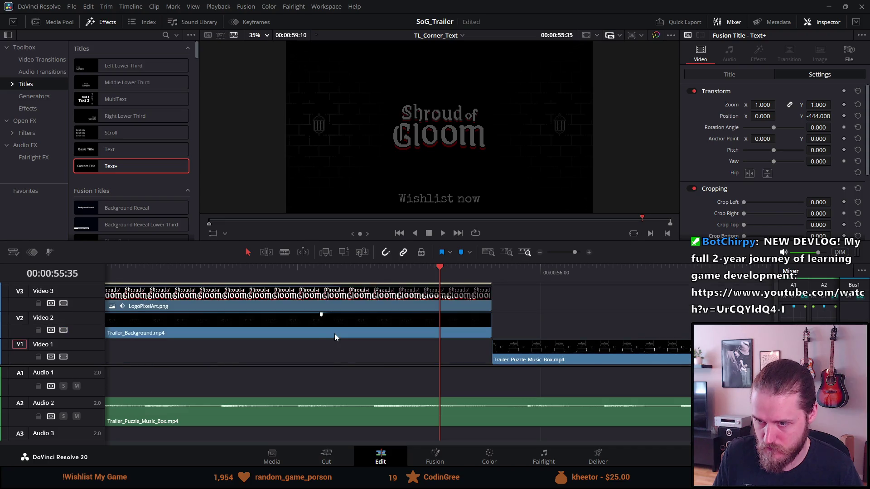
left_click_drag(321, 315, 325, 316)
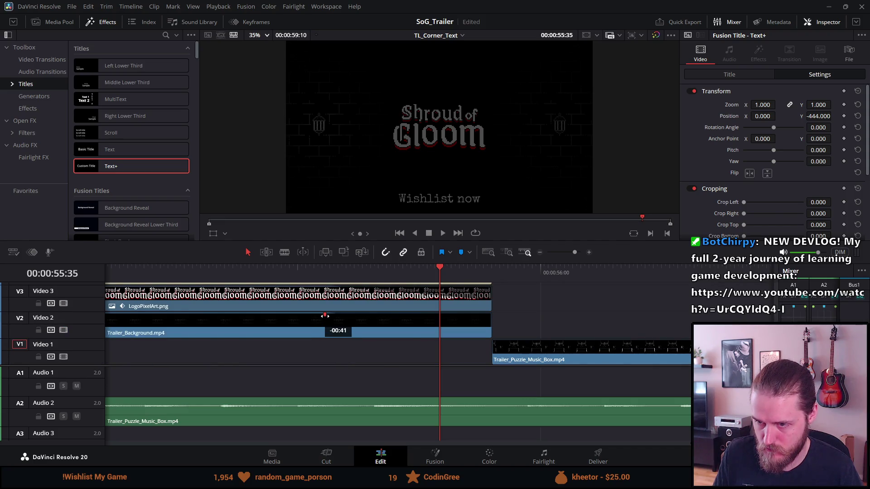
left_click(296, 269)
key("space")
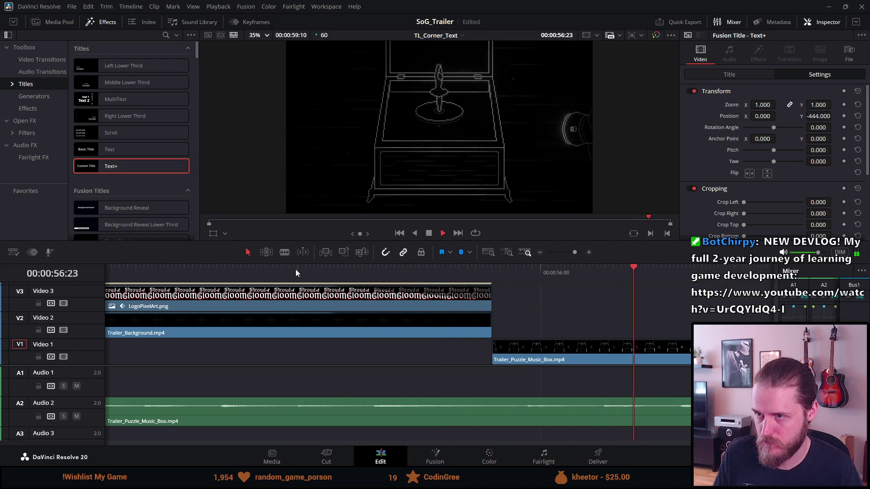
scroll(313, 317, "down", 5)
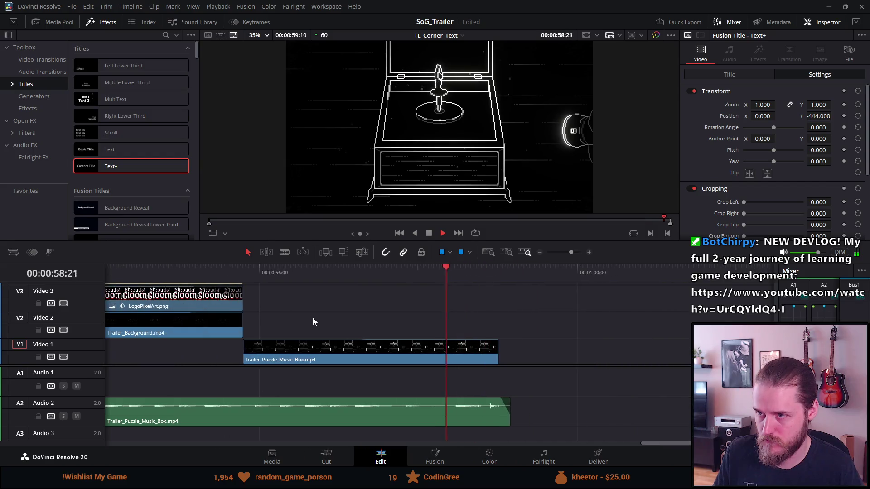
scroll(313, 317, "down", 5)
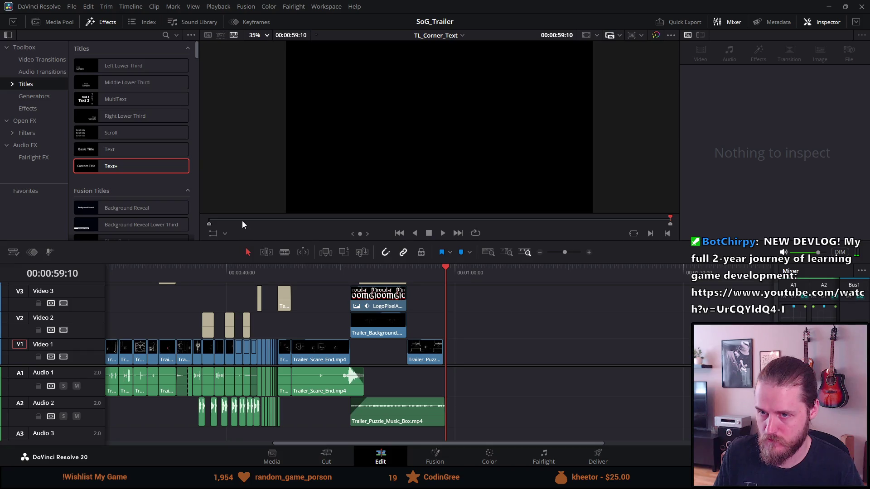
key("Home")
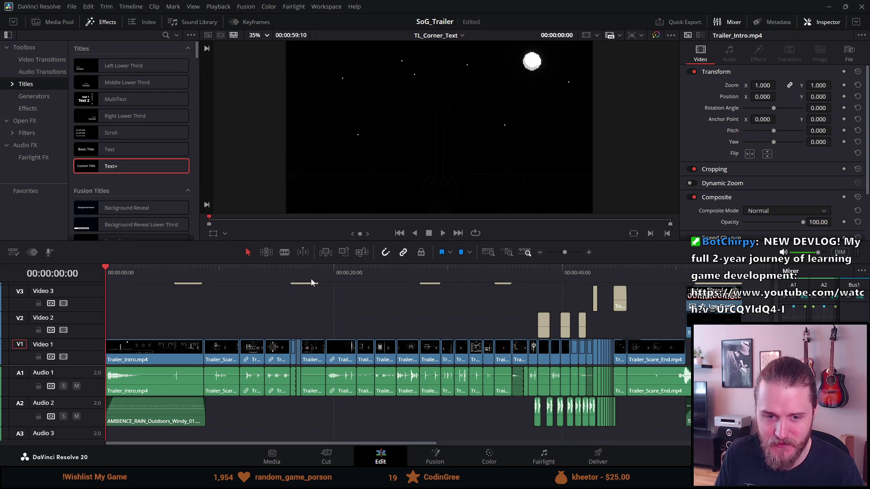
key("ctrl+f")
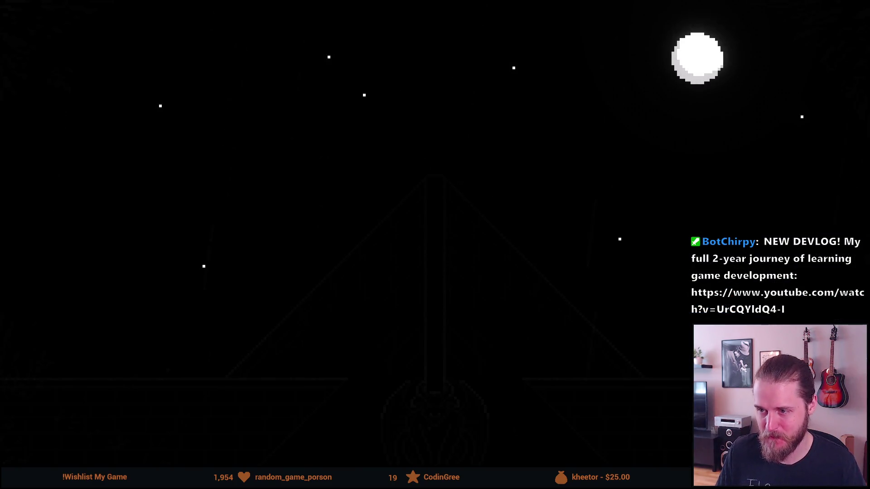
key("space")
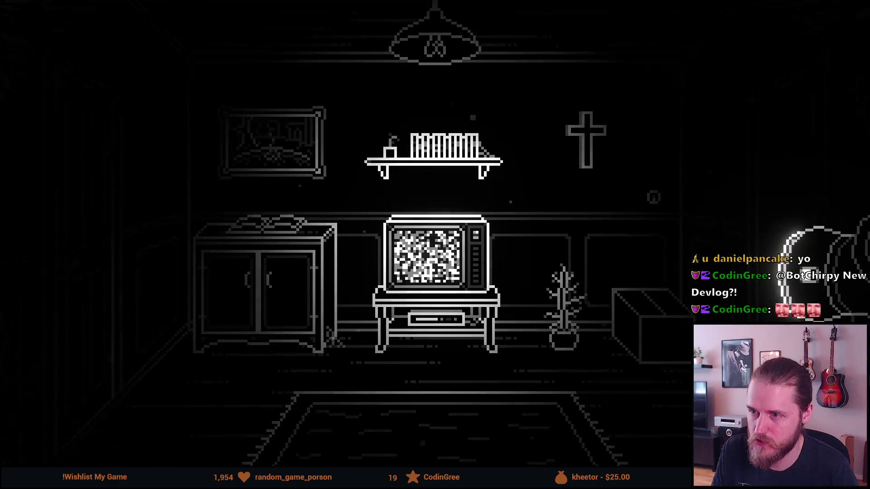
mouse_move(686, 274)
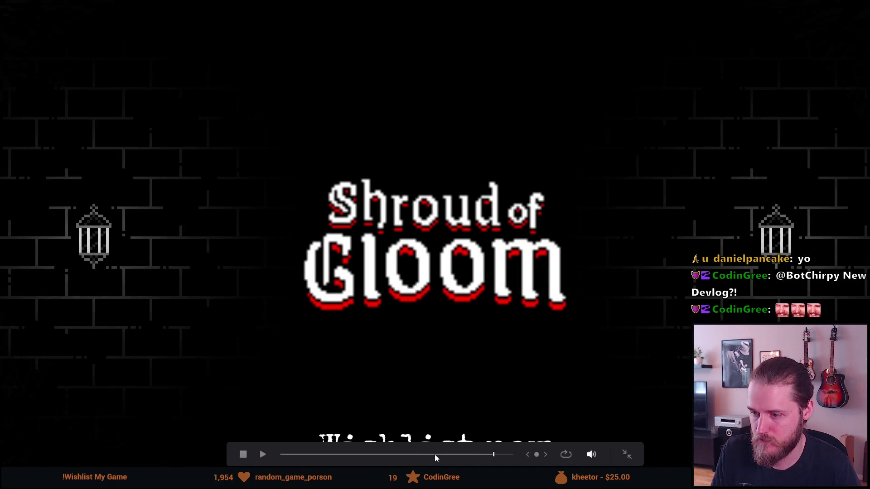
left_click(419, 454)
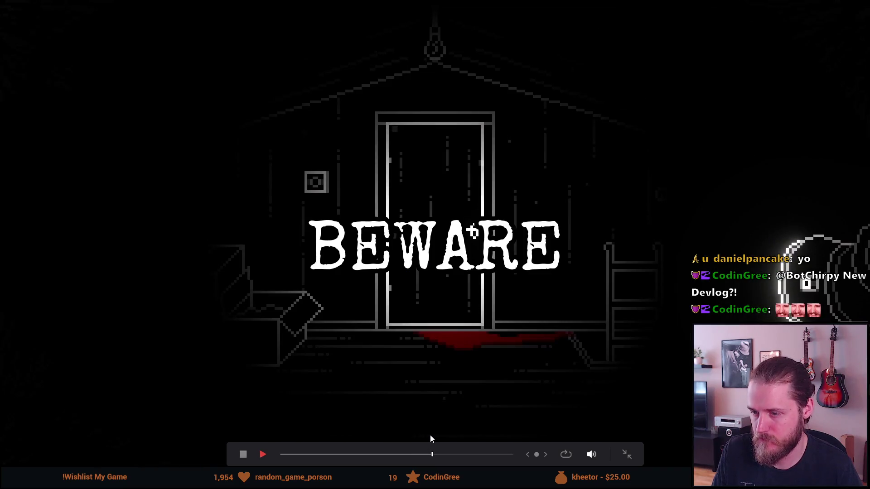
left_click(427, 454)
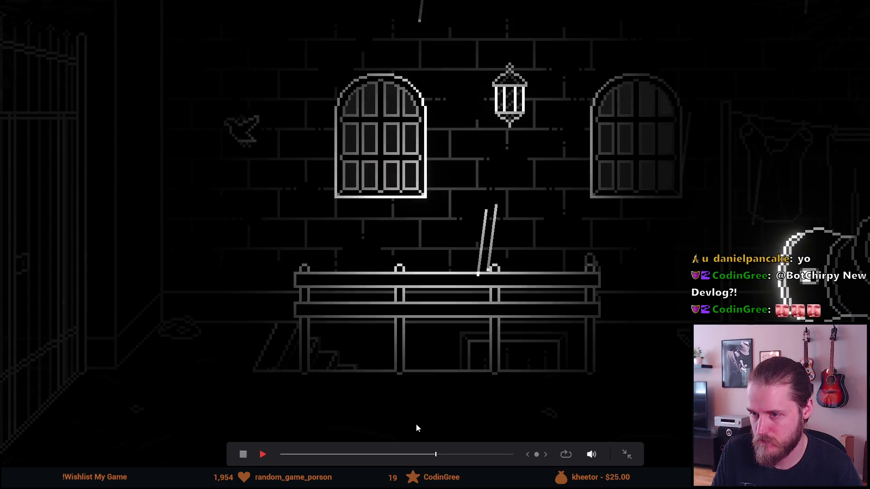
key("Escape")
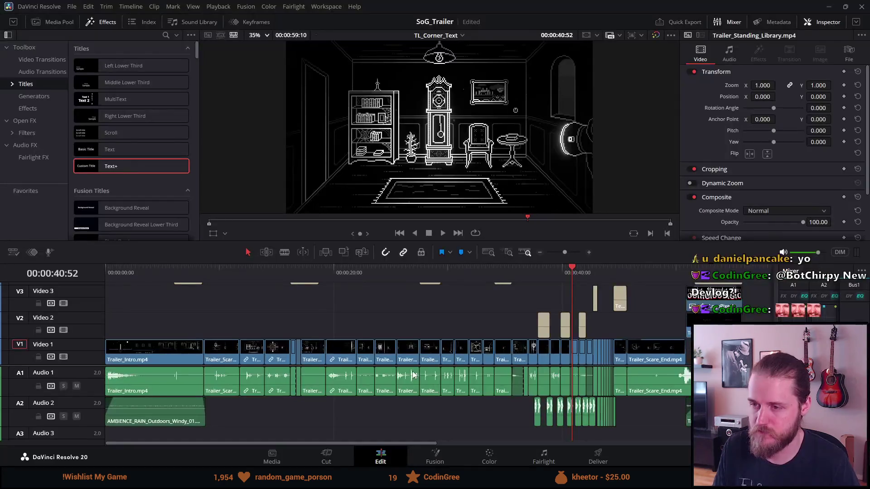
Trim HeartBeat 1.wav's start later to just before the Trailer_Standing_Attic.mp4 cut near 37:33.
left_click(532, 270)
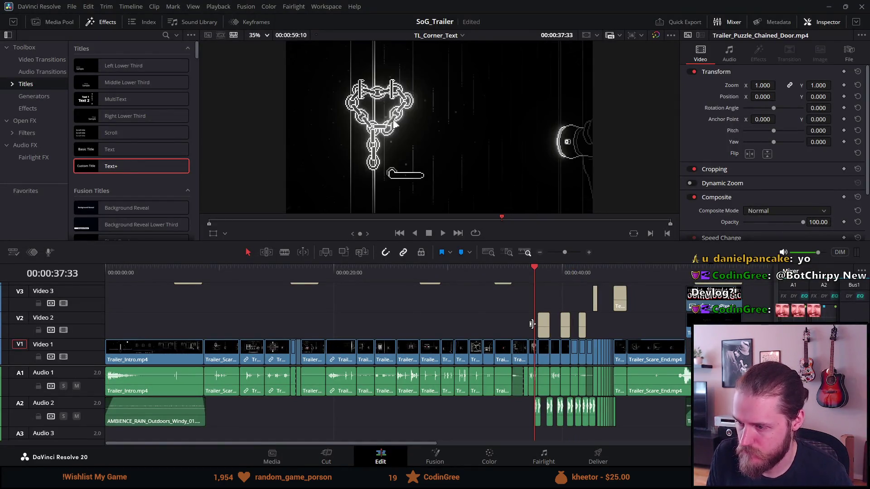
scroll(531, 325, "up", 3)
scroll(532, 324, "up", 2)
left_click_drag(440, 410, 487, 410)
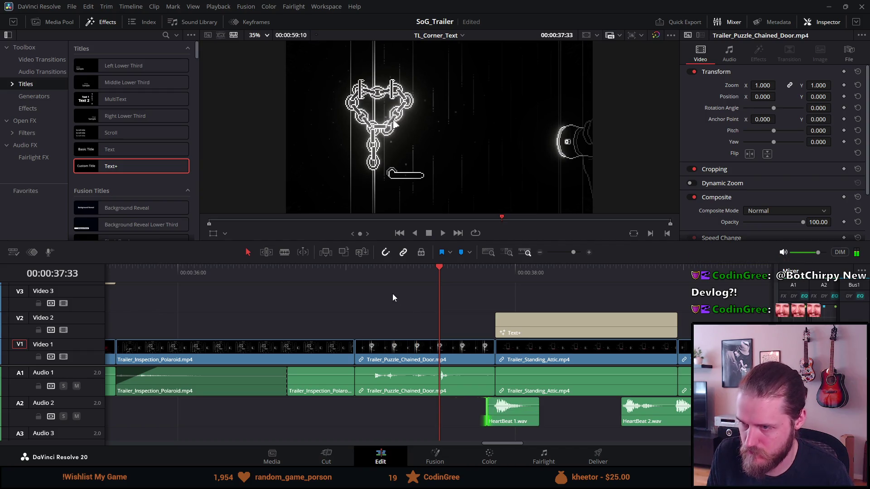
key("space")
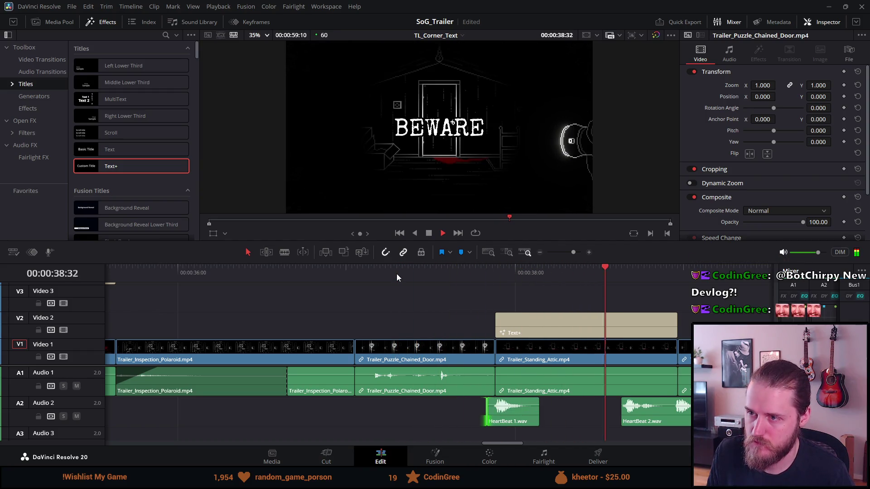
left_click(442, 233)
scroll(428, 367, "down", 3)
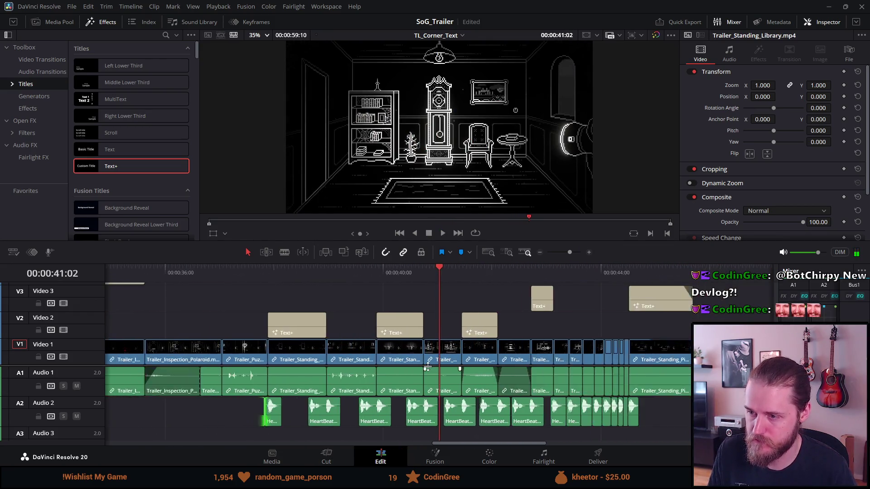
scroll(428, 367, "down", 5)
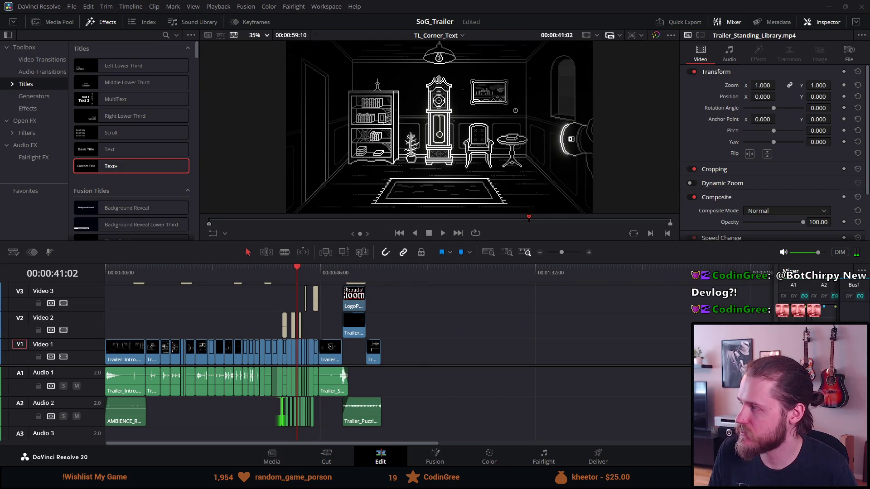
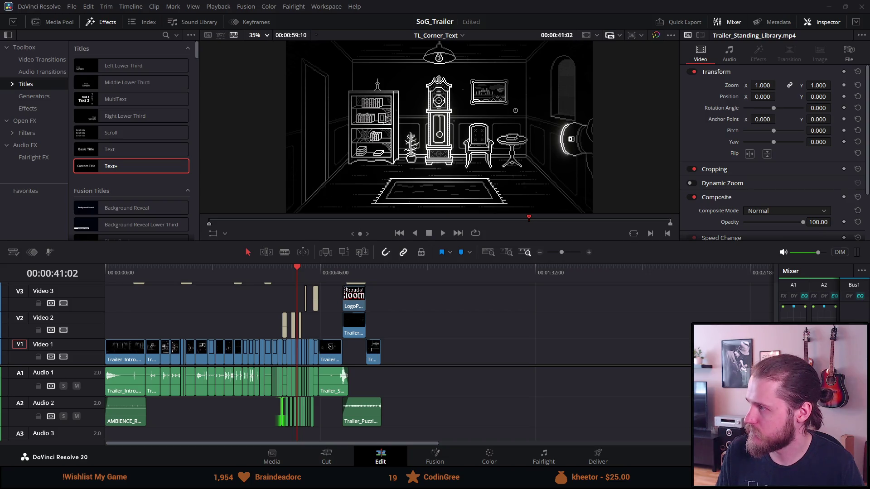
Switch from DaVinci Resolve to the Freesound 'horror trailer' search results in the browser.
key("alt+Tab")
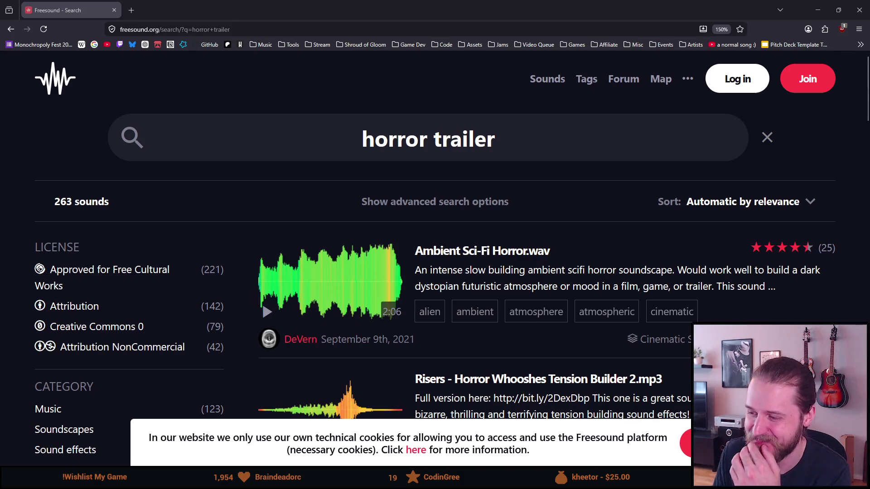
Dismiss the cookie notice, then audition Ambient Sci-Fi Horror.wav and pause it at 2:06.
left_click(686, 442)
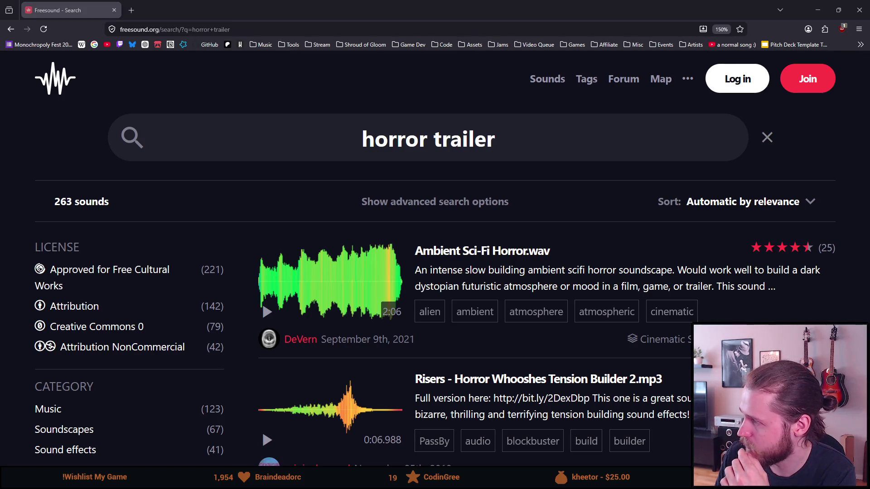
left_click(271, 312)
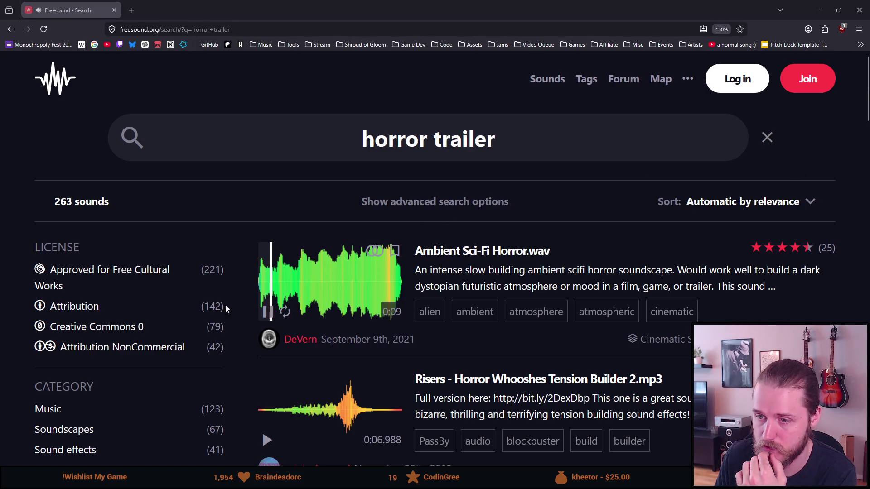
left_click_drag(329, 290, 390, 285)
left_click(269, 313)
Audition the horror movie-trailer music preview, skipping through it to the end.
scroll(308, 376, "down", 3)
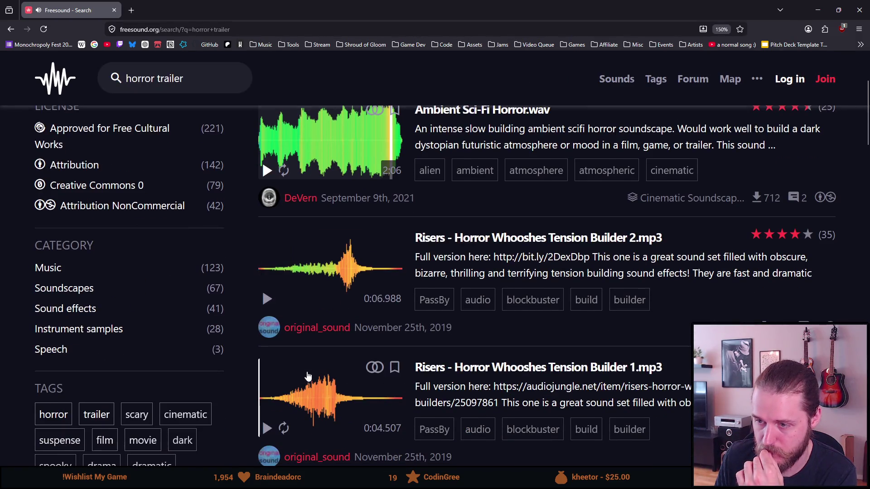
scroll(307, 375, "down", 3)
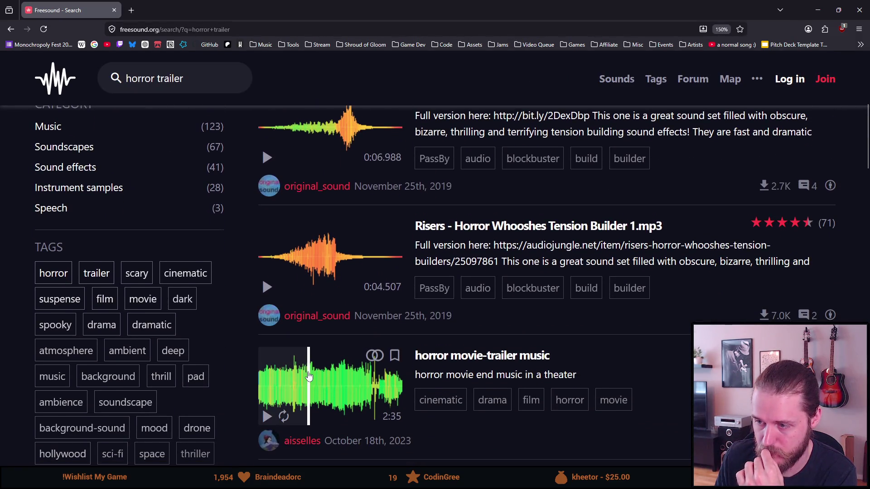
scroll(309, 376, "down", 2)
left_click(268, 346)
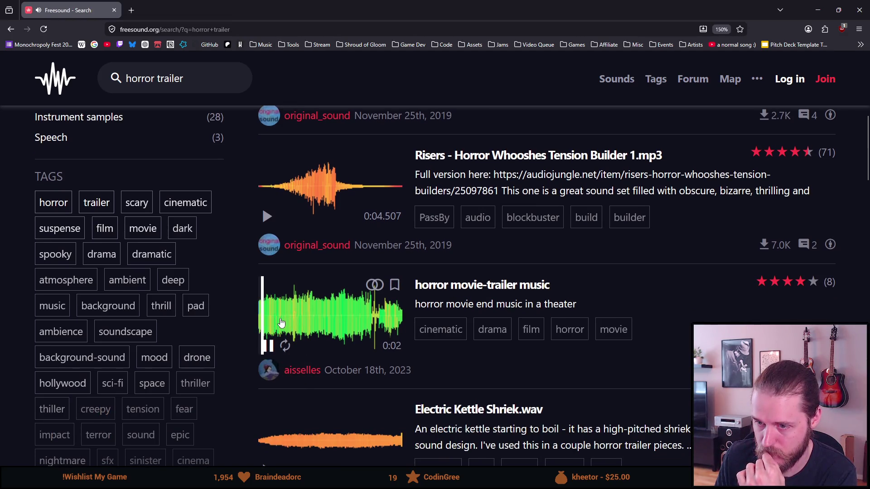
left_click(281, 323)
left_click(311, 322)
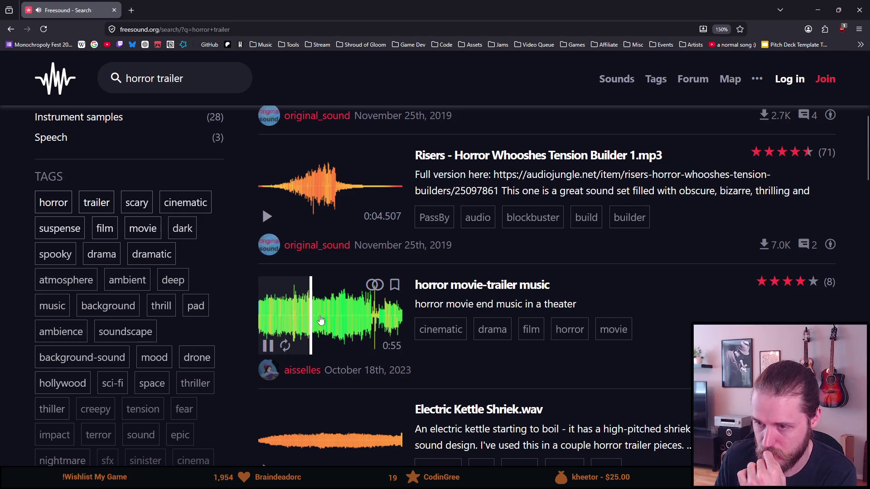
left_click(333, 321)
left_click(348, 321)
left_click(357, 322)
left_click(368, 322)
left_click(373, 322)
left_click(381, 322)
left_click(390, 320)
left_click(400, 319)
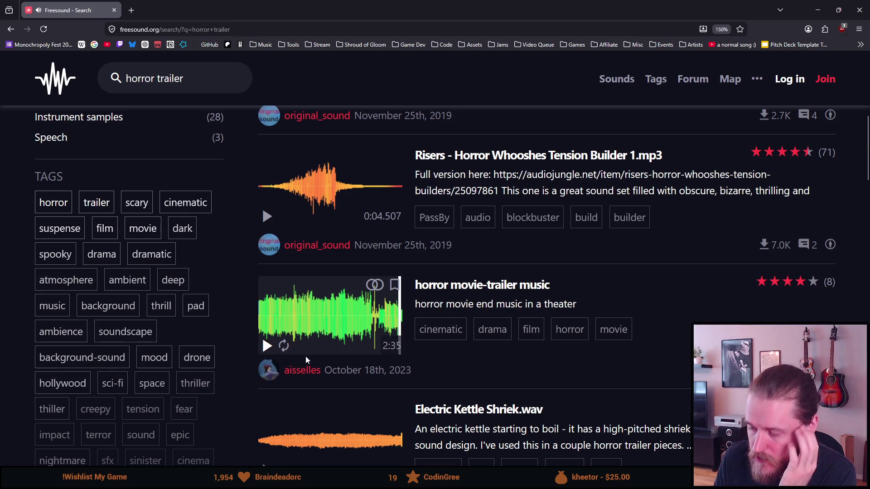
Briefly audition the Electric Kettle Shriek preview, then stop it.
scroll(306, 355, "down", 3)
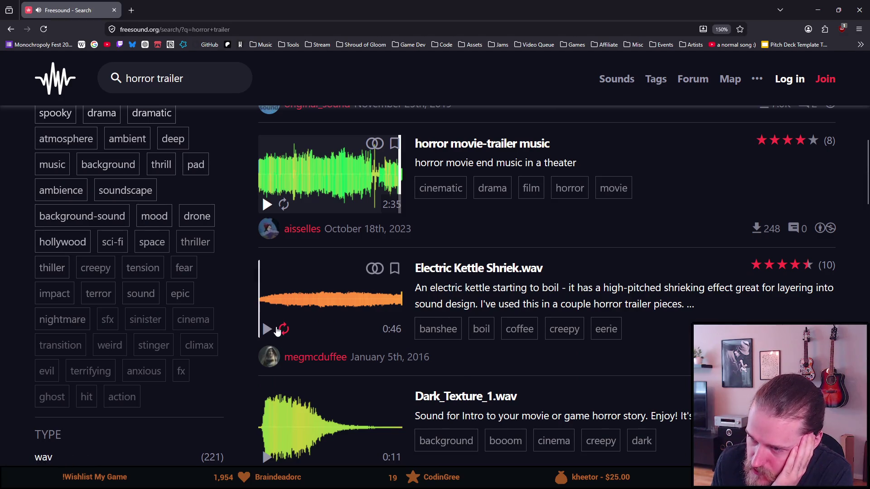
left_click(298, 307)
left_click(325, 299)
left_click(268, 329)
Audition the Sound Design Trailer preview, skipping ahead near its end, then stop it.
scroll(278, 340, "down", 2)
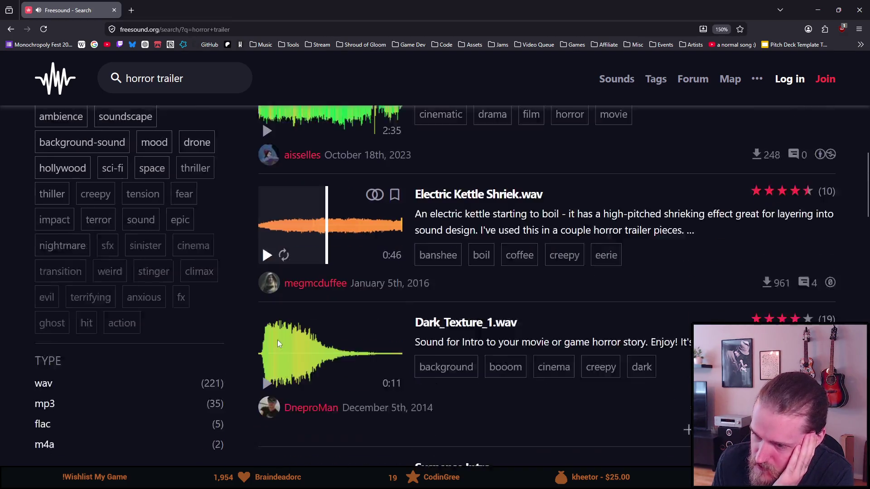
scroll(278, 339, "down", 7)
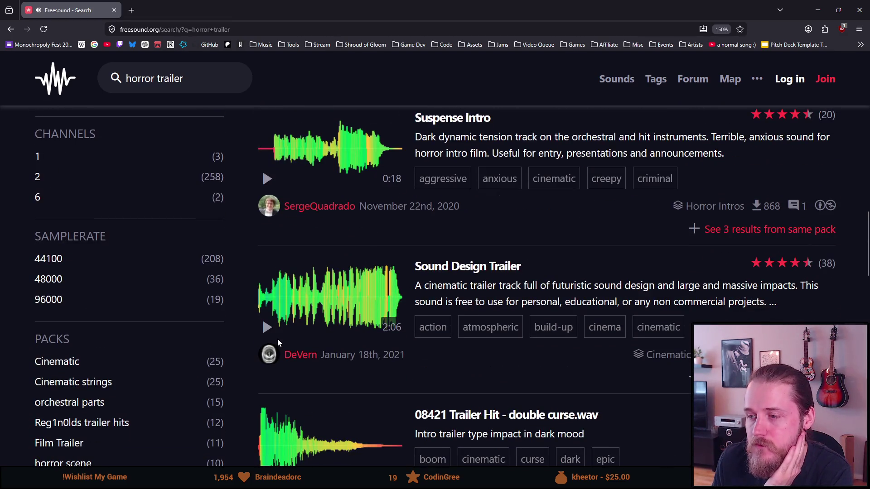
left_click(268, 327)
left_click(276, 317)
left_click(306, 302)
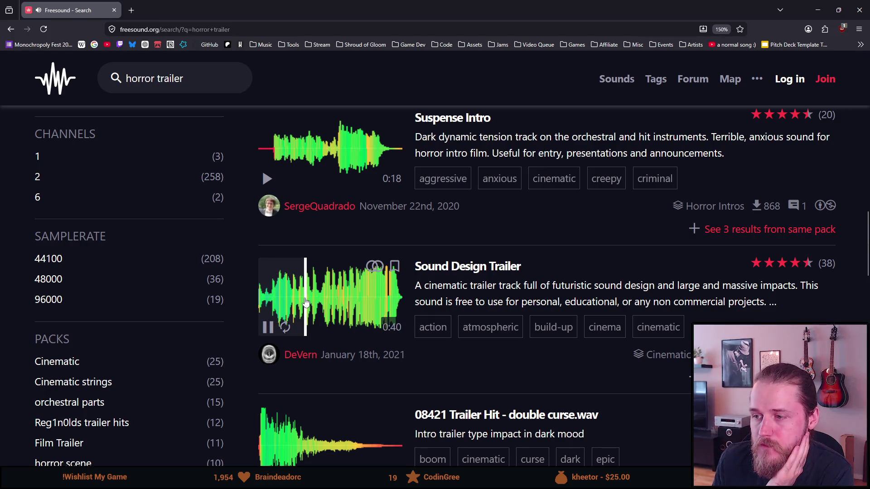
left_click(331, 306)
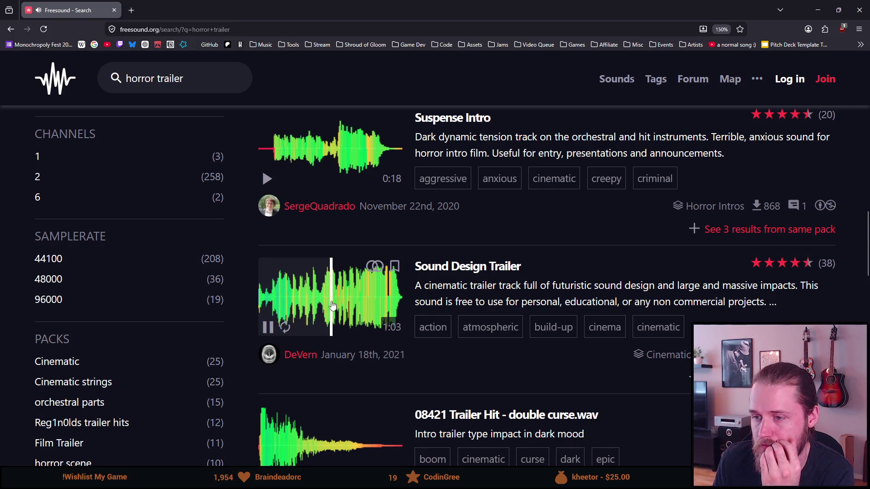
left_click(361, 306)
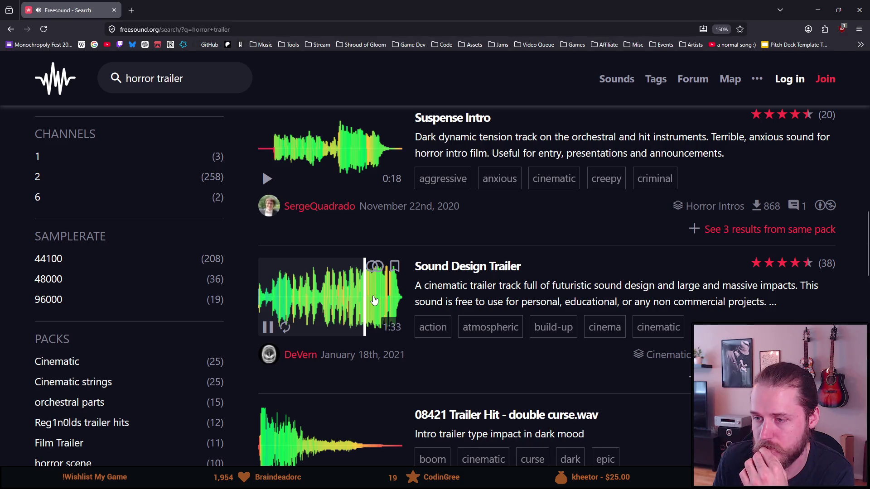
left_click(372, 300)
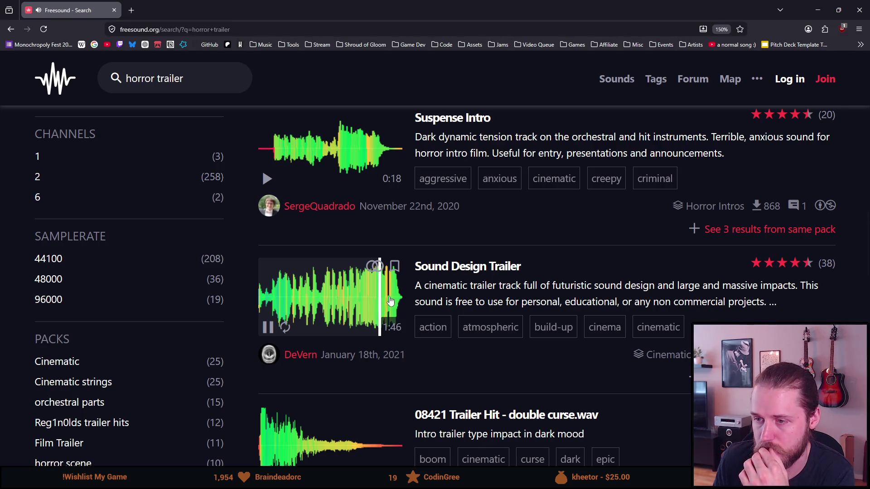
left_click(267, 327)
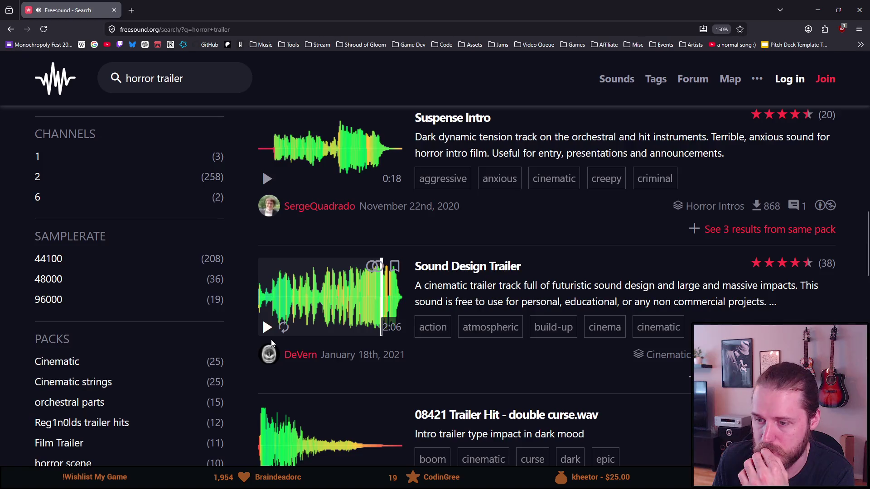
Play the Noir Now trailer music, jumping ahead toward its climax near the end.
scroll(272, 343, "up", 3)
scroll(273, 345, "down", 5)
scroll(272, 344, "down", 1)
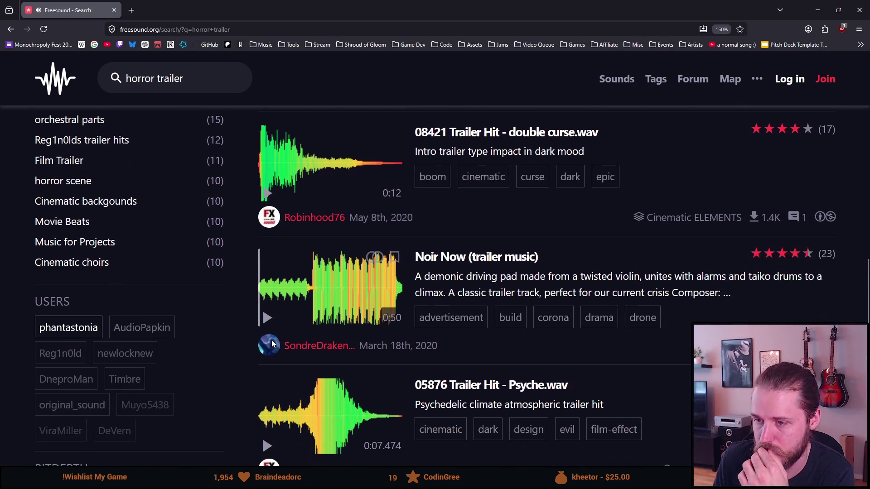
left_click(268, 322)
left_click(282, 311)
left_click(321, 294)
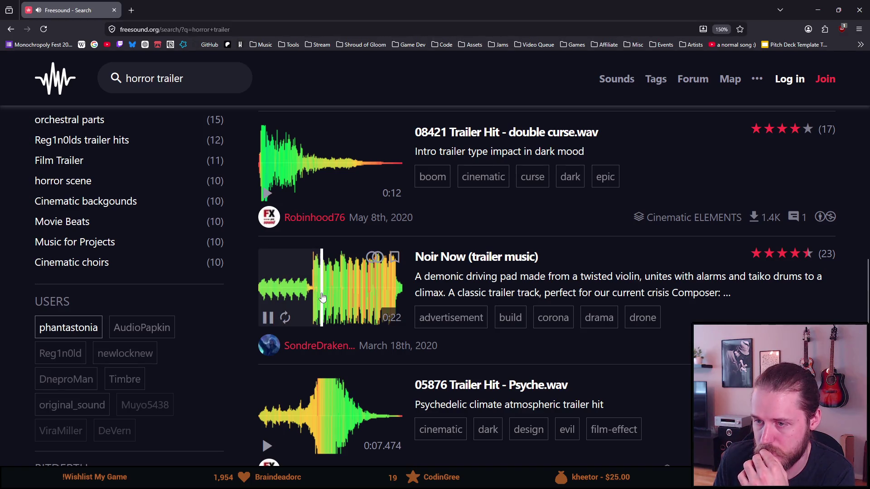
left_click(358, 294)
left_click(376, 295)
left_click(390, 295)
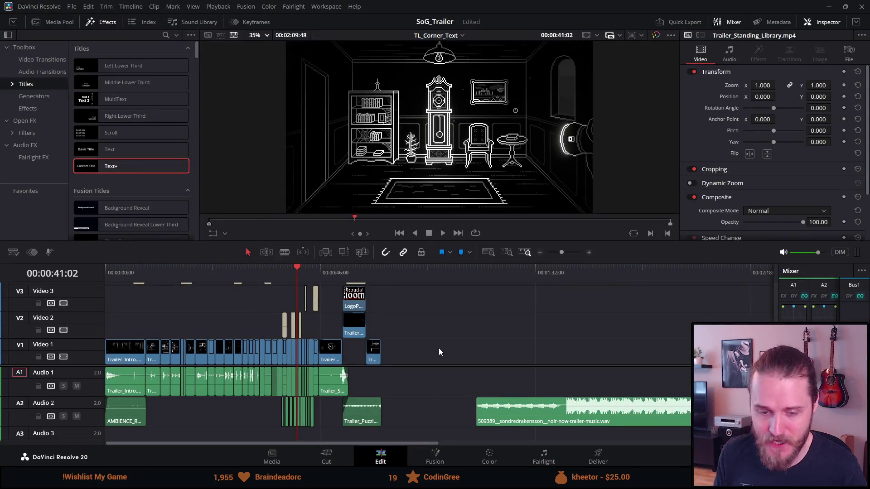
Place the downloaded Noir Now .wav on Audio 2 after the existing trailer clips.
scroll(439, 365, "down", 2)
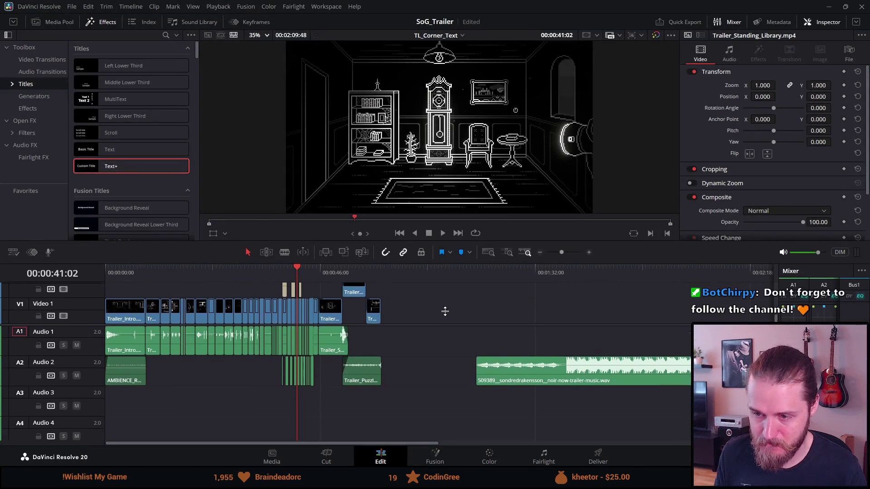
Move the noir music clip onto Audio 3 and play the timeline from about 1:22.
mouse_move(574, 366)
left_mouse_down()
mouse_move(501, 386)
mouse_move(236, 386)
mouse_move(434, 386)
mouse_move(457, 378)
left_mouse_up()
left_click(492, 270)
key("space")
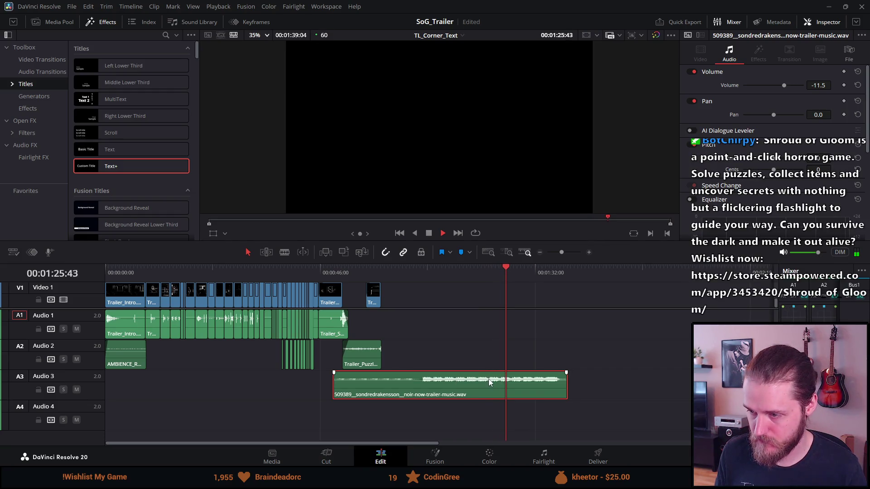
Set the music clip's volume to -3.8 dB, move it to the timeline start, and save.
left_click_drag(489, 380, 488, 374)
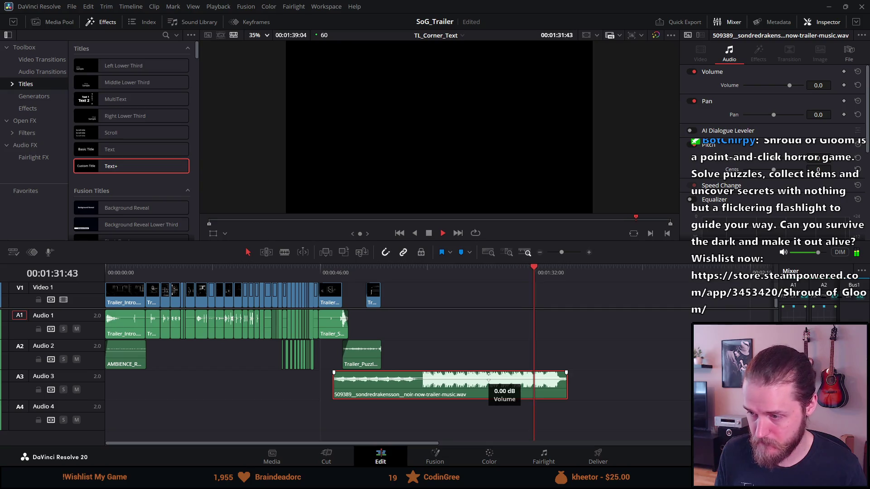
left_click_drag(488, 374, 489, 376)
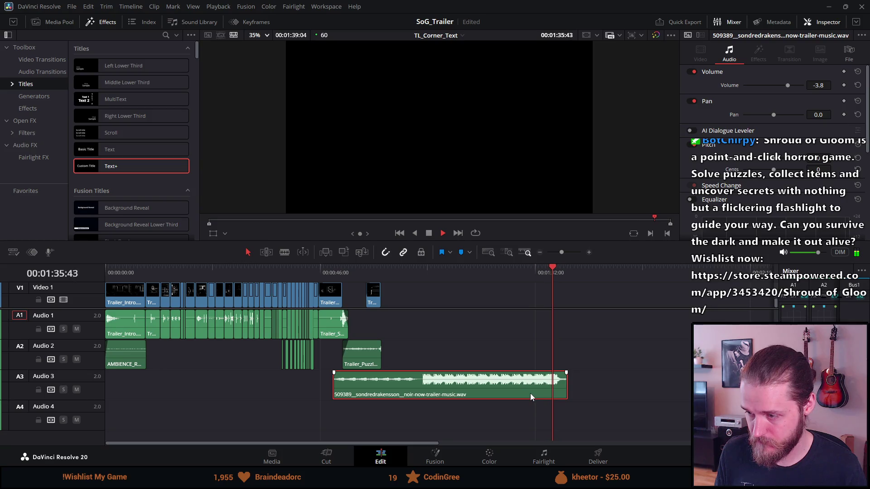
left_click_drag(531, 397, 280, 379)
key("ctrl+s")
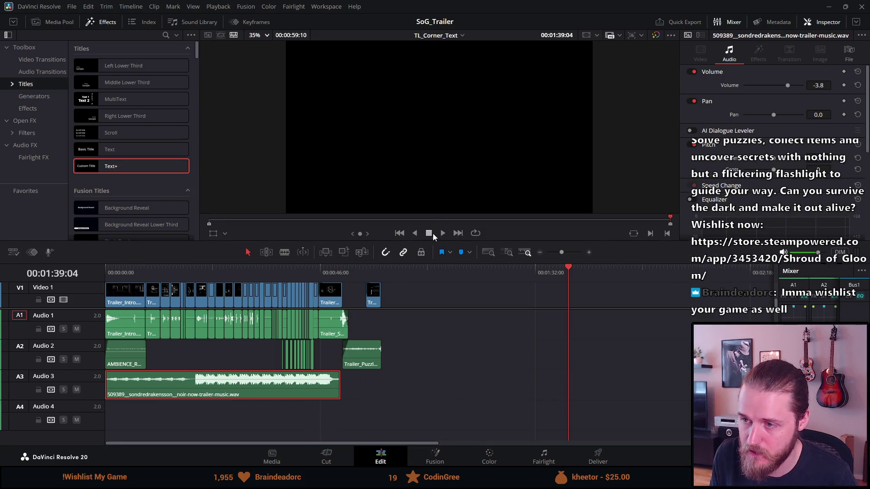
Trim the quiet opening off the music, slide the clip earlier, and play to check timing.
left_click(309, 271)
scroll(306, 275, "up", 2)
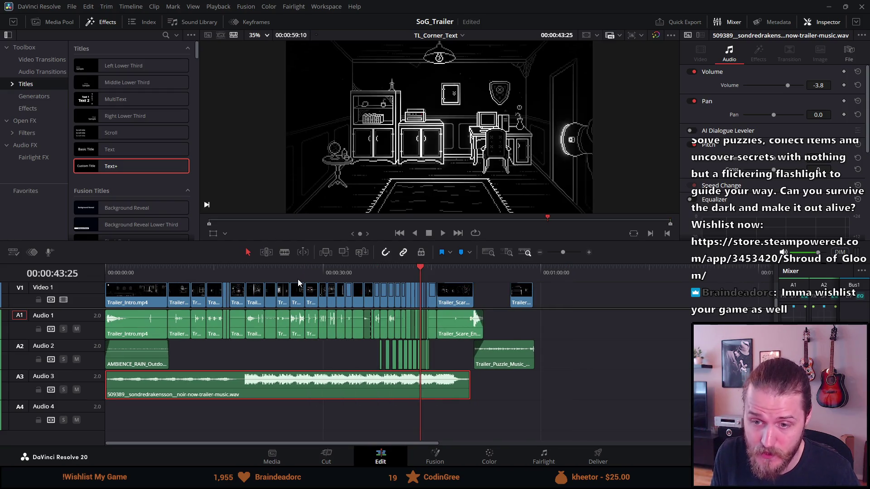
scroll(297, 279, "up", 1)
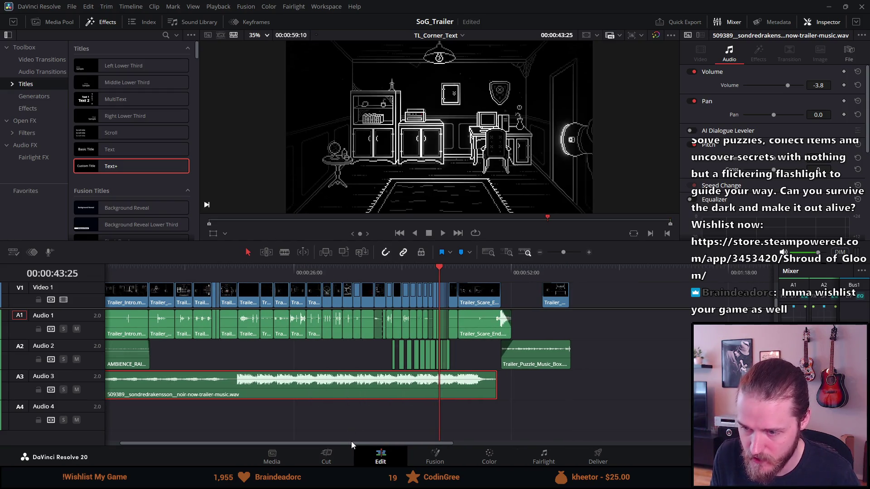
left_click_drag(351, 442, 317, 442)
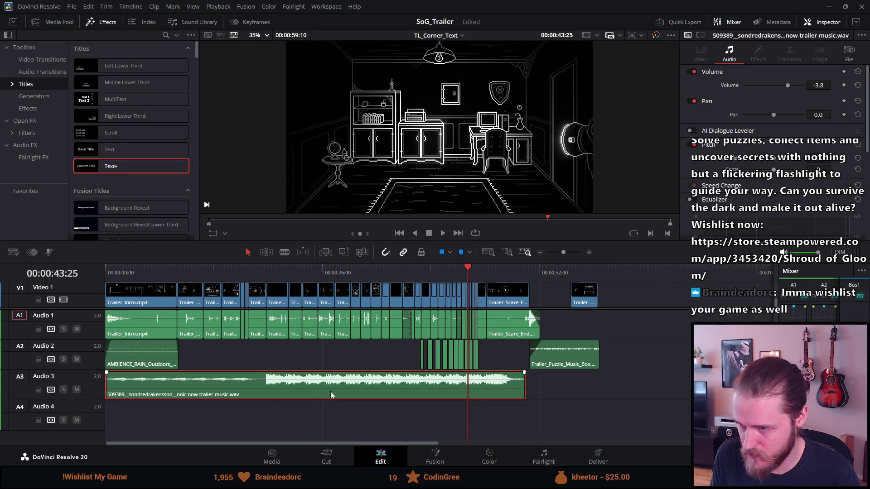
left_click_drag(109, 384, 174, 384)
left_click_drag(362, 387, 337, 383)
key("space")
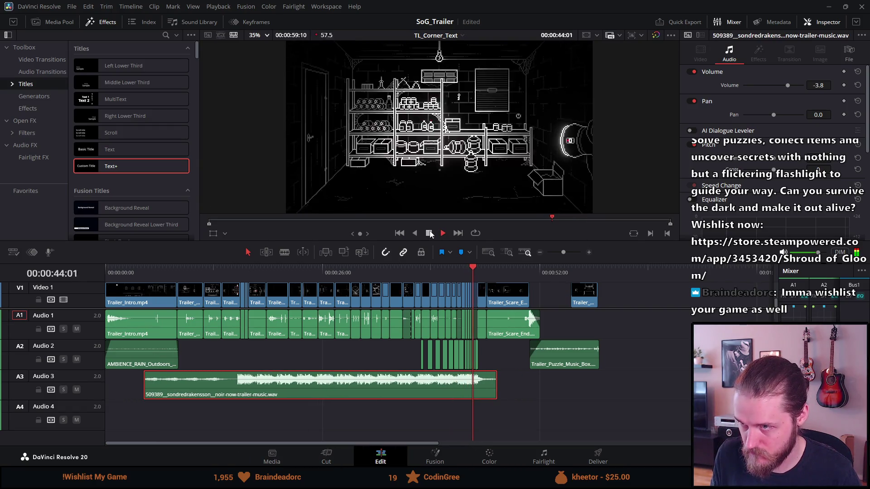
left_click(429, 232)
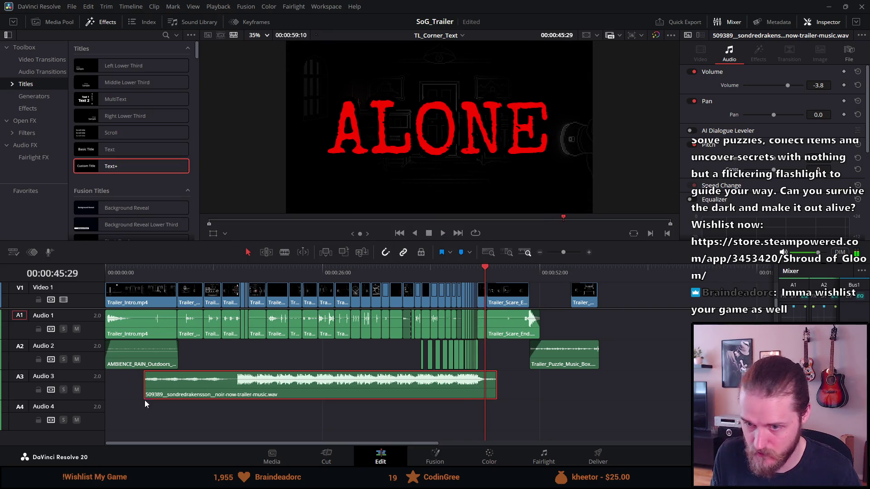
Extend the music clip's head back to the timeline start and return the playhead home.
mouse_move(145, 385)
left_mouse_down()
mouse_move(87, 385)
mouse_move(131, 372)
left_mouse_up()
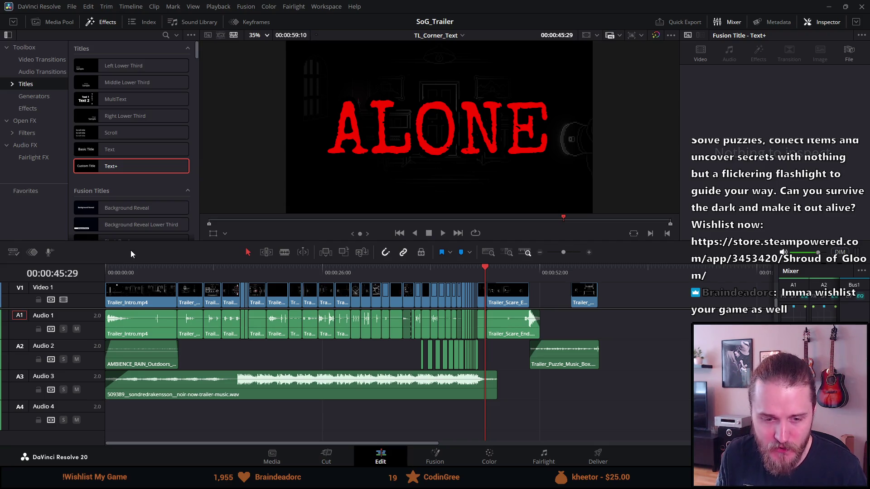
left_click_drag(129, 270, 83, 268)
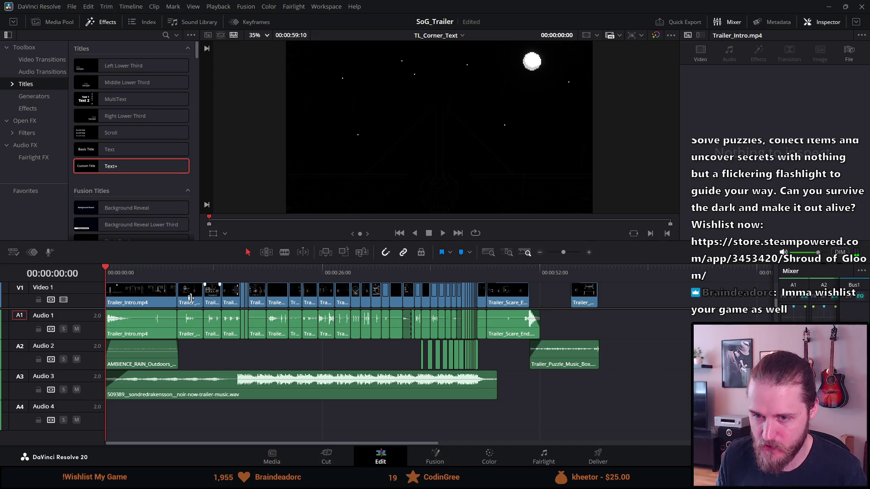
mouse_move(125, 374)
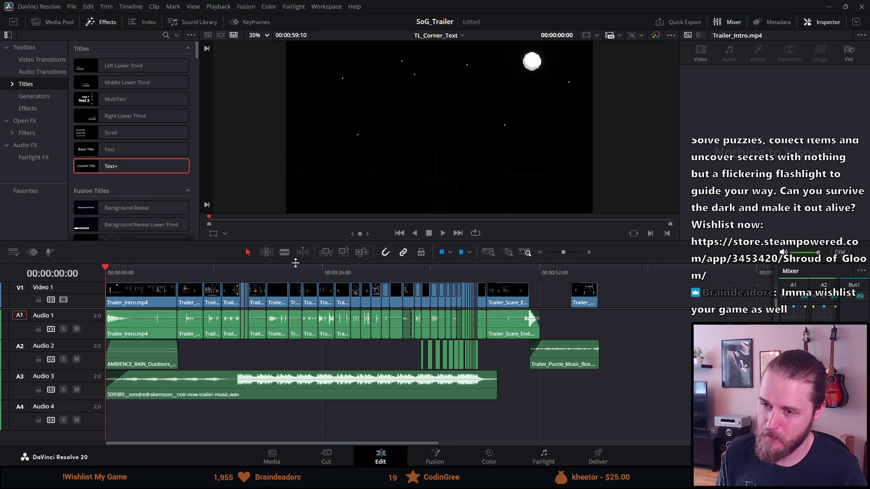
Enlarge the preview viewer by lowering the viewer/timeline divider.
left_click_drag(295, 263, 282, 310)
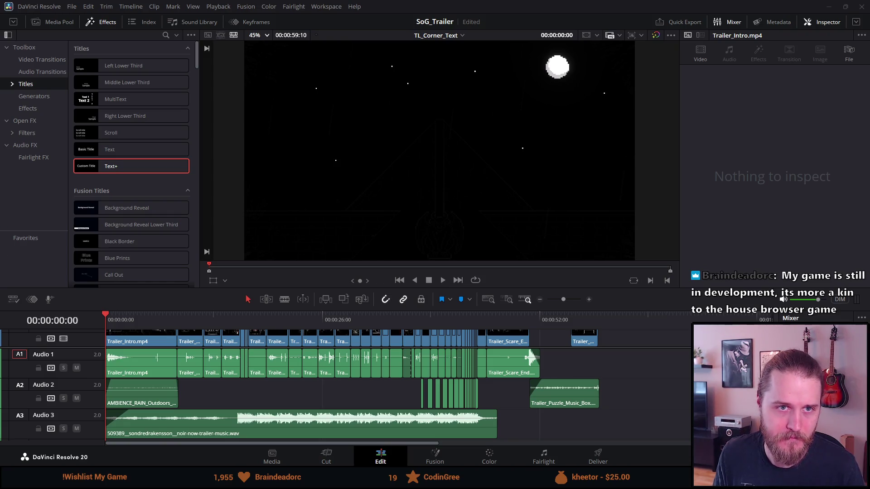
Switch to the browser showing Google image results for 'the house browser game'.
key("alt+Tab")
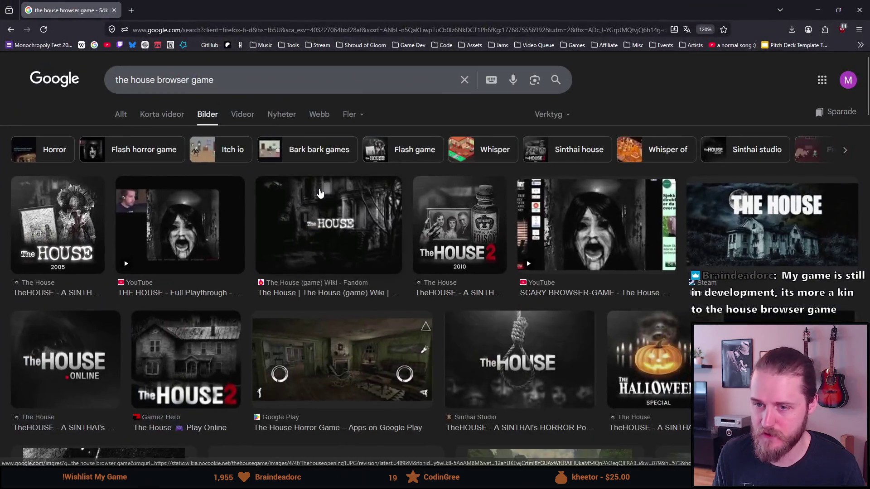
Browse the image results, previewing The House Horror Game and House by barkbarkgames images.
scroll(319, 194, "down", 3)
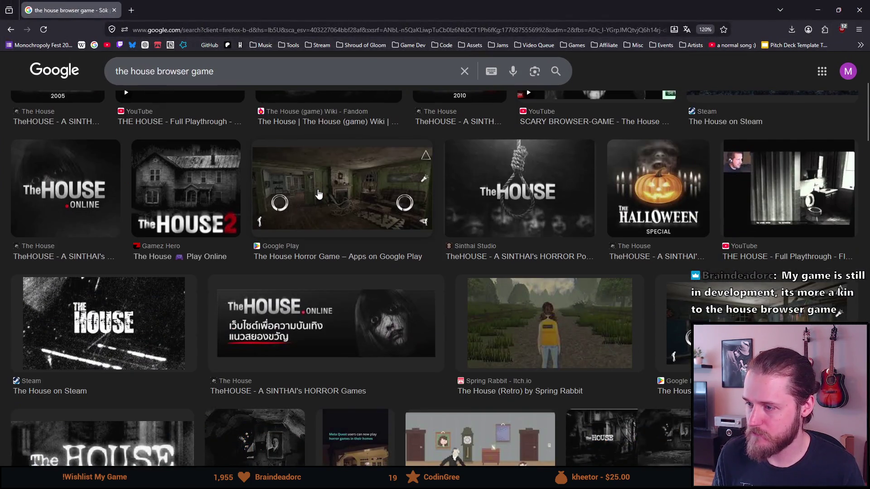
scroll(319, 194, "down", 3)
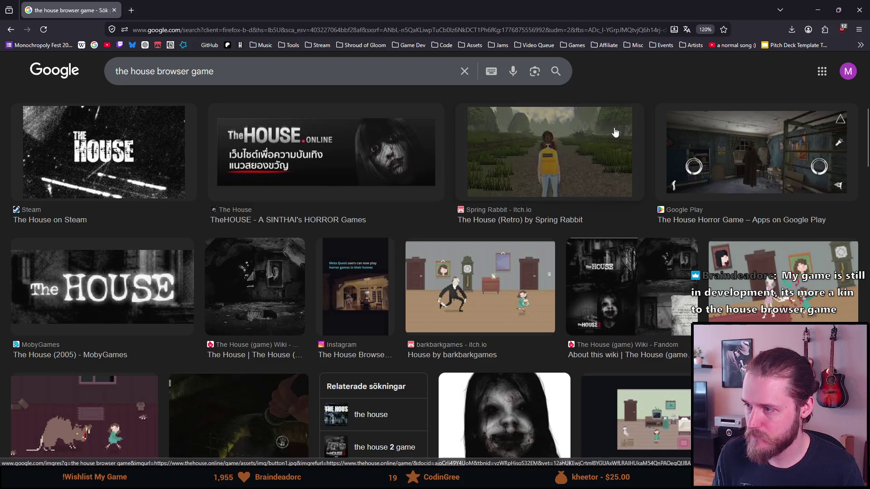
left_click(675, 149)
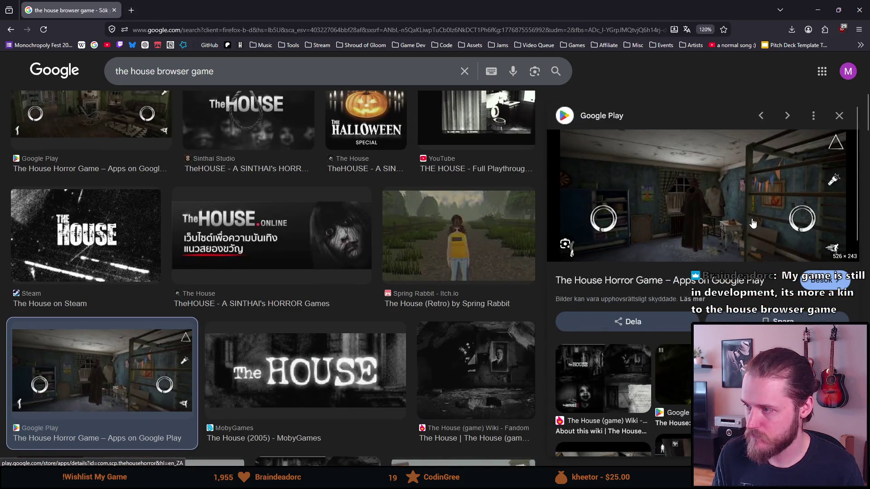
scroll(387, 314, "down", 6)
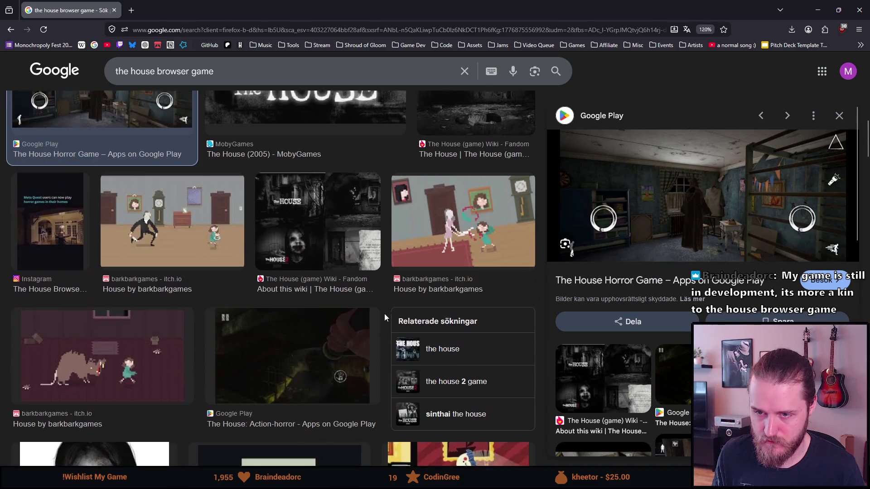
left_click(169, 183)
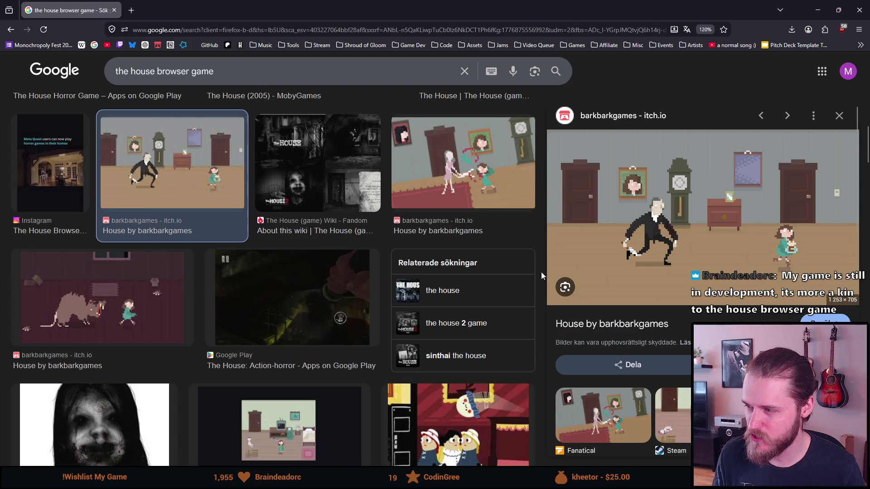
key("Escape")
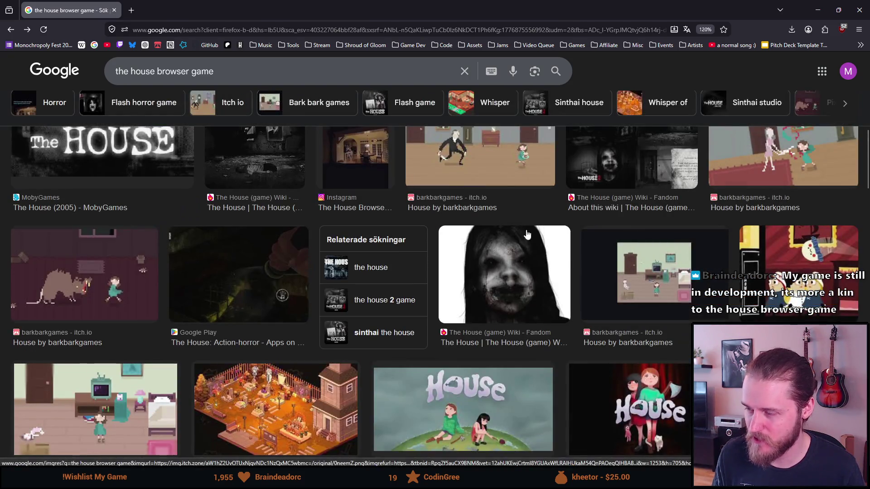
Reopen the House by barkbarkgames preview, then preview the Google Play horror game result.
scroll(494, 216, "up", 3)
left_click(495, 216)
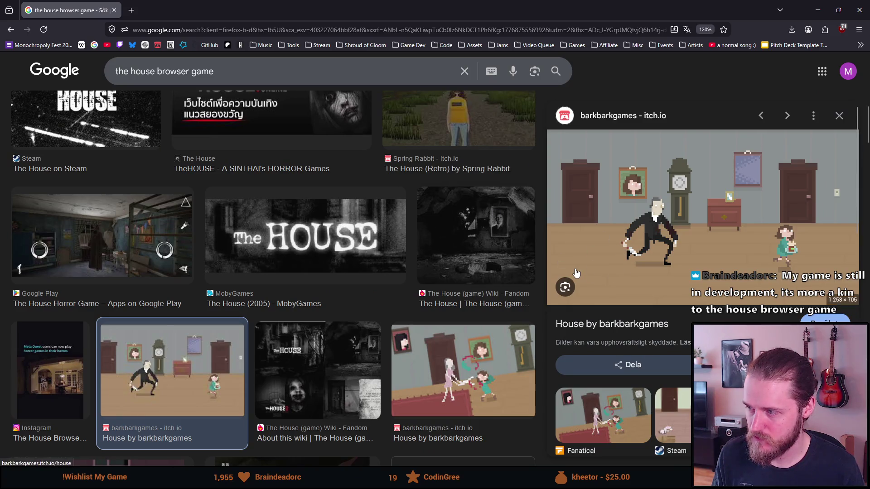
scroll(588, 322, "down", 3)
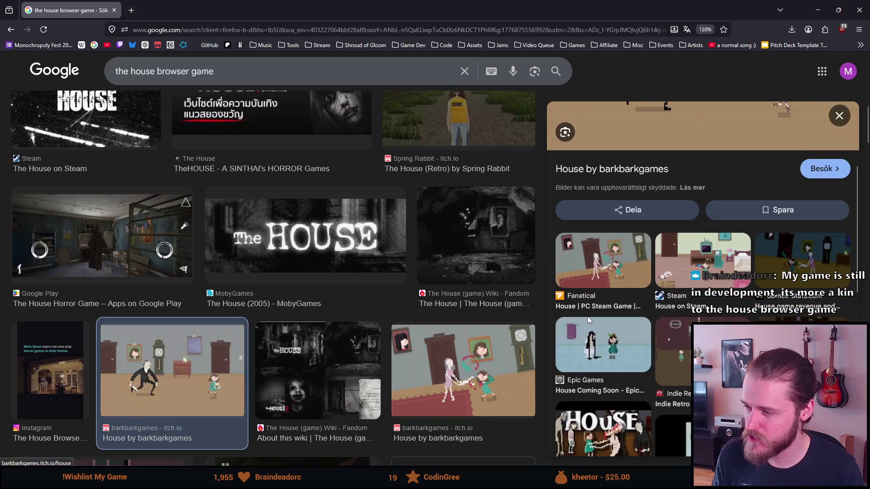
scroll(587, 315, "up", 3)
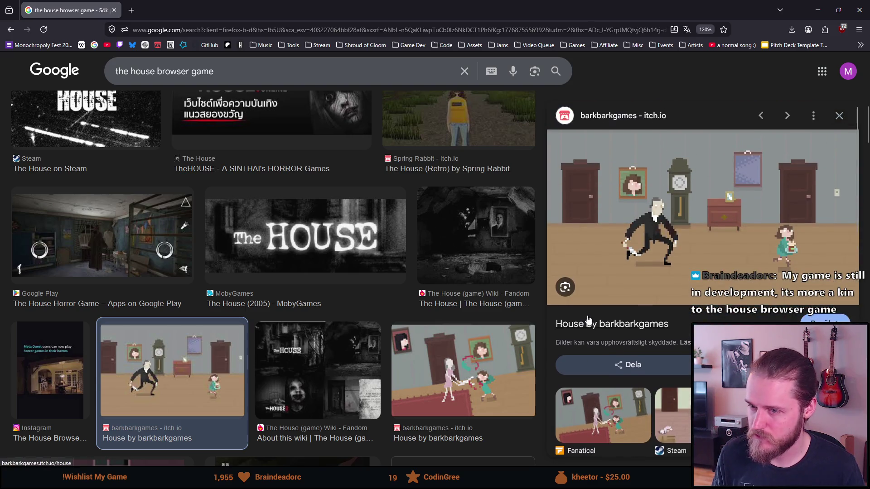
scroll(471, 210, "up", 5)
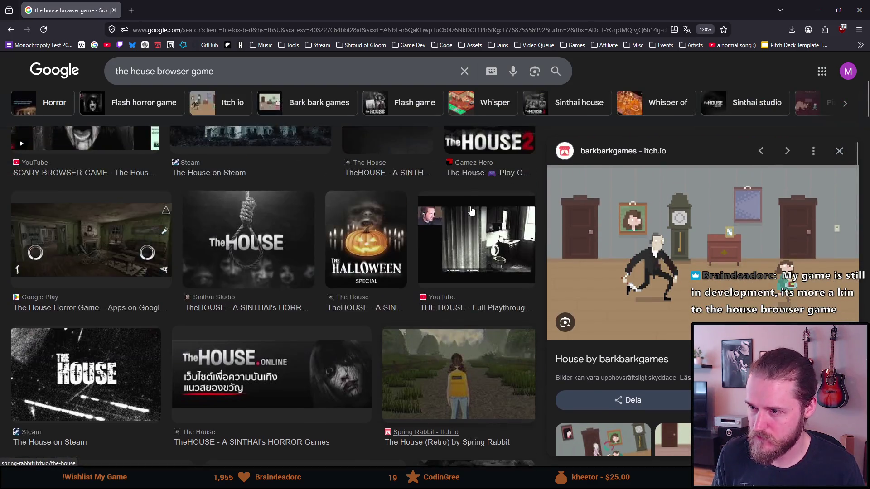
scroll(471, 210, "up", 2)
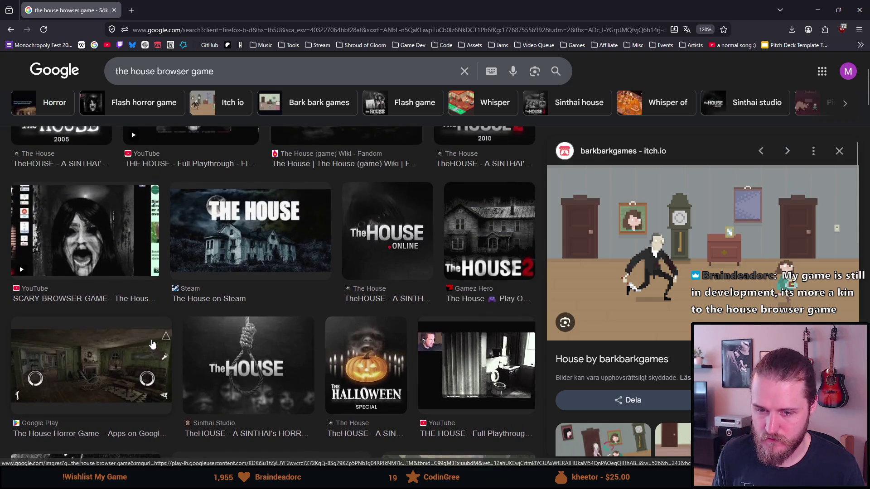
left_click(164, 340)
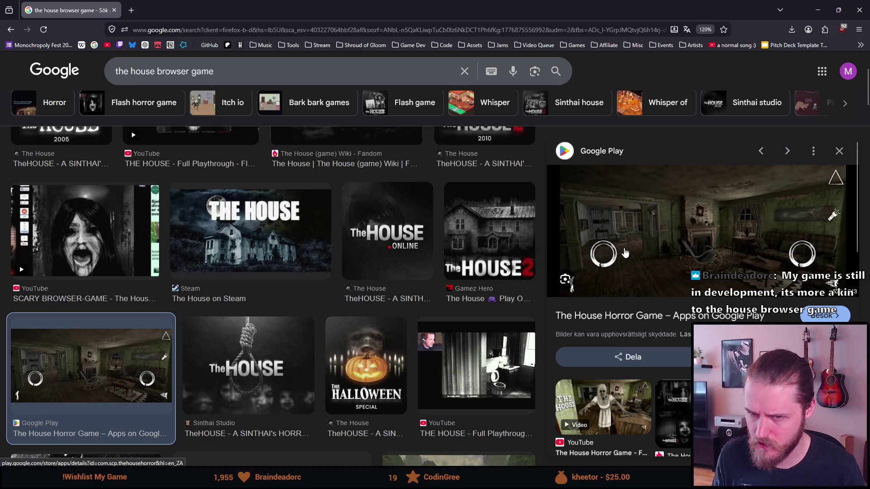
Preview the Download.it 'The House - Free Download' result, then switch to video results.
scroll(406, 311, "up", 1)
scroll(406, 311, "up", 1)
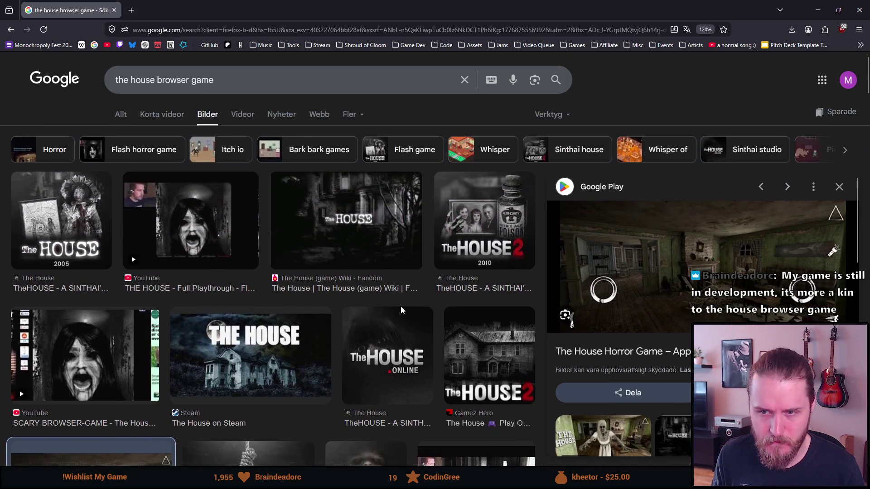
scroll(398, 308, "down", 5)
scroll(397, 311, "down", 5)
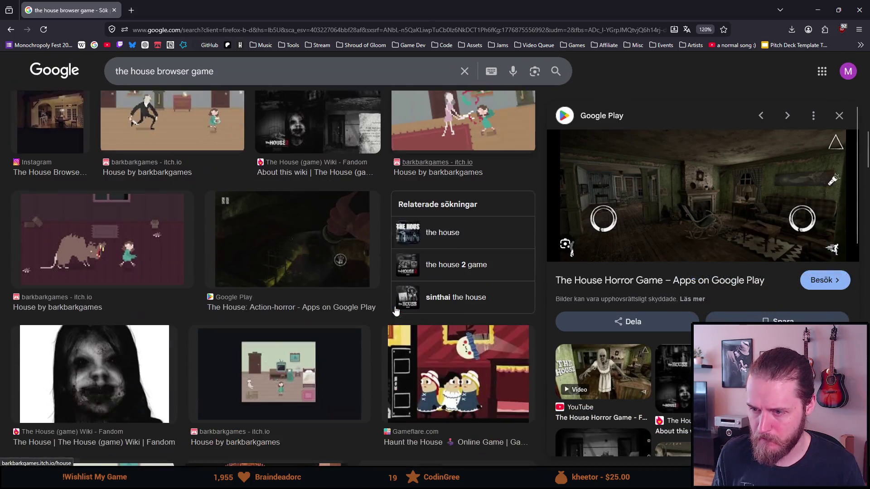
scroll(395, 310, "down", 4)
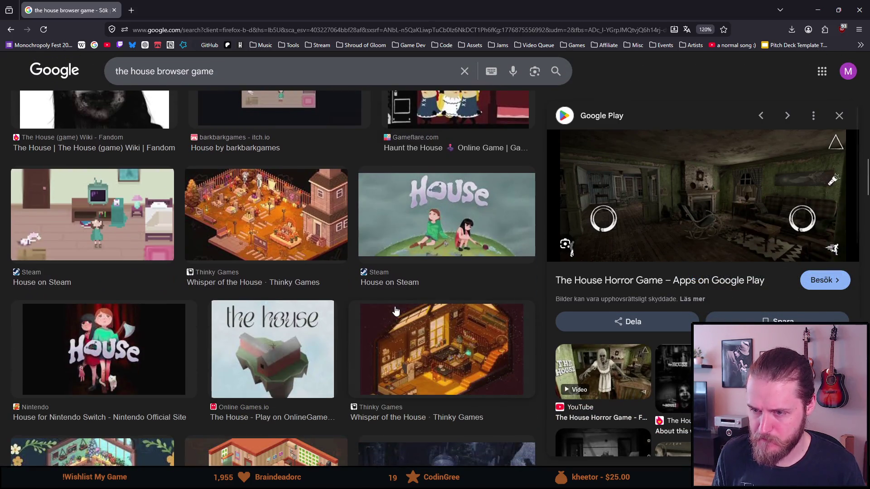
scroll(395, 310, "down", 6)
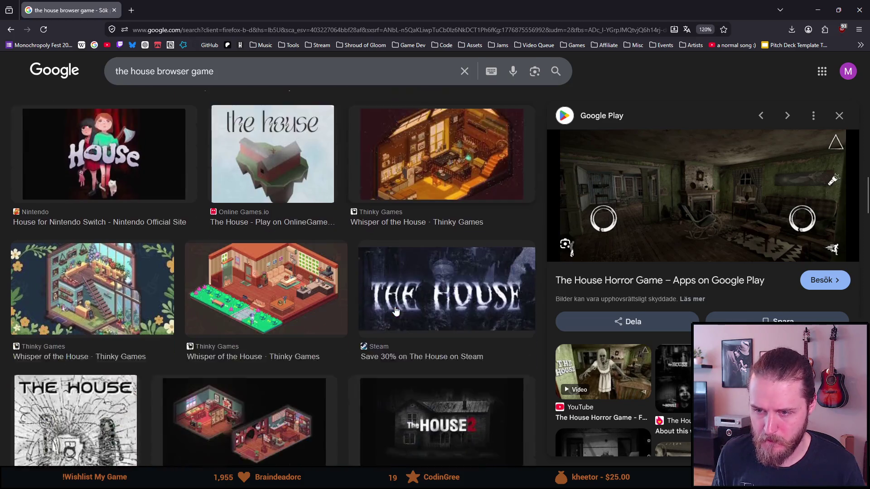
scroll(393, 309, "down", 4)
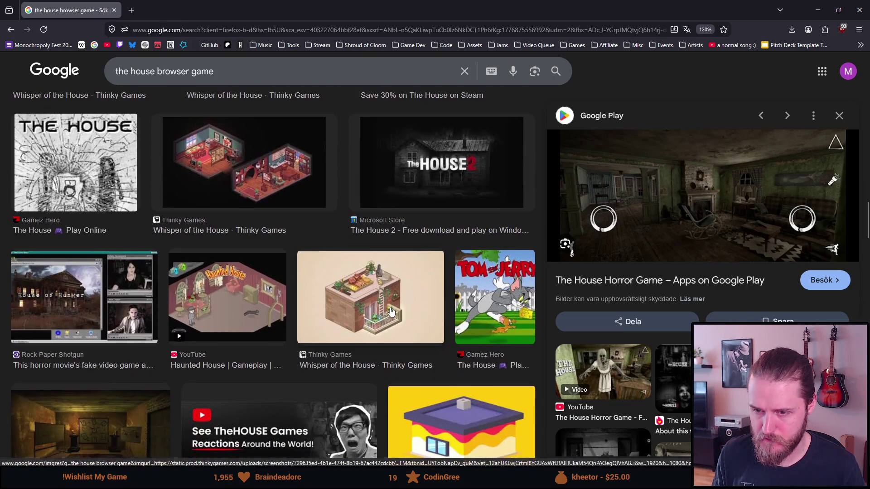
scroll(393, 304, "down", 2)
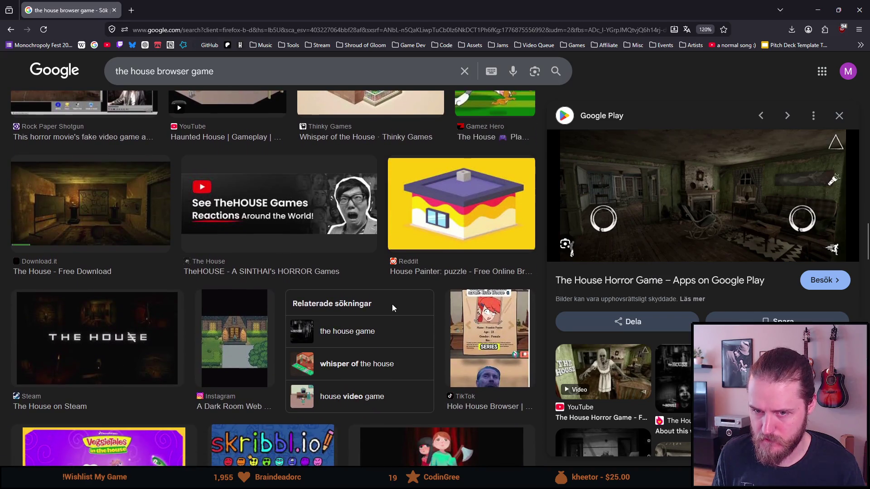
left_click(150, 169)
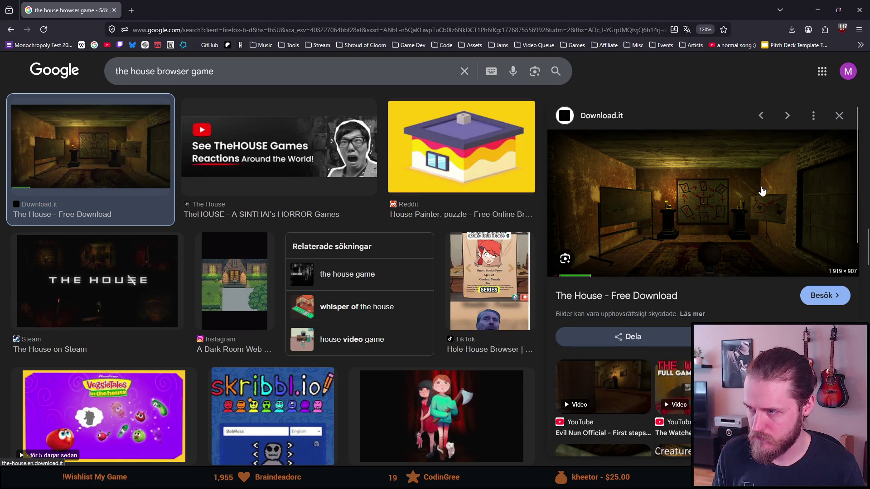
scroll(759, 237, "down", 3)
scroll(760, 238, "down", 1)
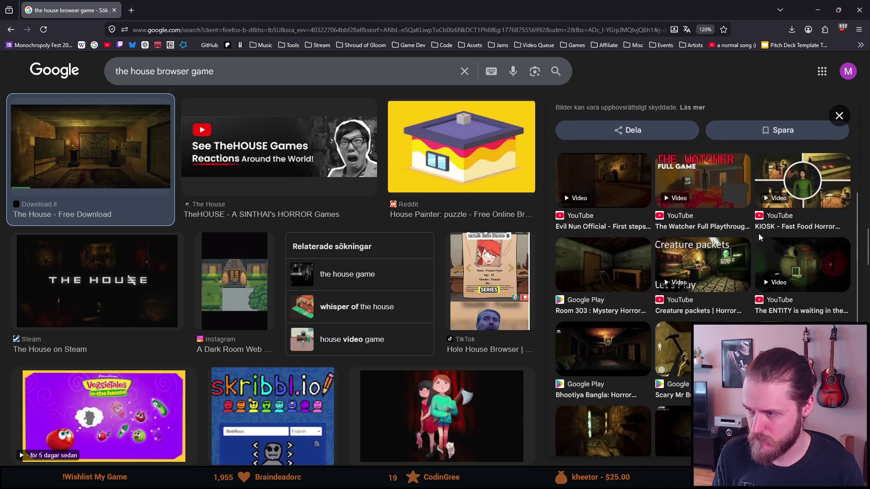
scroll(170, 262, "down", 8)
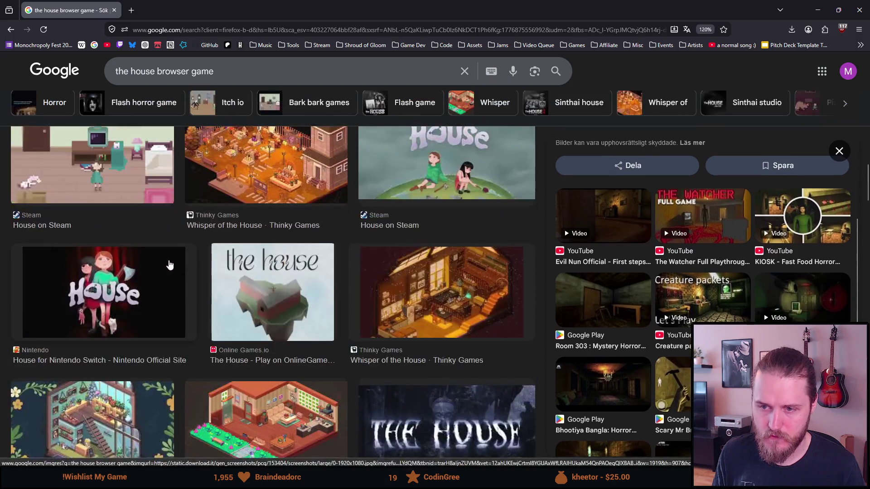
scroll(168, 262, "up", 10)
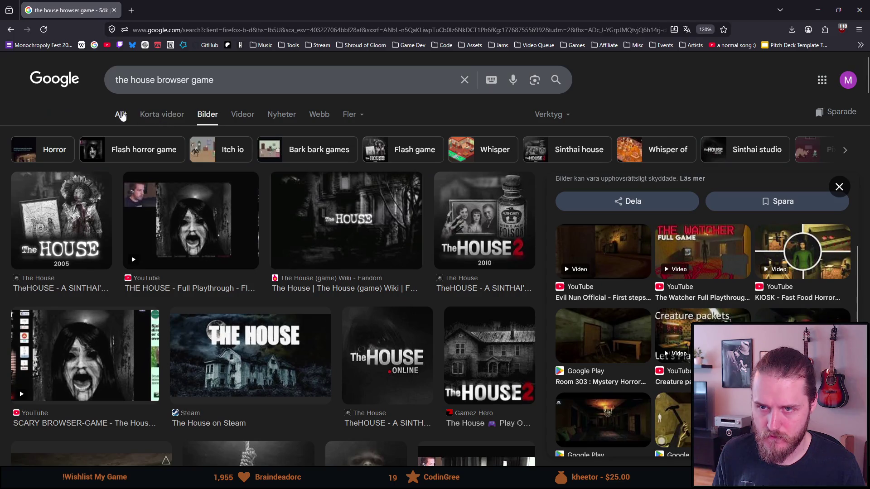
left_click(240, 114)
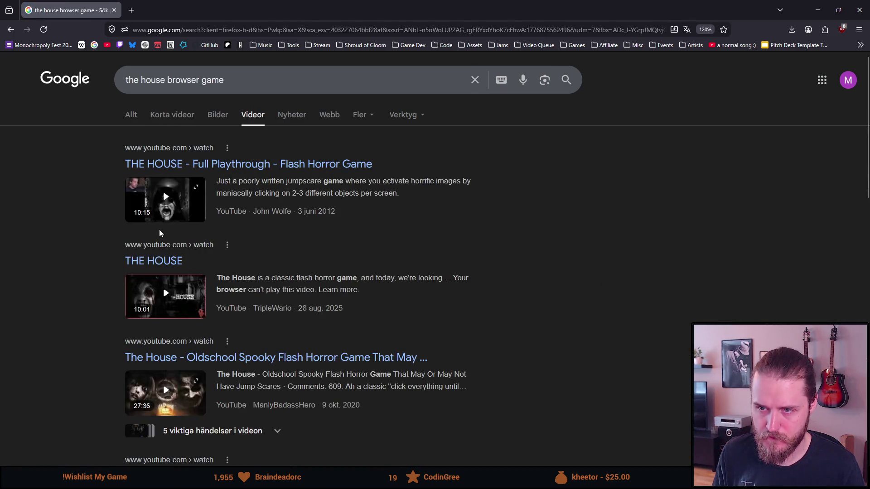
Open 'THE HOUSE - Full Playthrough - Flash Horror Game' in a new tab and view it.
mouse_move(165, 206)
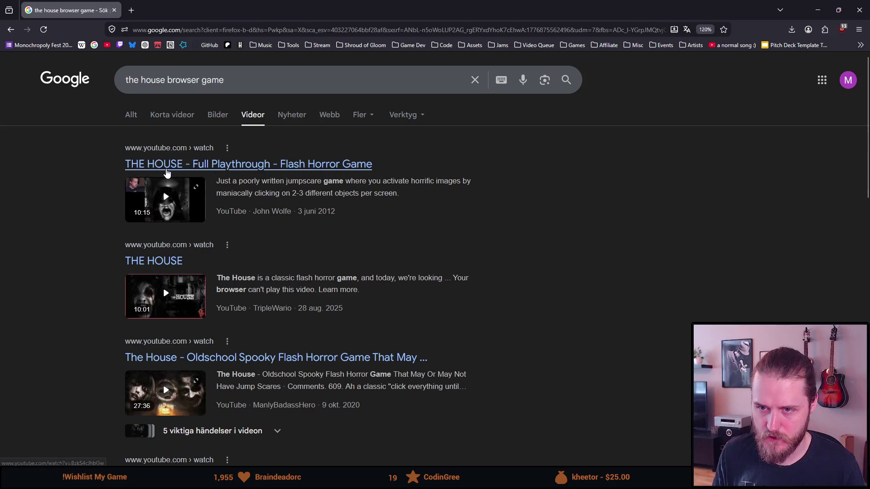
middle_click(166, 171)
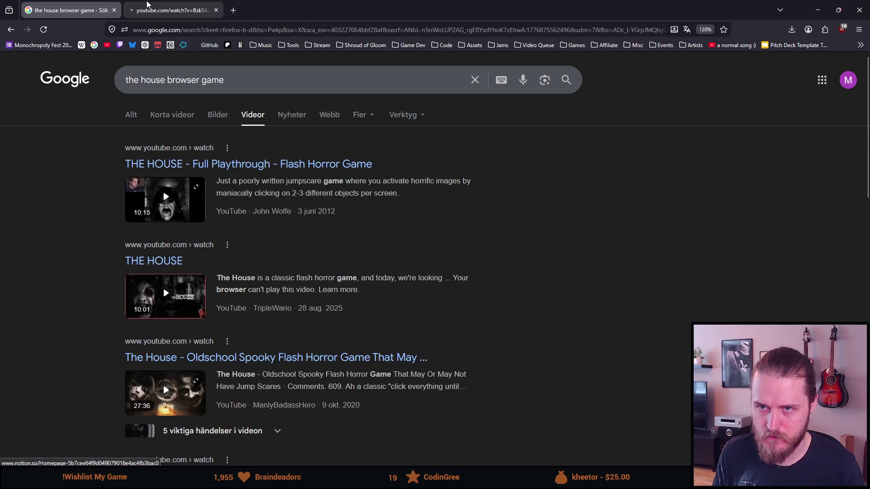
left_click(156, 10)
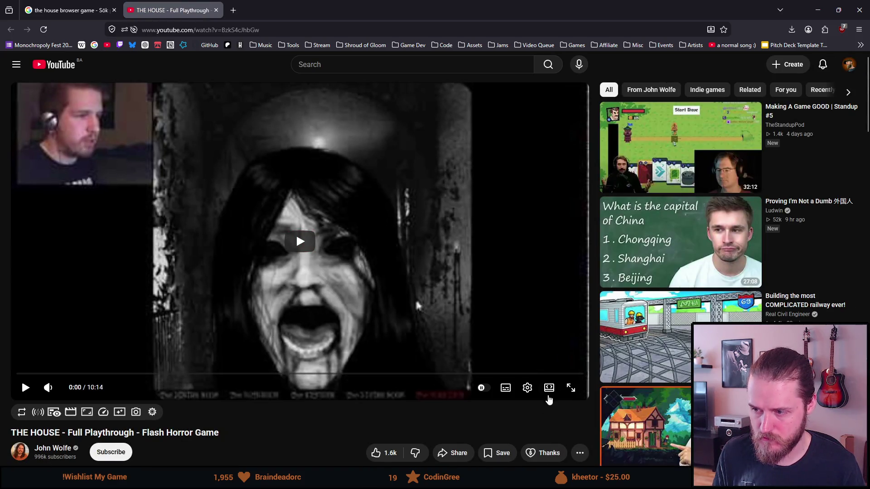
Put the player in theater mode, restart the playthrough from 0:00, and raise the volume.
left_click(548, 388)
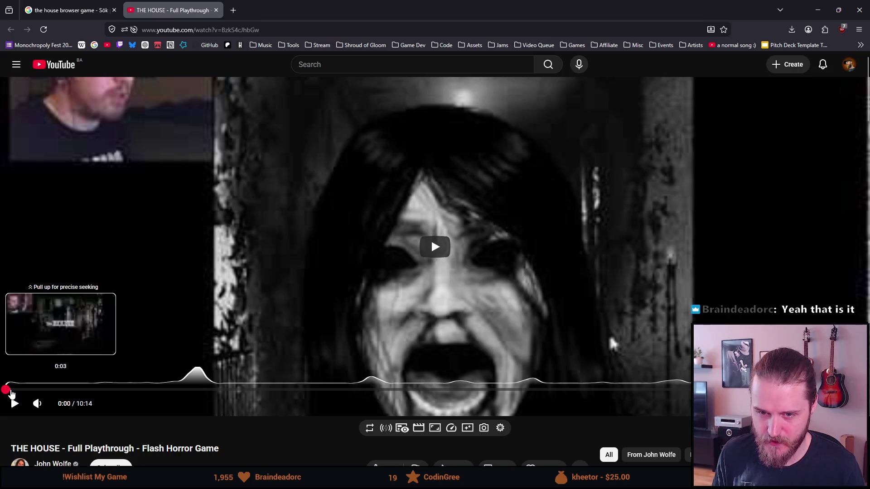
left_click(11, 390)
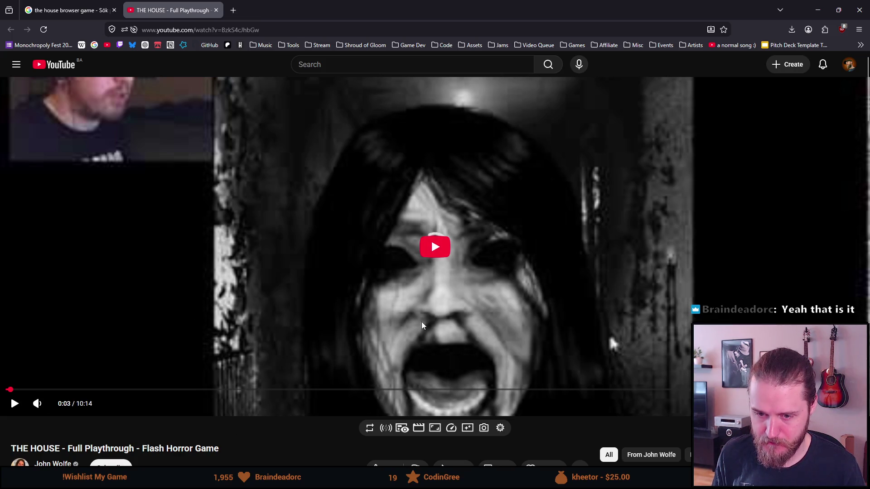
scroll(302, 293, "down", 1)
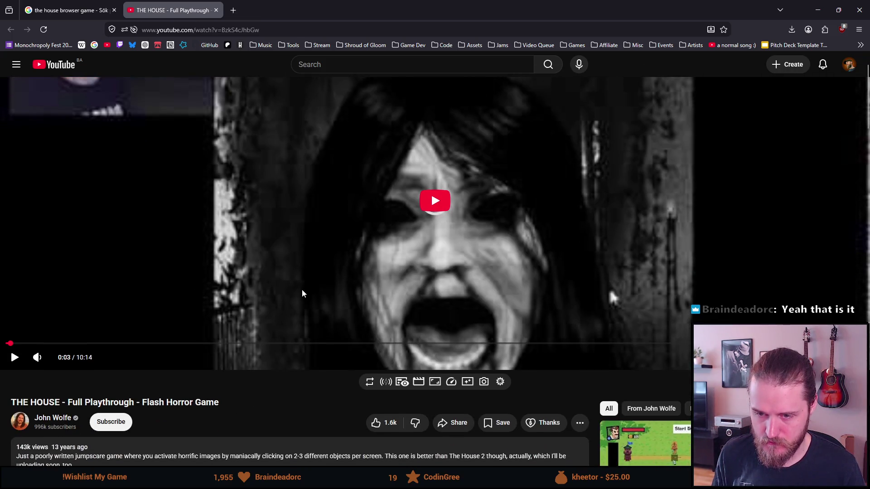
scroll(302, 293, "up", 1)
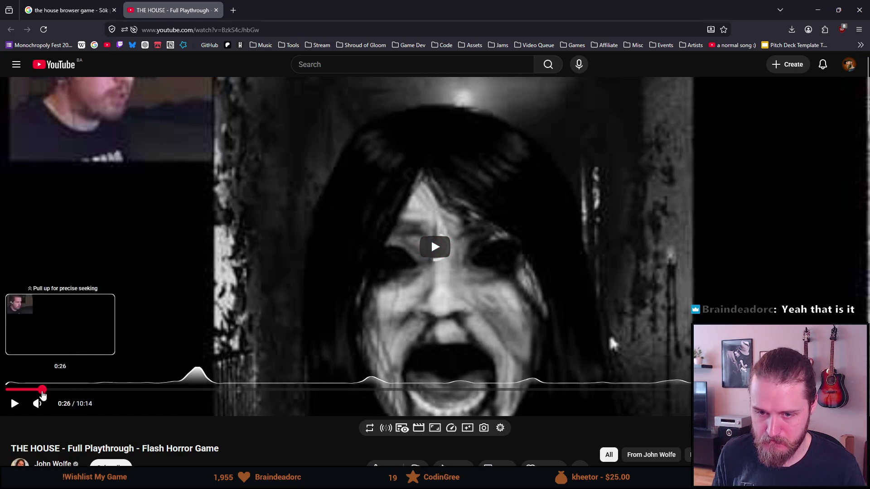
left_click(6, 390)
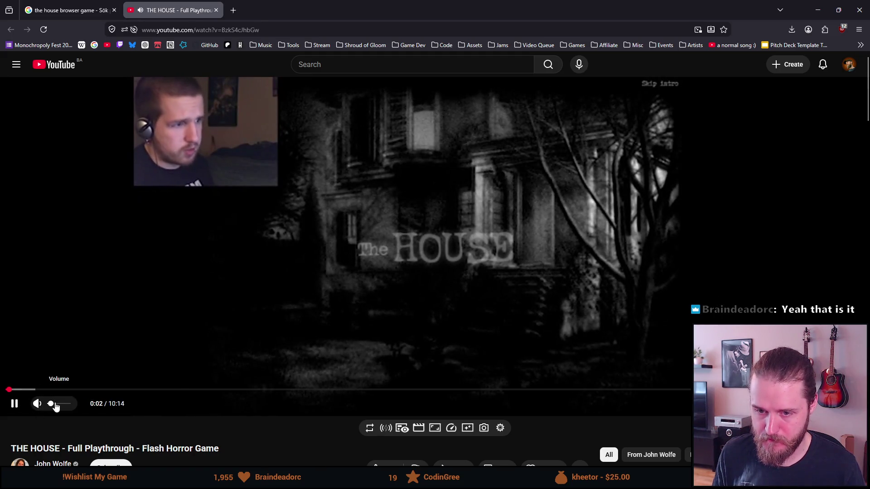
left_click(58, 408)
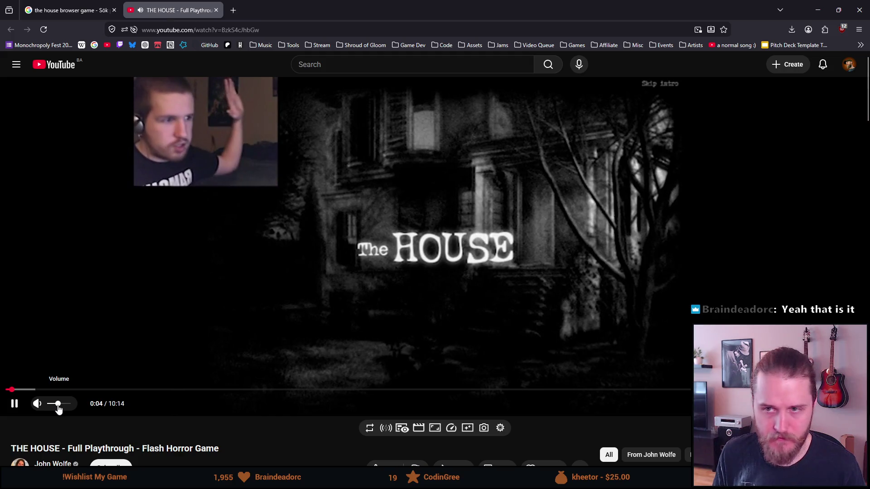